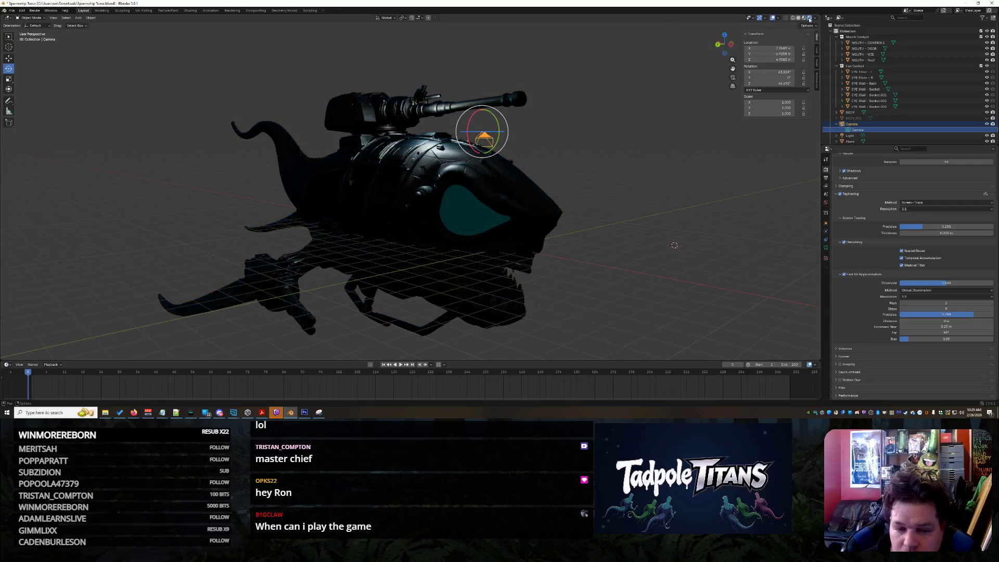
- Look over the shark spaceship in Material Preview shading, then render an image from the camera
mouse_move(574, 177)
middle_mouse_down()
mouse_move(586, 184)
mouse_move(571, 154)
mouse_move(571, 162)
mouse_move(556, 157)
mouse_move(569, 154)
middle_mouse_up()
scroll(587, 170, "up", 5)
scroll(587, 171, "down", 8)
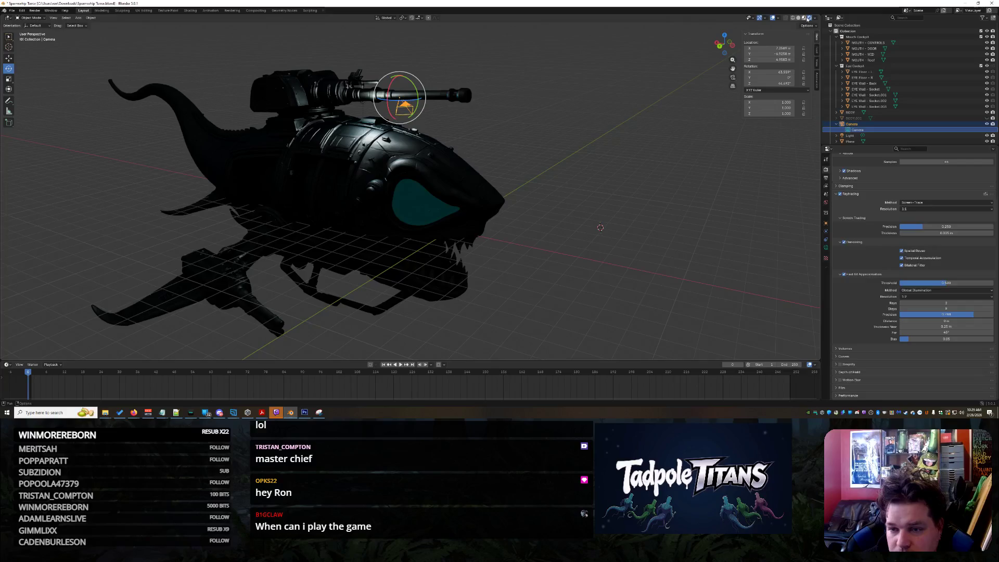
left_click(805, 18)
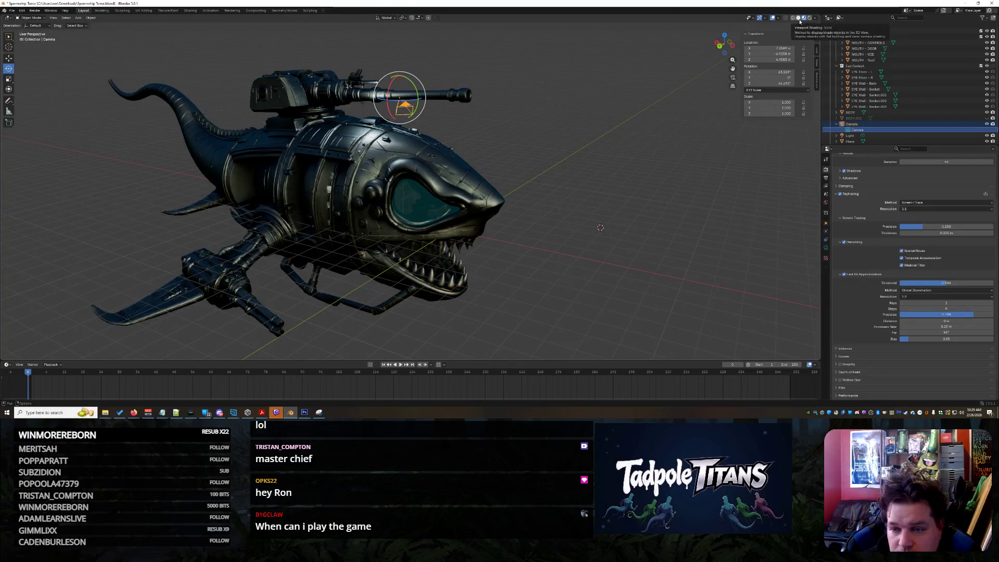
left_click(35, 11)
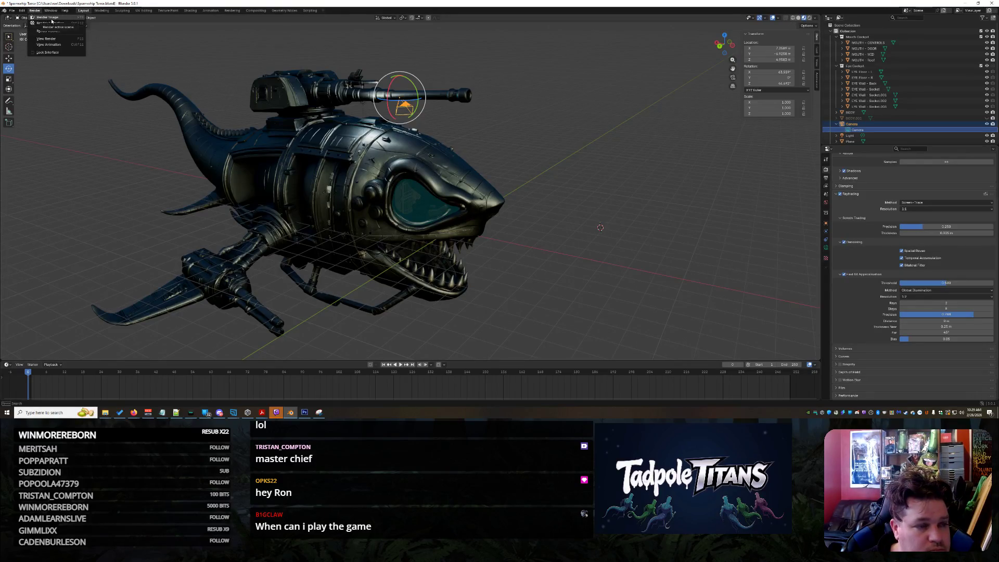
left_click(49, 19)
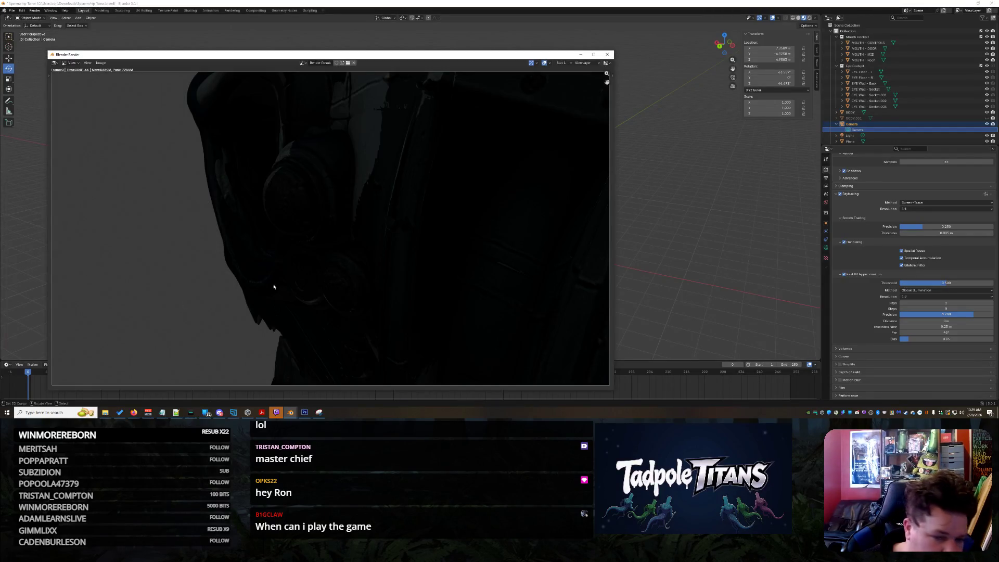
scroll(362, 248, "down", 6)
scroll(362, 249, "up", 5)
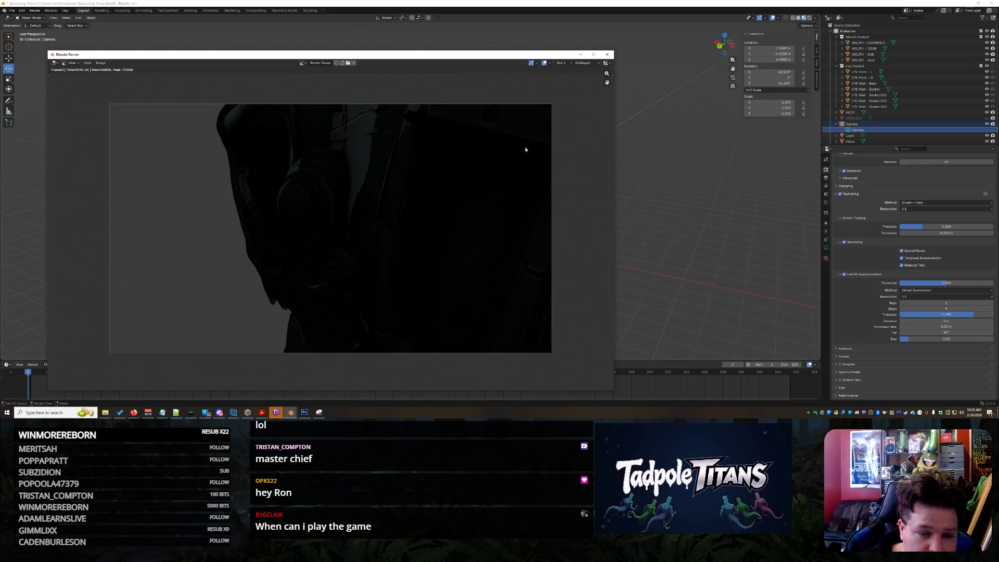
left_click(607, 54)
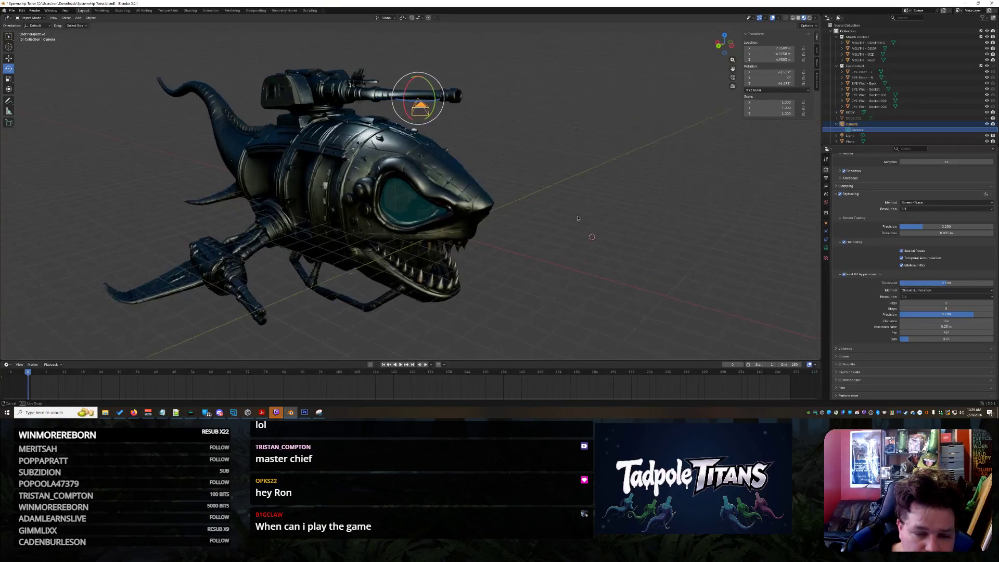
middle_click_drag(567, 222, 589, 193)
key("alt")
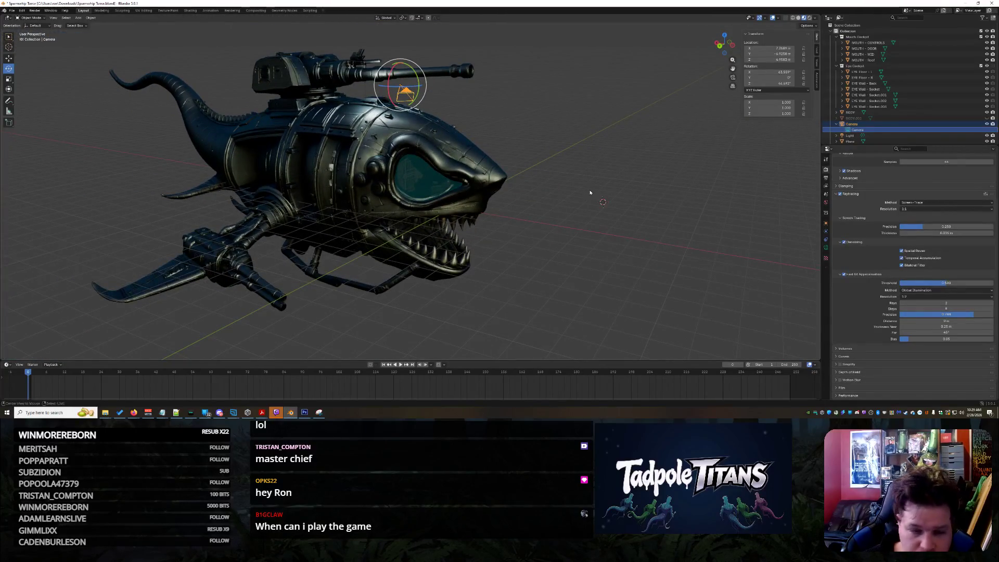
left_click(319, 413)
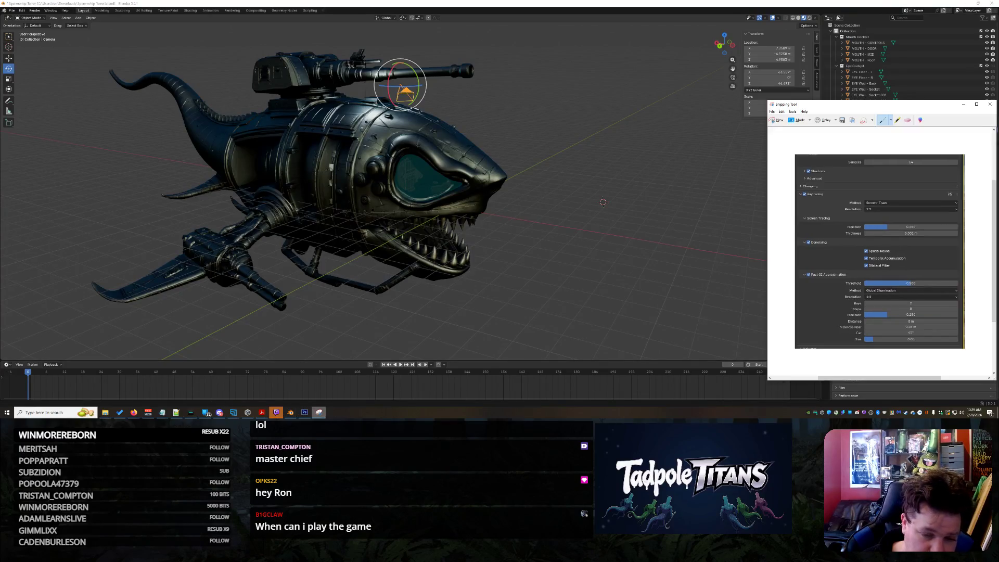
- Capture a rectangular screenshot around the shark, then close Snipping Tool and answer its save prompt
left_click(775, 122)
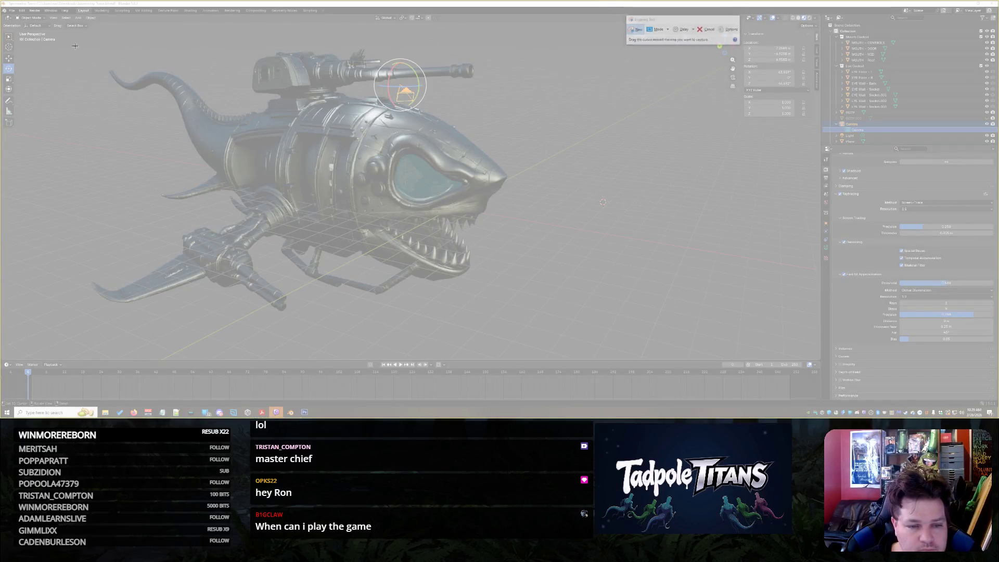
left_click_drag(74, 45, 560, 335)
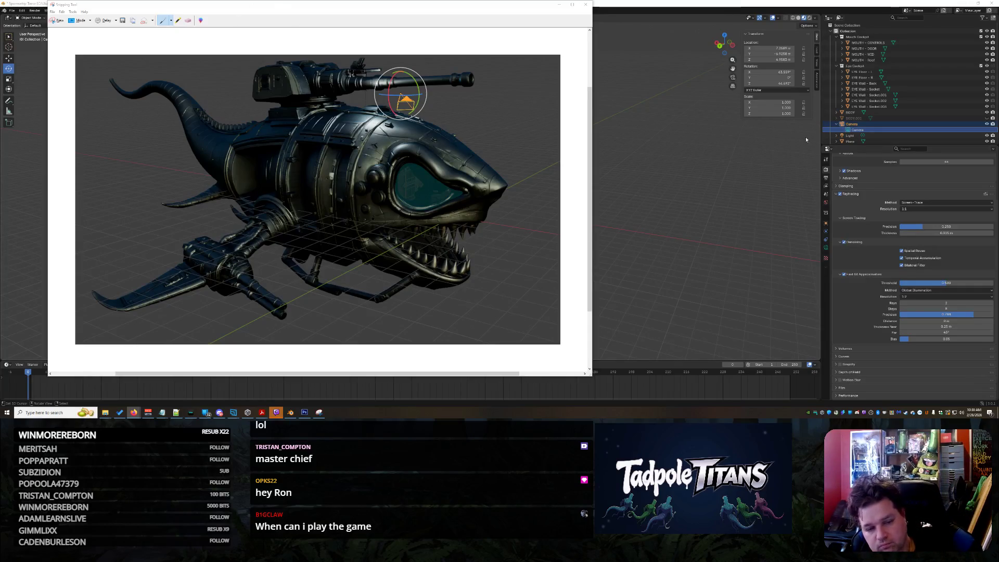
left_click(586, 5)
left_click(340, 196)
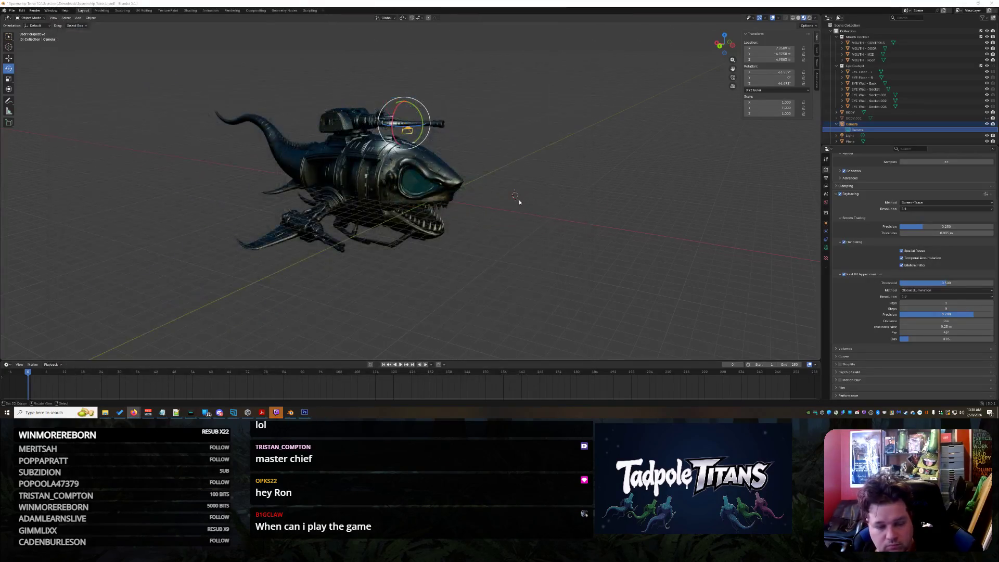
- Zoom in on the shark's head, select the eye canopy glass Plane, and switch to the Shading workspace
scroll(519, 199, "up", 2)
left_click(551, 208)
middle_click_drag(552, 209, 593, 221)
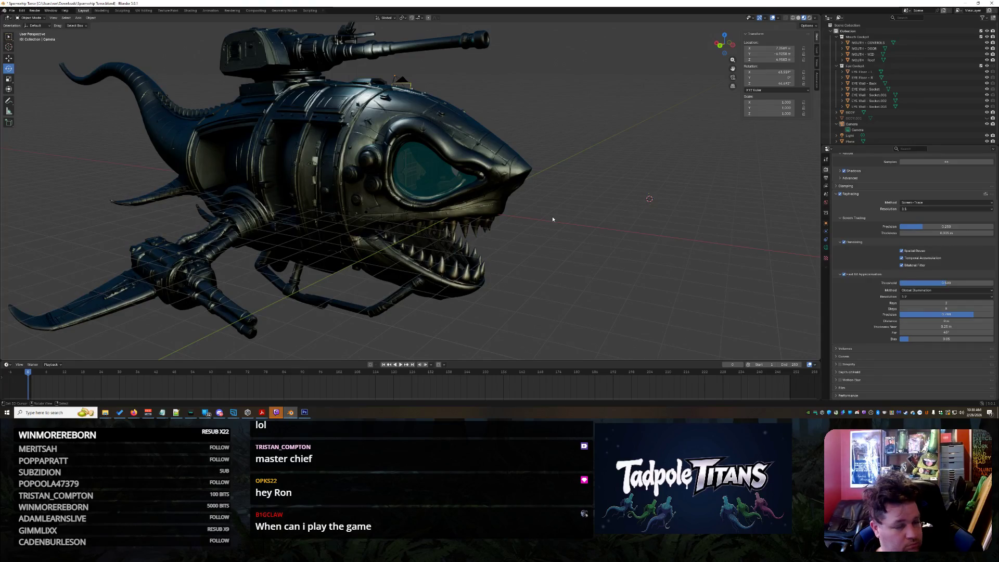
scroll(553, 219, "down", 3)
middle_click_drag(552, 219, 560, 222)
scroll(560, 222, "up", 5)
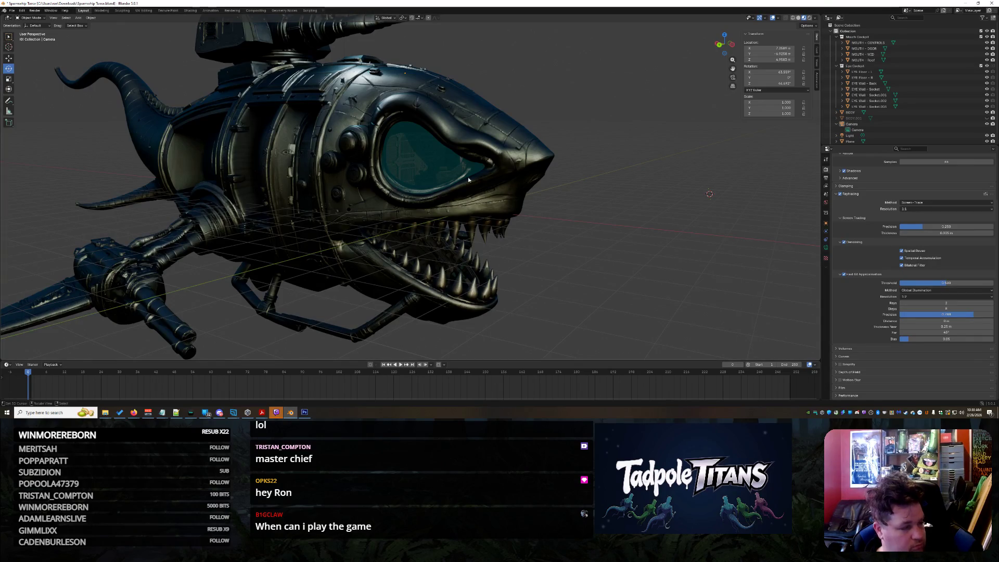
left_click(850, 141)
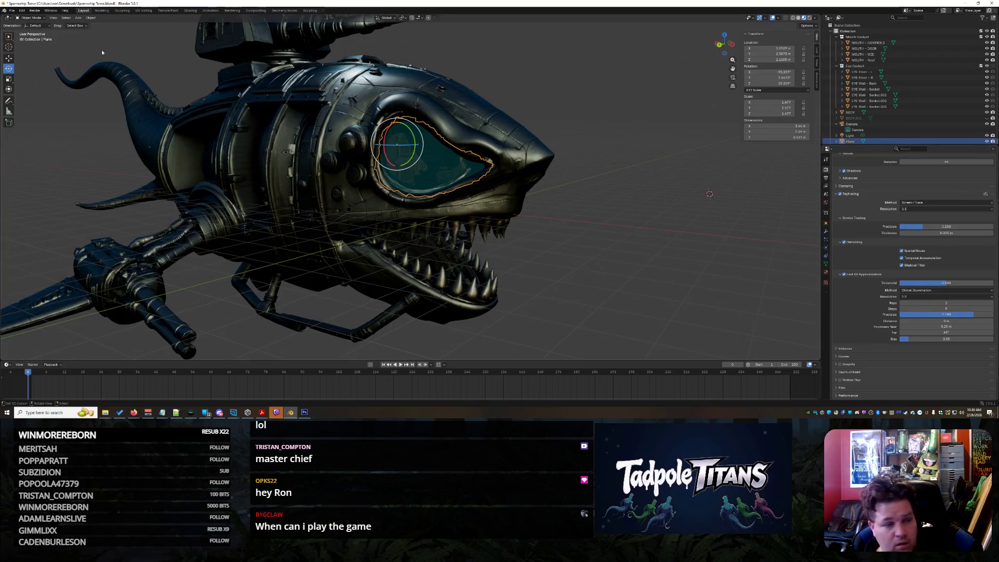
left_click(190, 10)
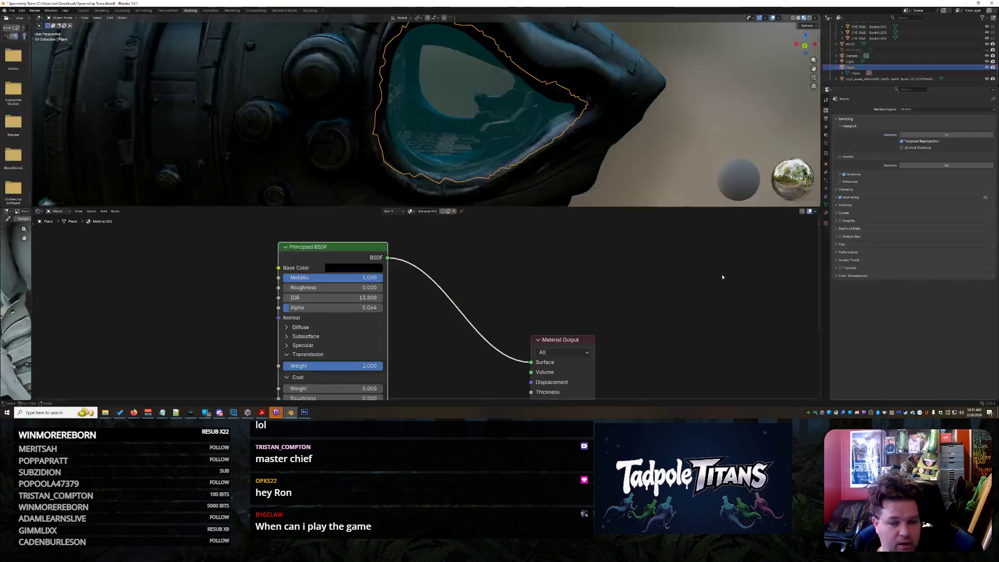
- Set the eye glass Base Color to light grey and its IOR to 1.4
scroll(469, 315, "down", 1)
mouse_move(439, 264)
middle_mouse_down()
mouse_move(463, 215)
mouse_move(453, 237)
middle_mouse_up()
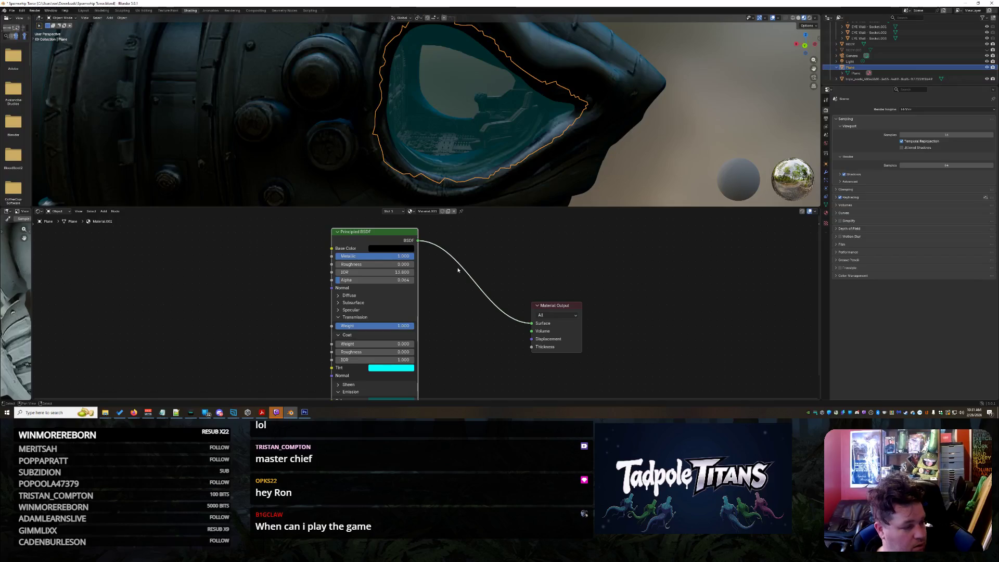
left_click(401, 248)
left_click_drag(435, 160, 434, 126)
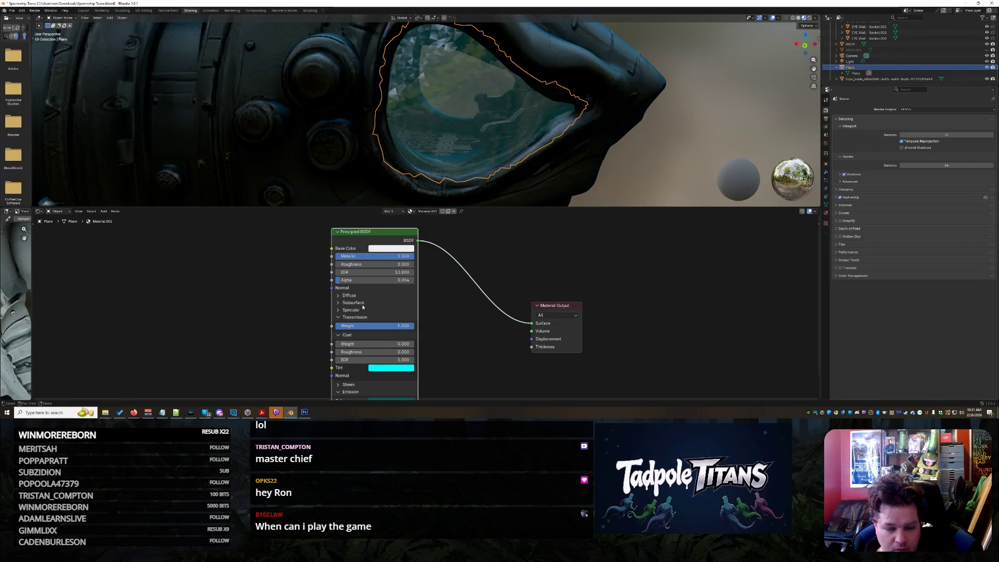
left_click_drag(366, 272, 367, 272)
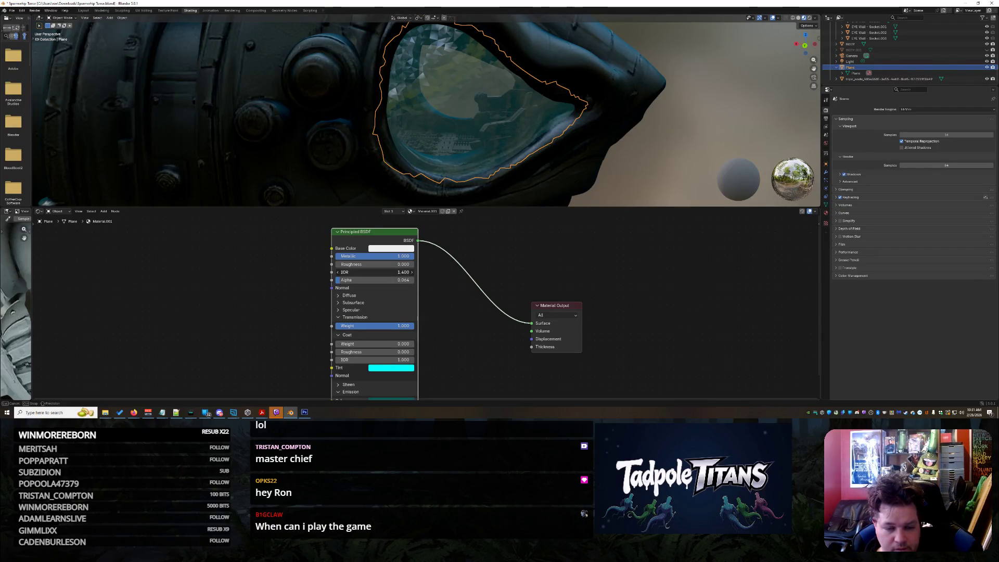
- Bring Coat Roughness and Coat Weight down to 0, removing the teal coat tint
left_click_drag(366, 272, 366, 273)
left_click(676, 139)
mouse_move(677, 139)
middle_mouse_down()
mouse_move(651, 155)
mouse_move(657, 139)
mouse_move(668, 149)
mouse_move(655, 137)
mouse_move(611, 133)
middle_mouse_up()
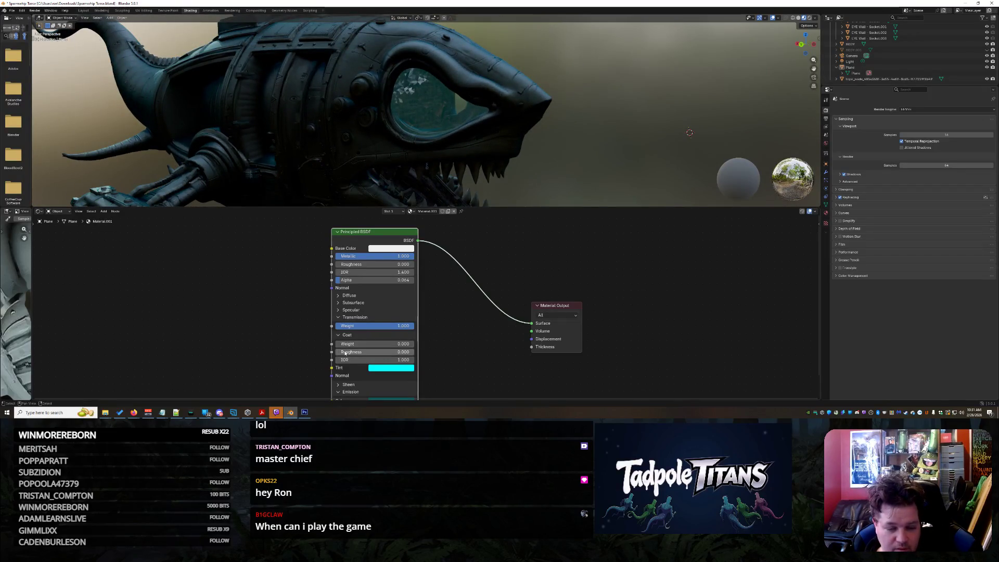
left_click_drag(364, 352, 415, 344)
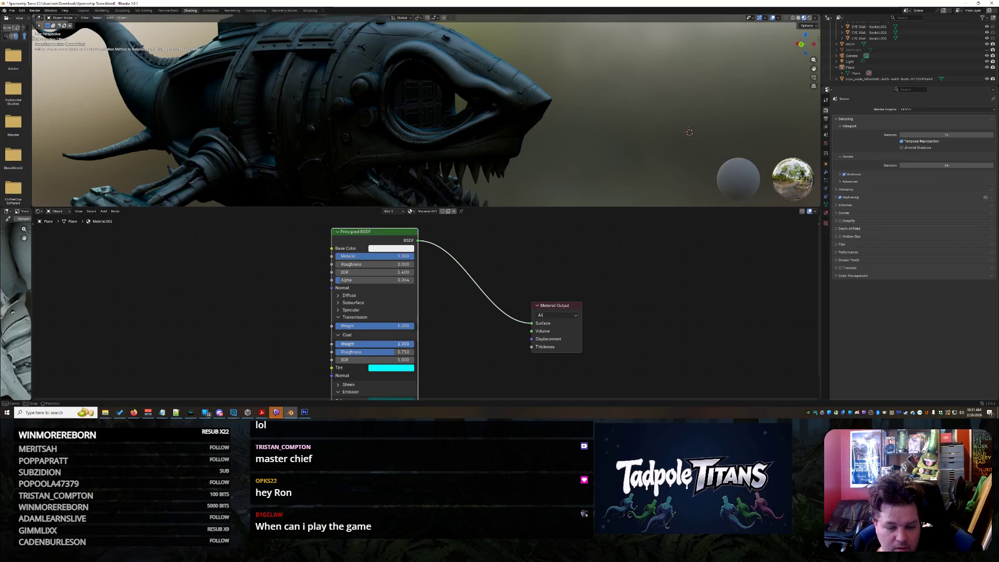
scroll(632, 126, "up", 1)
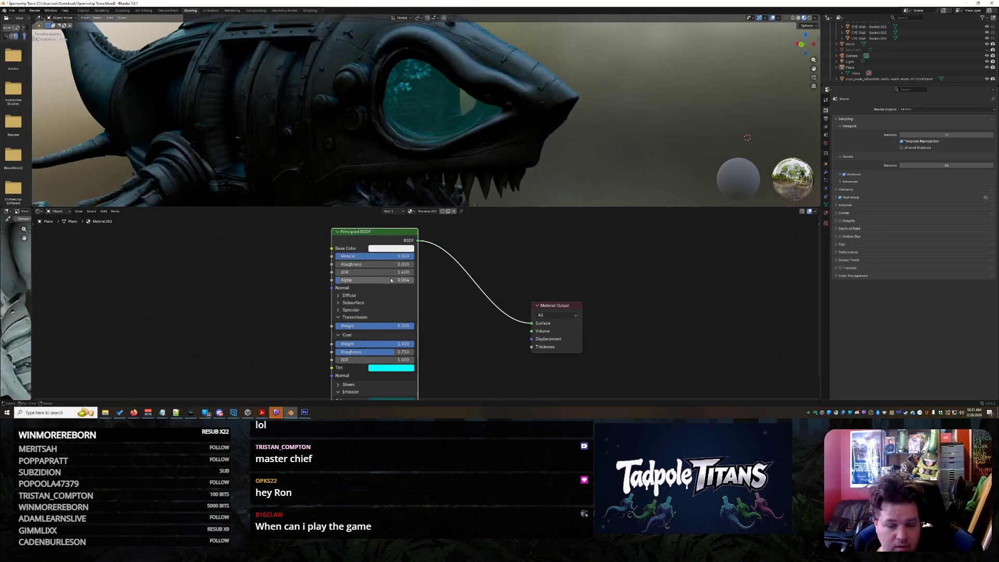
left_click_drag(383, 352, 354, 351)
middle_click_drag(593, 156, 557, 210)
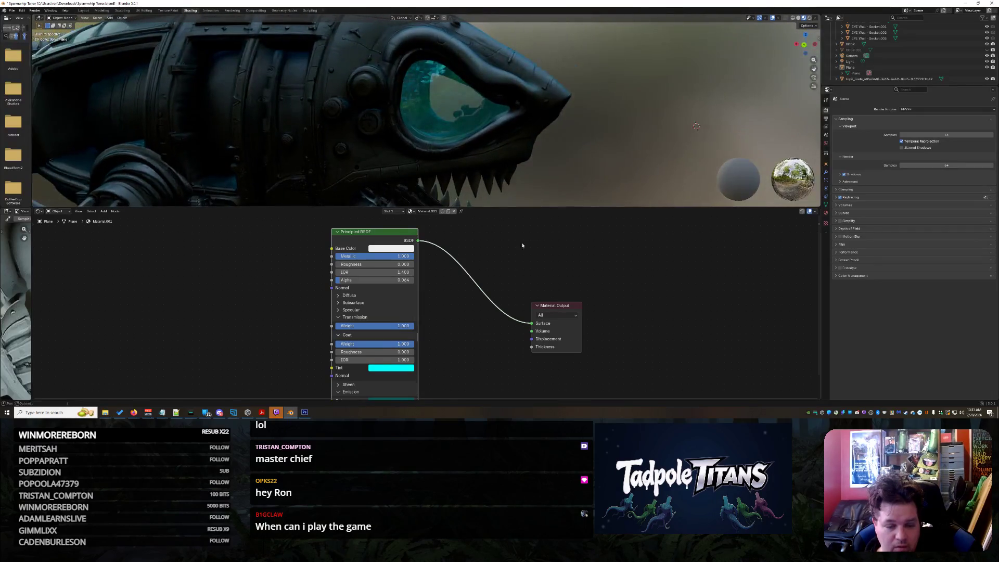
left_click_drag(395, 344, 354, 344)
middle_click_drag(364, 156, 406, 146)
- Expand Sheen and raise its Weight to 0.909 and Roughness to 1.000
scroll(387, 312, "down", 2)
middle_click_drag(388, 311, 391, 306)
left_click(381, 289)
scroll(380, 292, "up", 3)
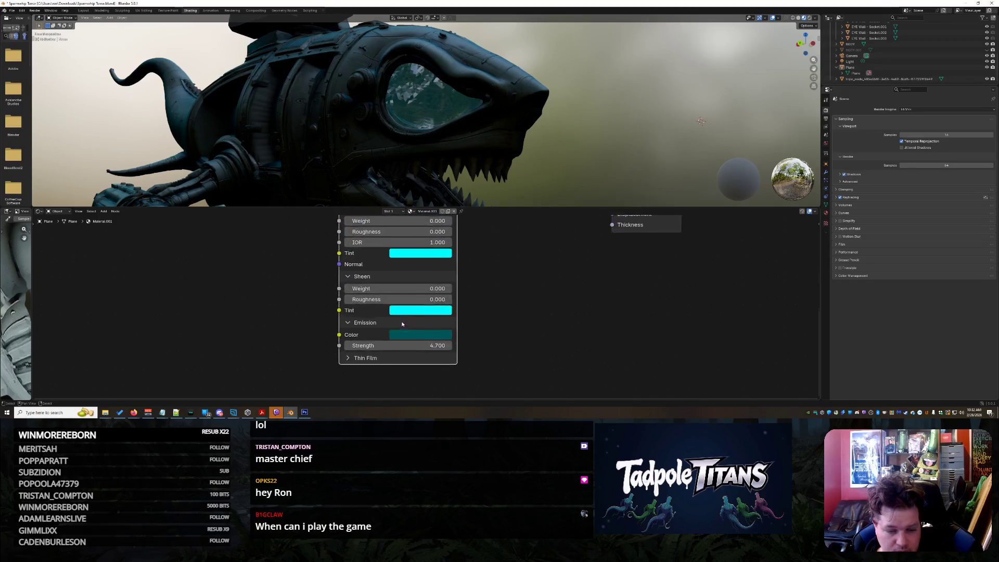
left_click_drag(381, 287, 444, 286)
mouse_move(599, 130)
middle_mouse_down()
mouse_move(628, 140)
mouse_move(614, 150)
middle_mouse_up()
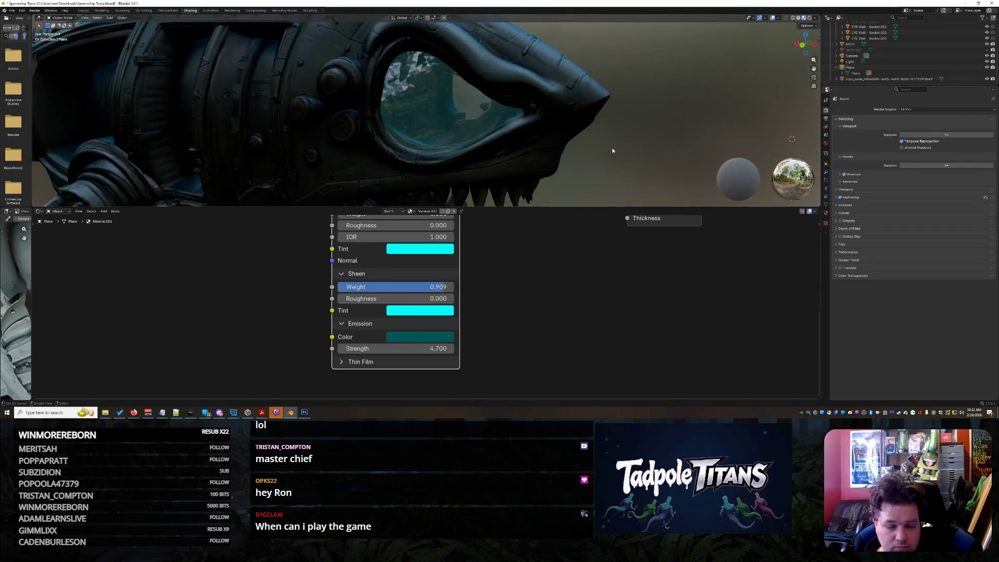
left_click_drag(388, 298, 489, 298)
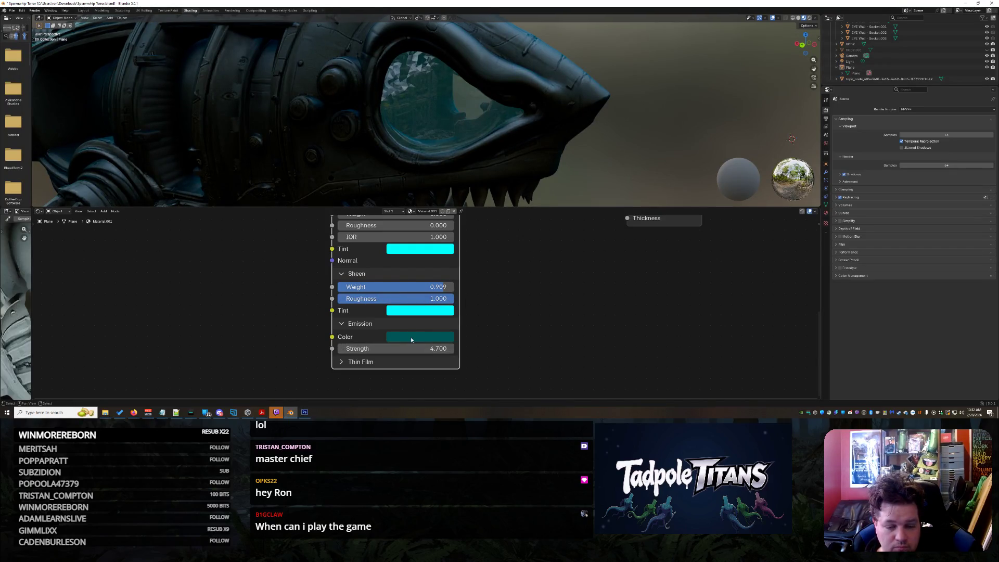
- Set Emission Strength to 9.5 and the Emission Color to dark teal #004141
mouse_move(411, 349)
left_mouse_down()
mouse_move(458, 349)
mouse_move(425, 348)
mouse_move(437, 348)
left_mouse_up()
mouse_move(521, 172)
middle_mouse_down()
mouse_move(589, 149)
mouse_move(615, 153)
mouse_move(504, 148)
mouse_move(612, 158)
middle_mouse_up()
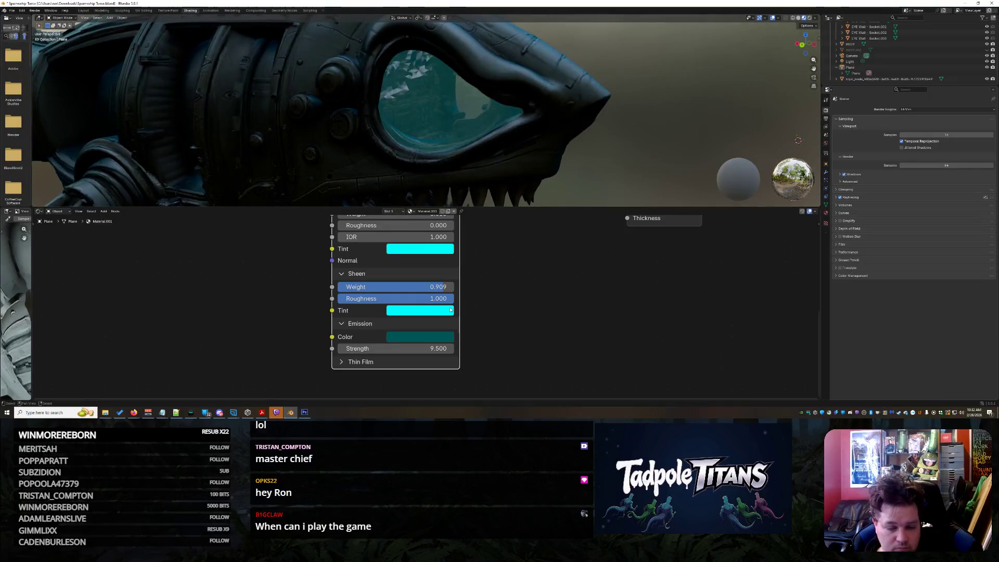
left_click(417, 336)
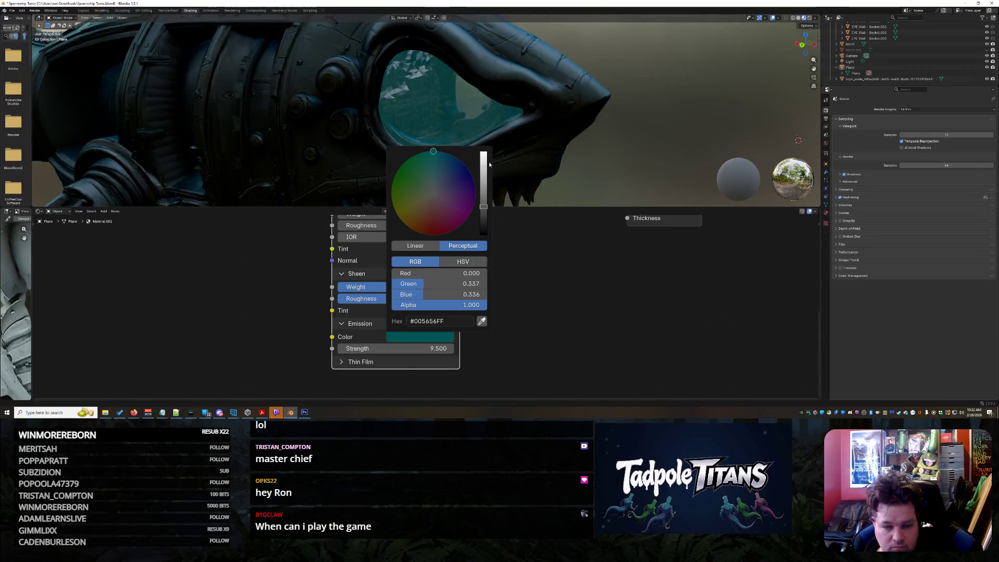
mouse_move(484, 194)
left_mouse_down()
mouse_move(484, 154)
mouse_move(483, 215)
left_mouse_up()
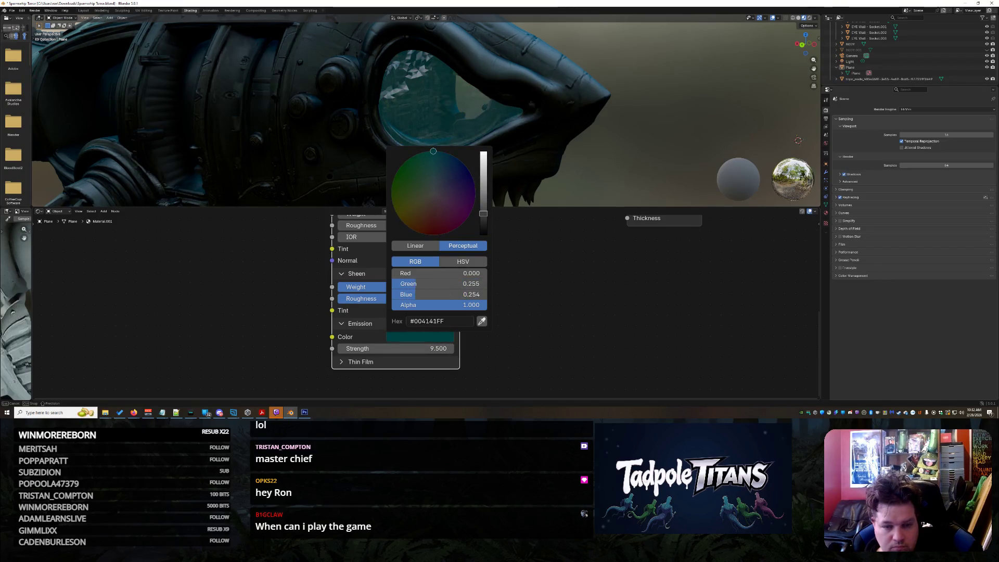
- Expand Thin Film and leave its Thickness at 0 nm
middle_click_drag(635, 146, 622, 151)
left_click(354, 362)
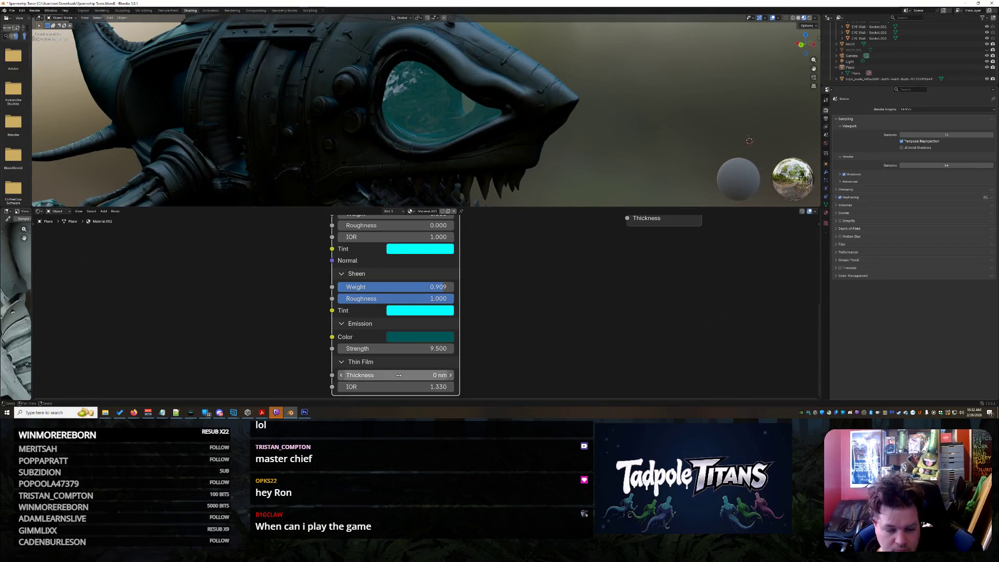
left_click_drag(372, 375, 367, 375)
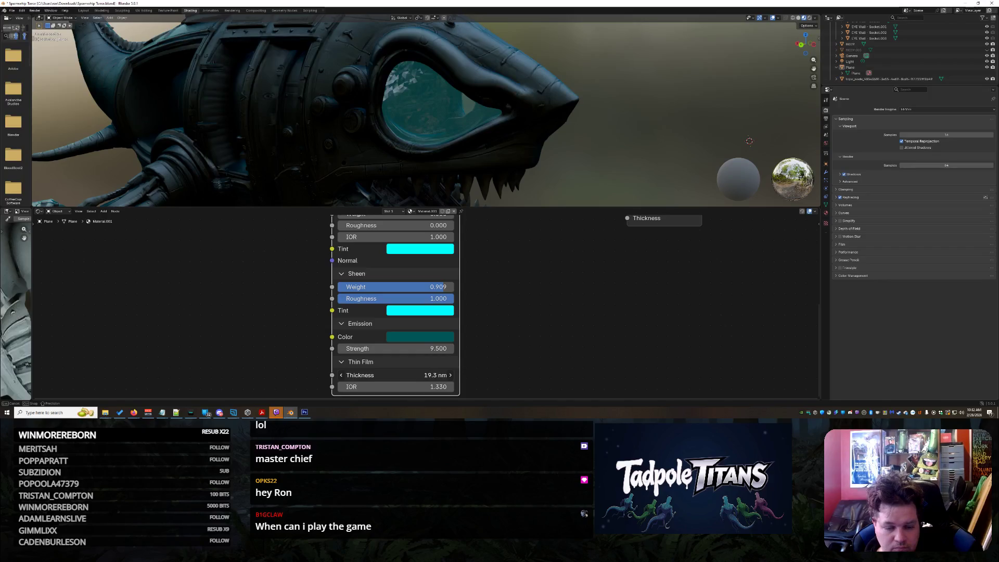
key("BackSpace")
key("BackSpace")
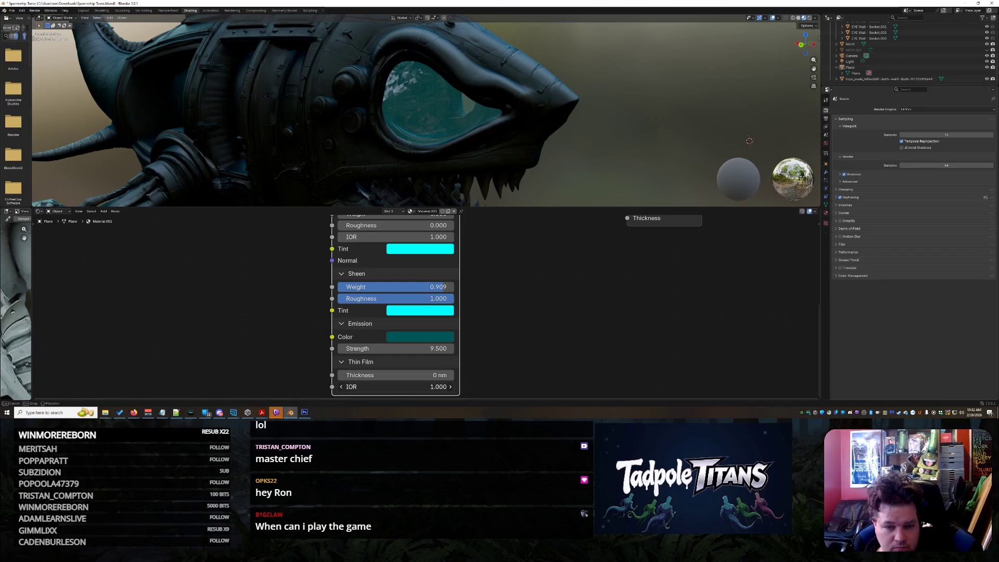
scroll(417, 339, "up", 1)
- Set the canopy glass Transmission Weight to full 1.000
scroll(435, 317, "down", 1)
scroll(436, 317, "up", 1)
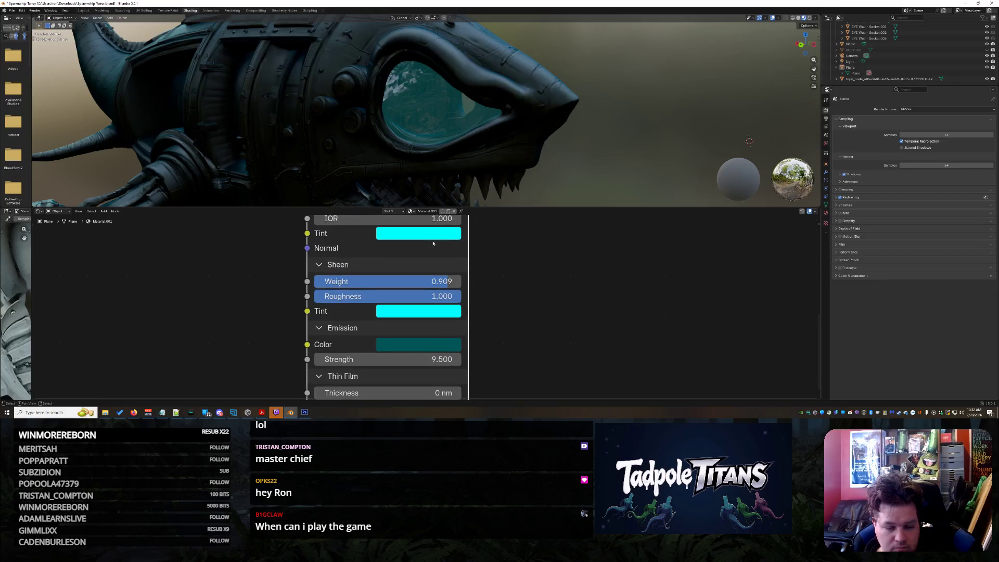
scroll(421, 251, "down", 1)
middle_click_drag(367, 256, 364, 344)
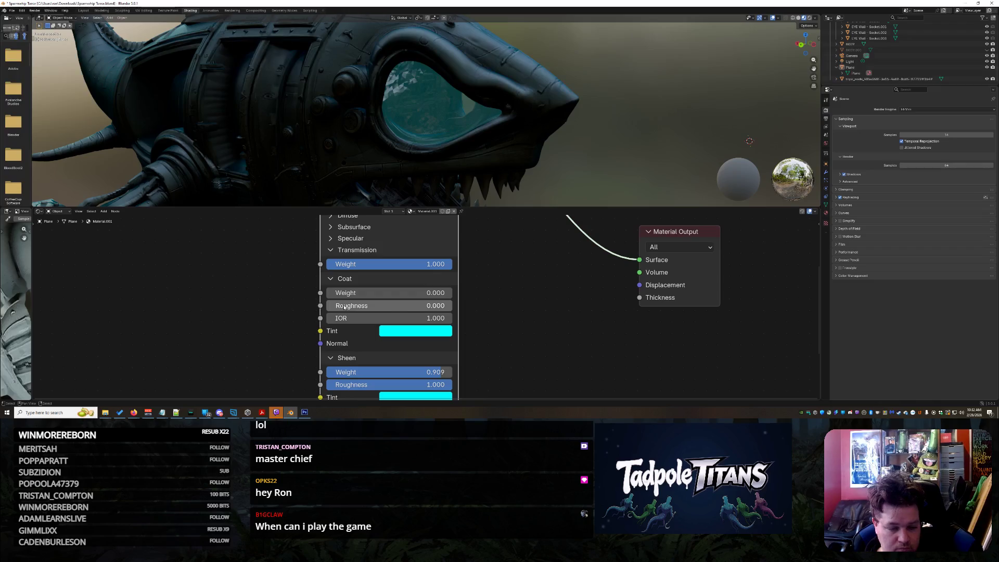
middle_click_drag(426, 278, 426, 303)
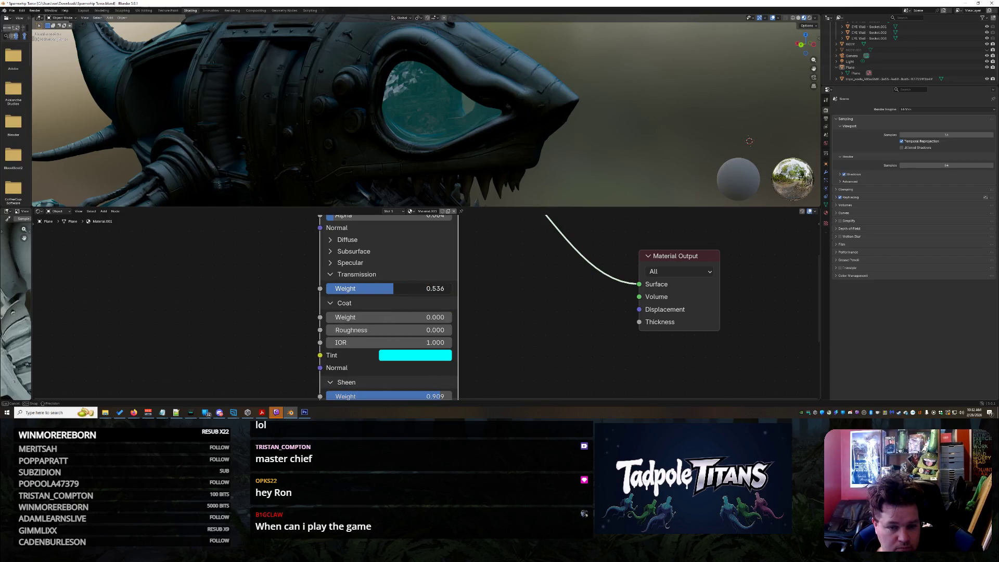
left_click_drag(351, 293, 333, 293)
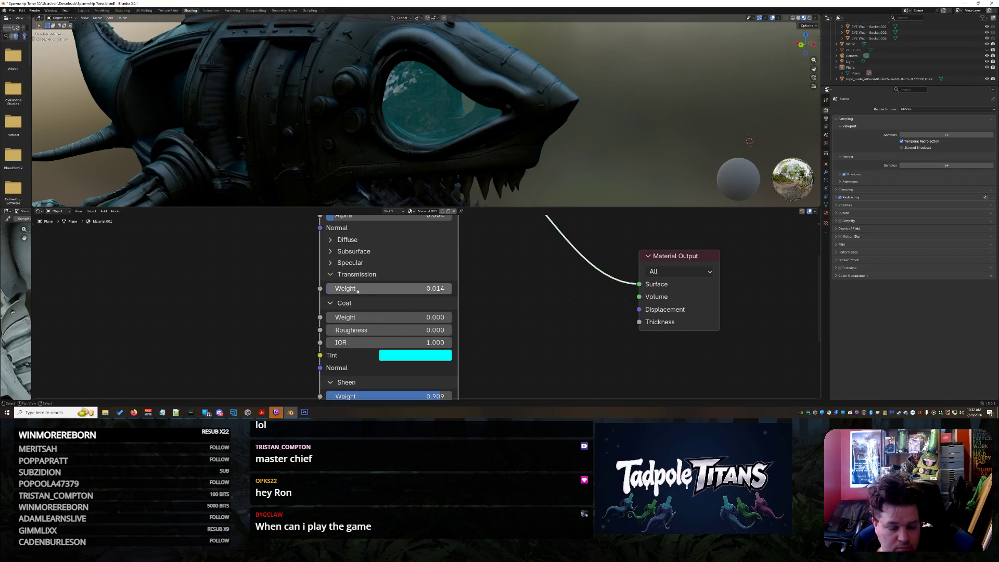
left_click_drag(337, 290, 372, 290)
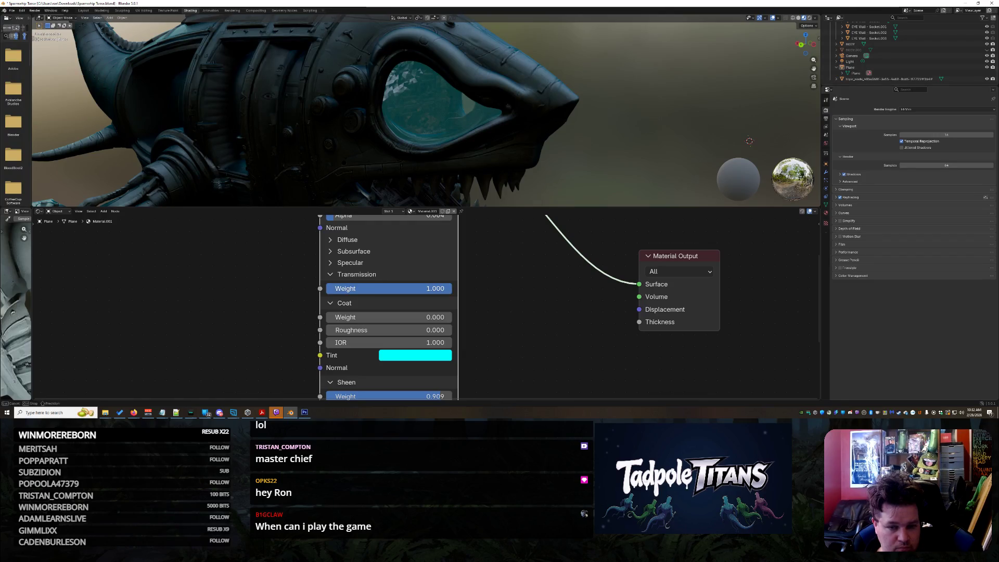
- Tweak the Specular Anisotropic and Anisotropic Rotation values, then collapse the Specular, Subsurface and Diffuse panels
left_click(338, 263)
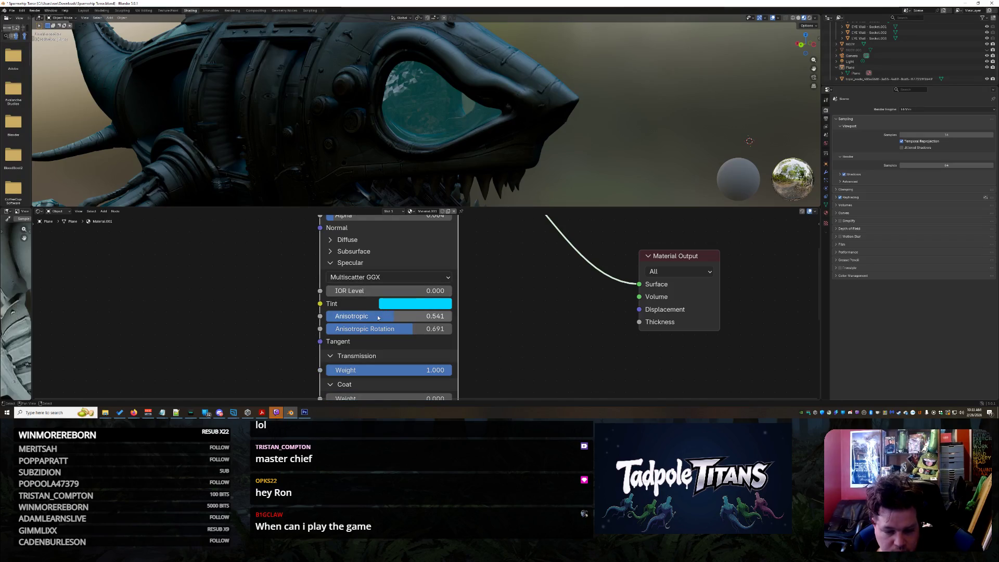
mouse_move(388, 320)
left_mouse_down()
mouse_move(359, 316)
mouse_move(429, 328)
mouse_move(394, 316)
mouse_move(394, 291)
mouse_move(410, 291)
left_mouse_up()
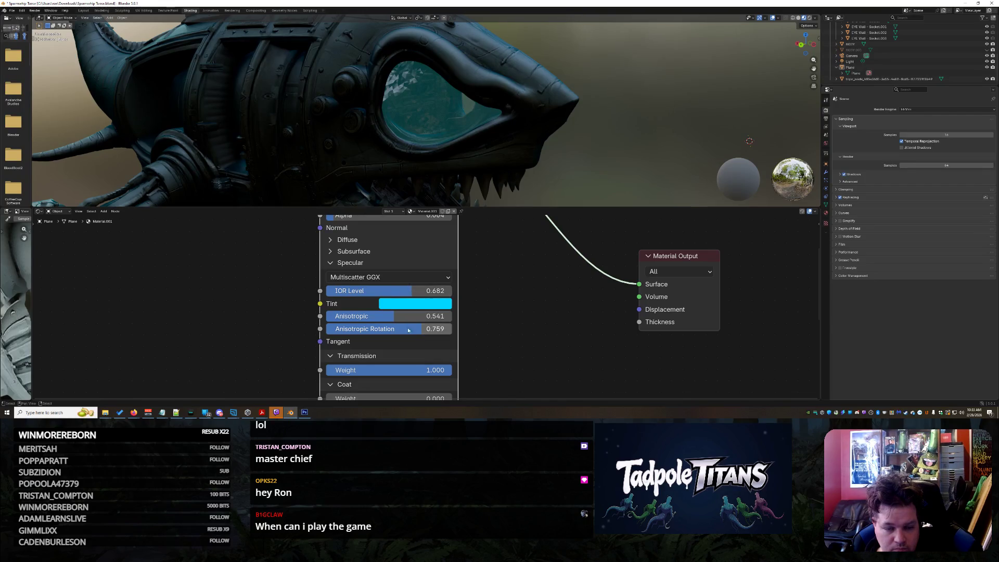
mouse_move(411, 291)
left_mouse_down()
mouse_move(375, 329)
mouse_move(398, 291)
mouse_move(388, 290)
left_mouse_up()
left_click(331, 263)
left_click(329, 253)
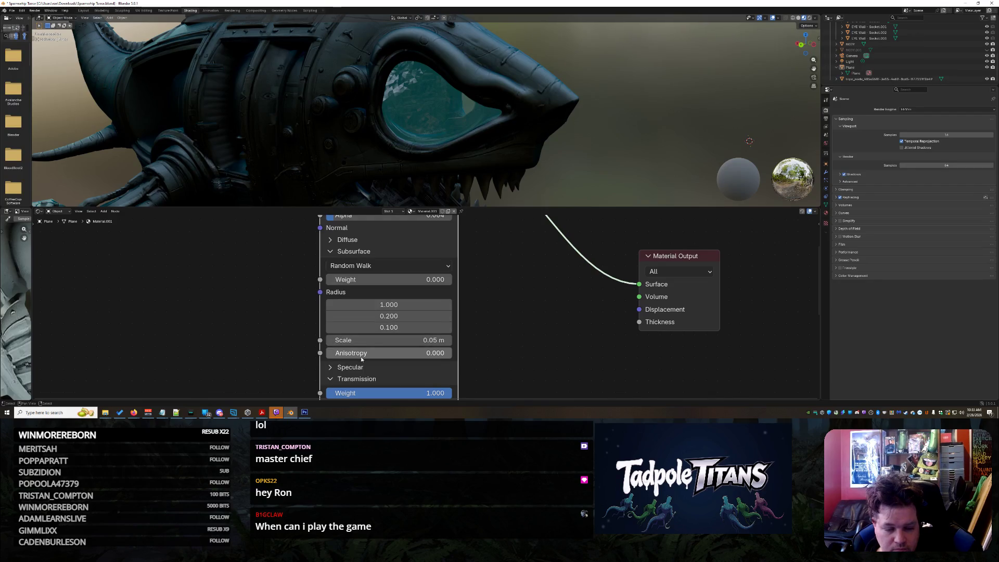
left_click(331, 252)
scroll(333, 251, "up", 1)
scroll(336, 250, "down", 2)
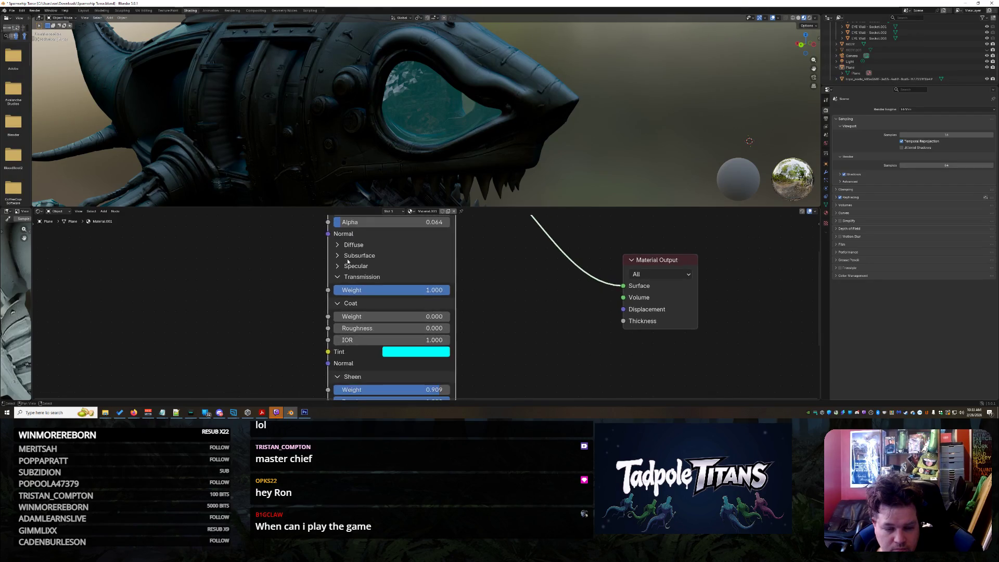
left_click(337, 246)
scroll(446, 267, "down", 1)
scroll(396, 307, "up", 3, "shift")
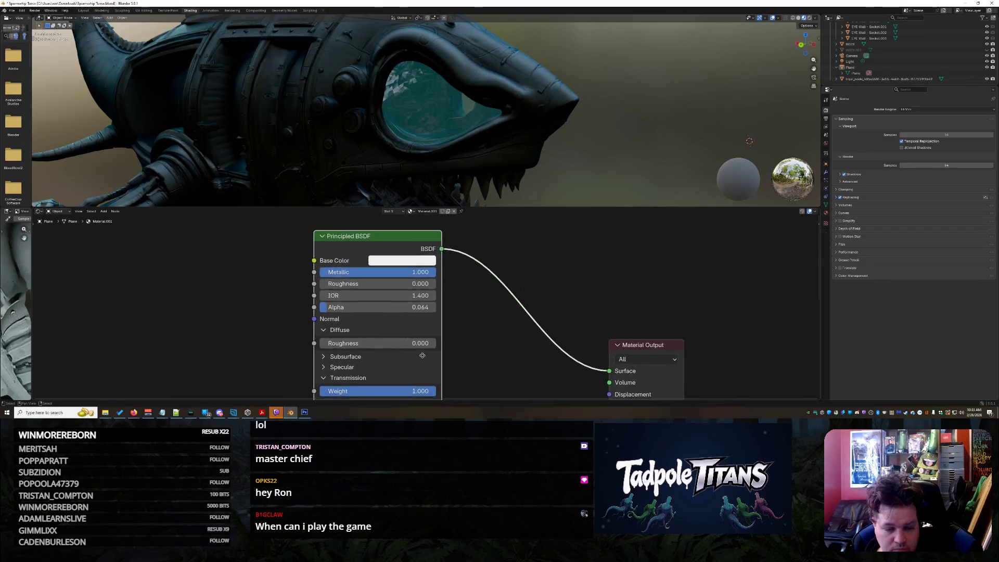
left_click(326, 332)
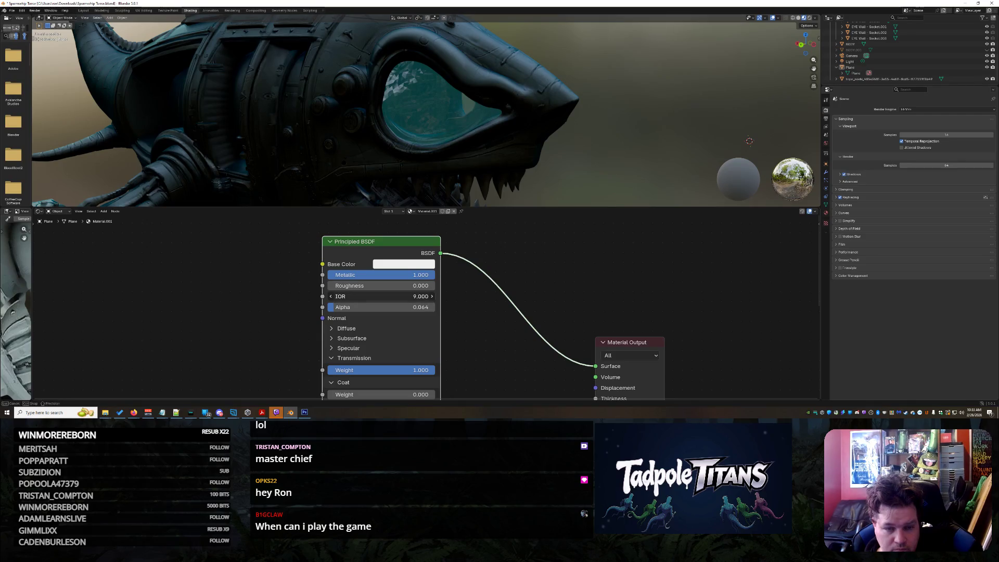
- Set the glass IOR to 1.000 and Metallic to 1.000, then view the shark from the side in Layout
left_click_drag(395, 296, 344, 296)
left_click_drag(427, 275, 368, 276)
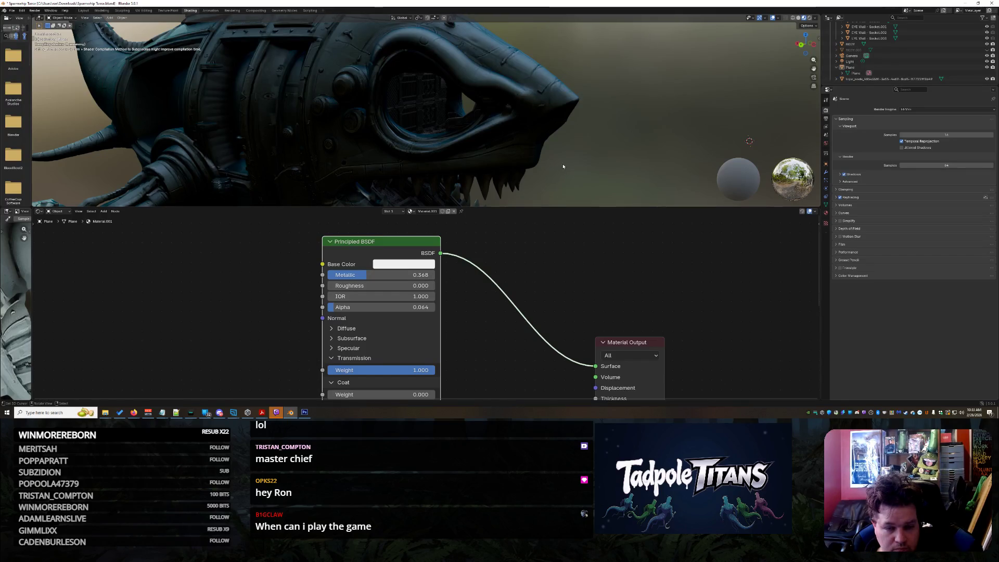
scroll(560, 163, "up", 1)
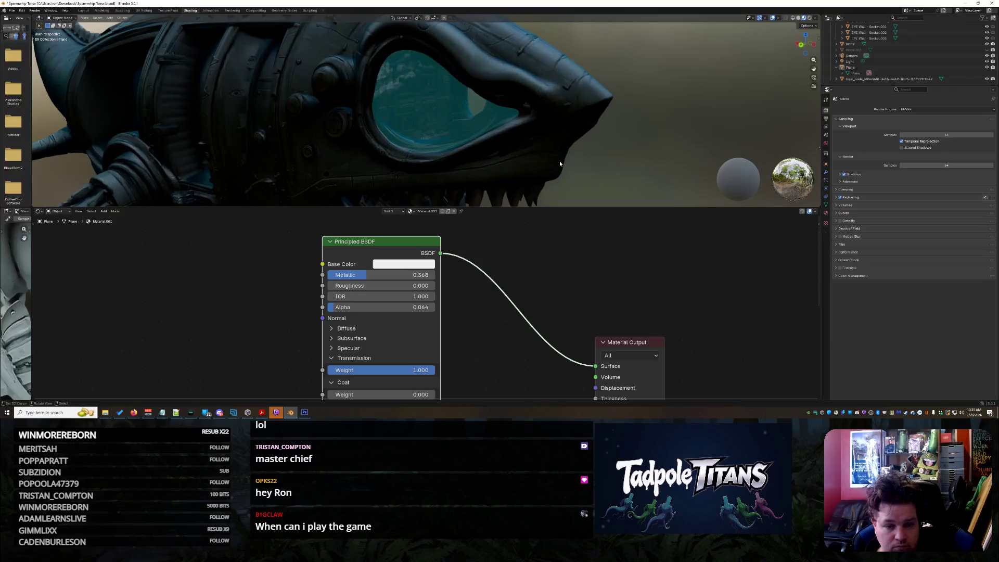
left_click_drag(377, 280, 511, 252)
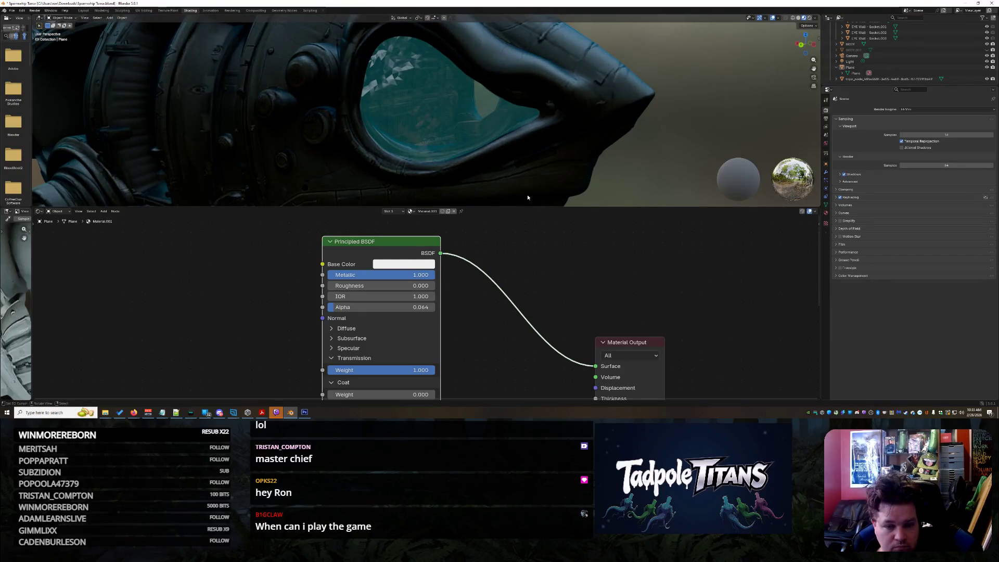
mouse_move(546, 156)
middle_mouse_down()
mouse_move(620, 172)
mouse_move(601, 183)
mouse_move(573, 151)
middle_mouse_up()
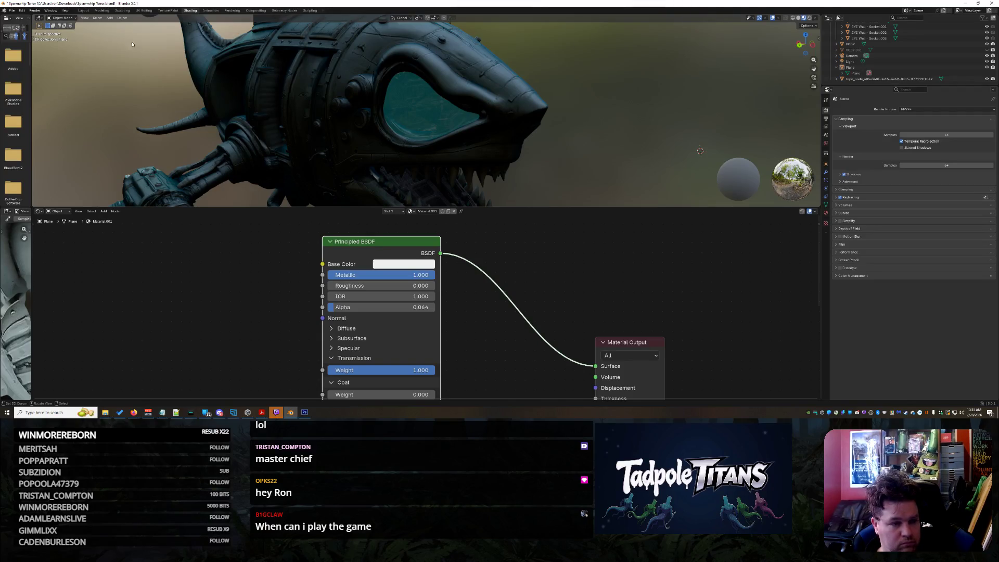
left_click(83, 11)
mouse_move(604, 185)
middle_mouse_down()
mouse_move(611, 193)
mouse_move(600, 203)
mouse_move(579, 197)
middle_mouse_up()
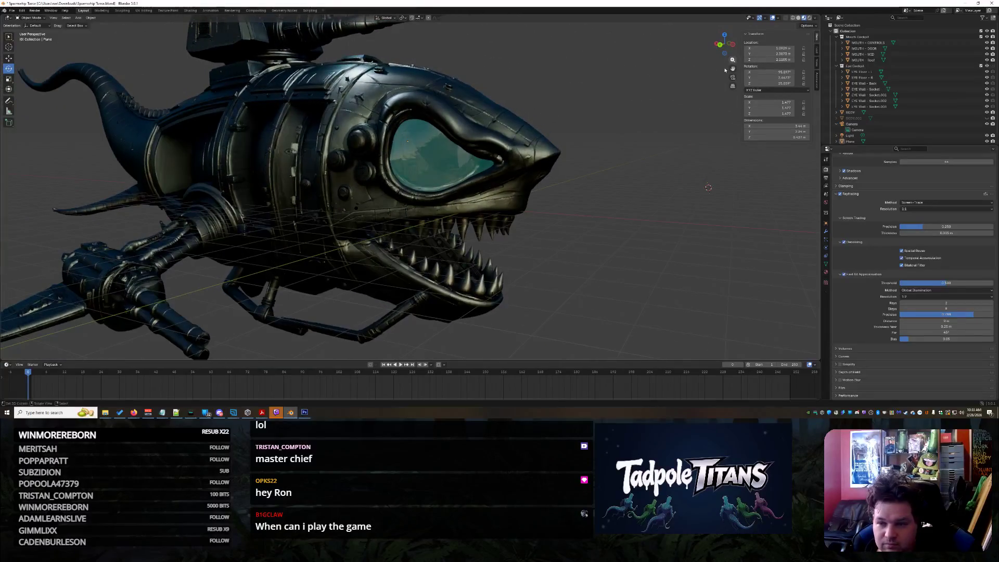
- Preview the shark in Rendered shading, return to Material Preview, and select the eye canopy glass
left_click(810, 18)
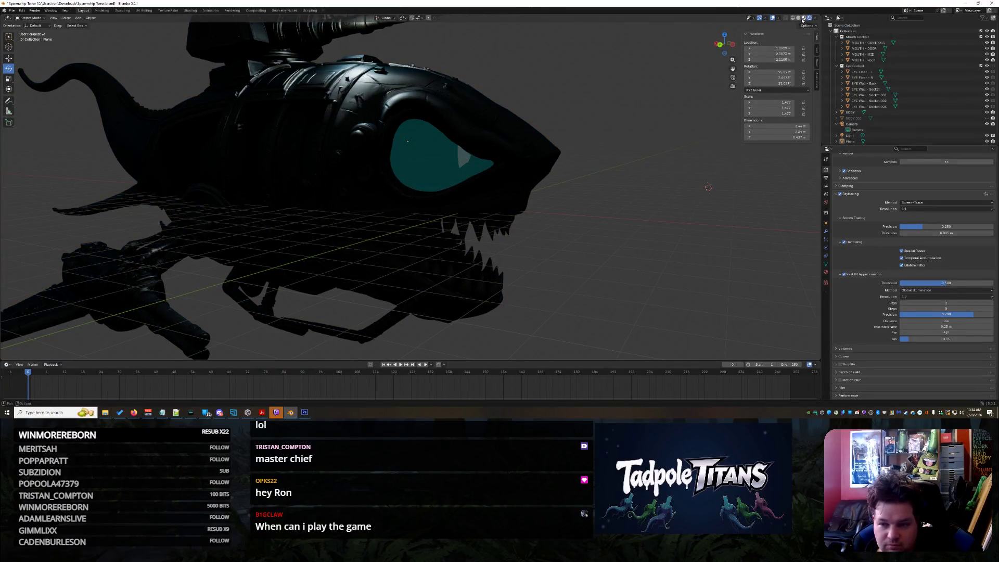
left_click(804, 19)
mouse_move(642, 136)
middle_mouse_down()
mouse_move(661, 159)
mouse_move(628, 156)
middle_mouse_up()
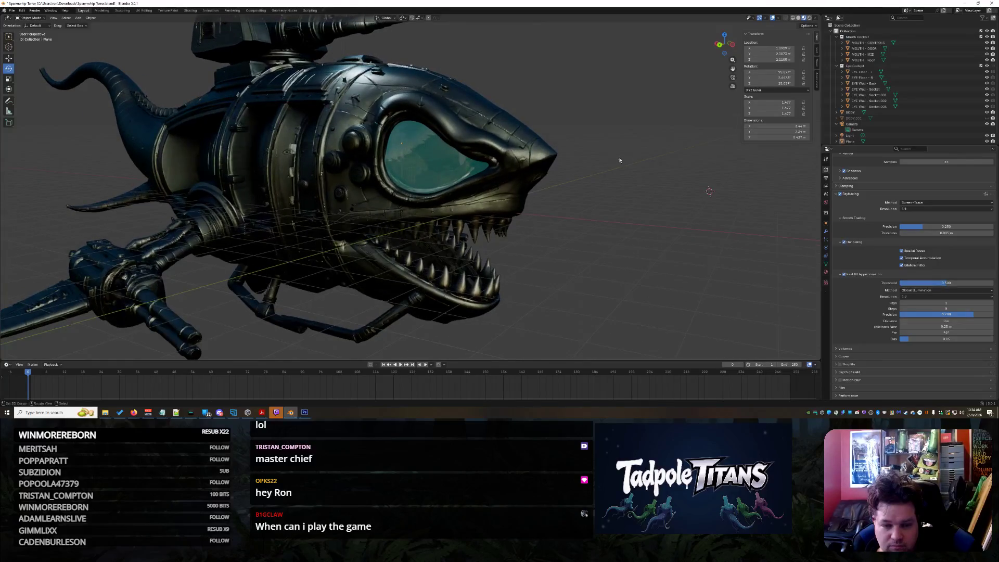
left_click(464, 175)
mouse_move(464, 174)
middle_mouse_down()
mouse_move(555, 201)
mouse_move(543, 218)
middle_mouse_up()
scroll(468, 207, "up", 3)
scroll(945, 114, "down", 1)
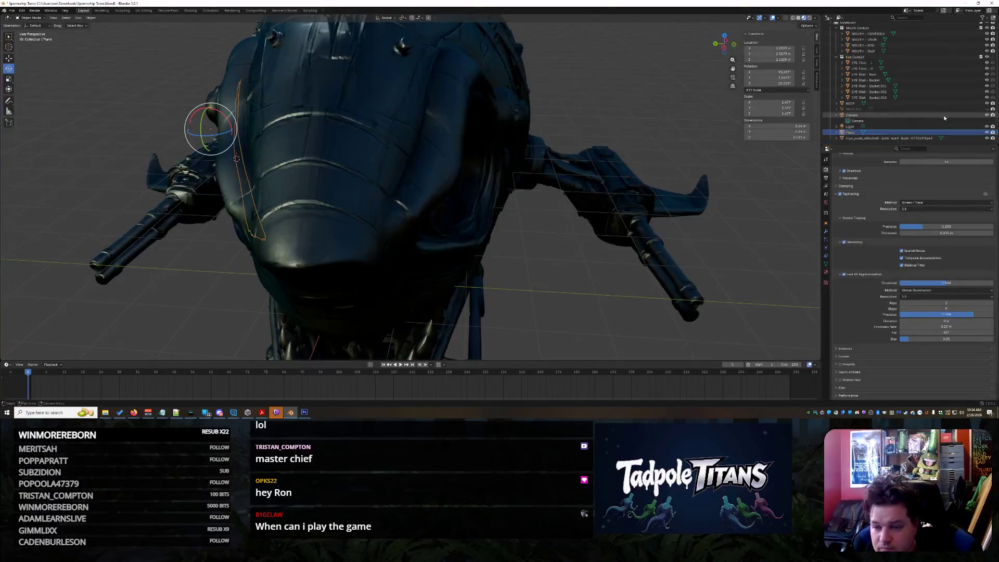
- Delete a pasted Plane.001 duplicate and copy the original glass Plane with its material
left_click(837, 132)
scroll(853, 133, "down", 1)
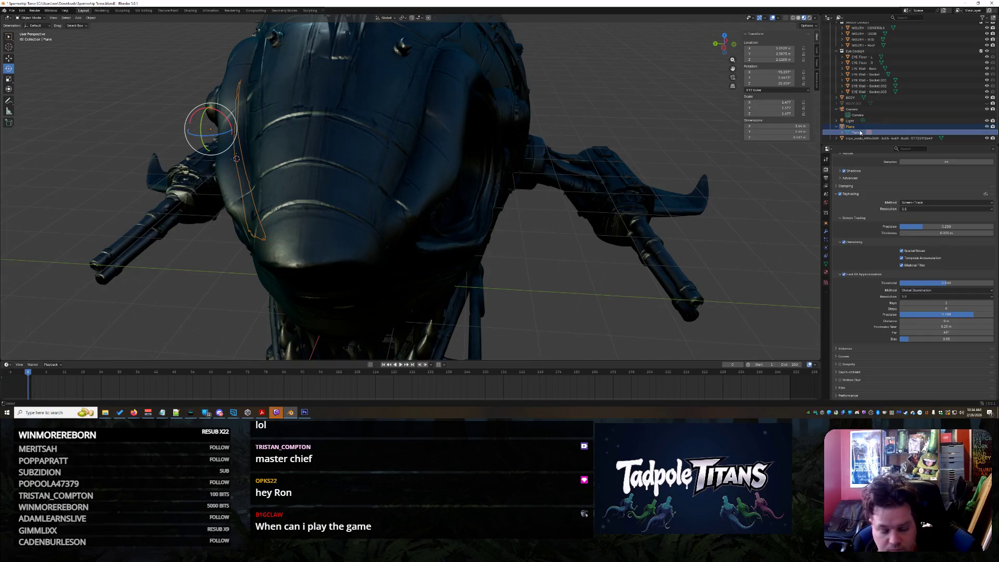
key("ctrl+v")
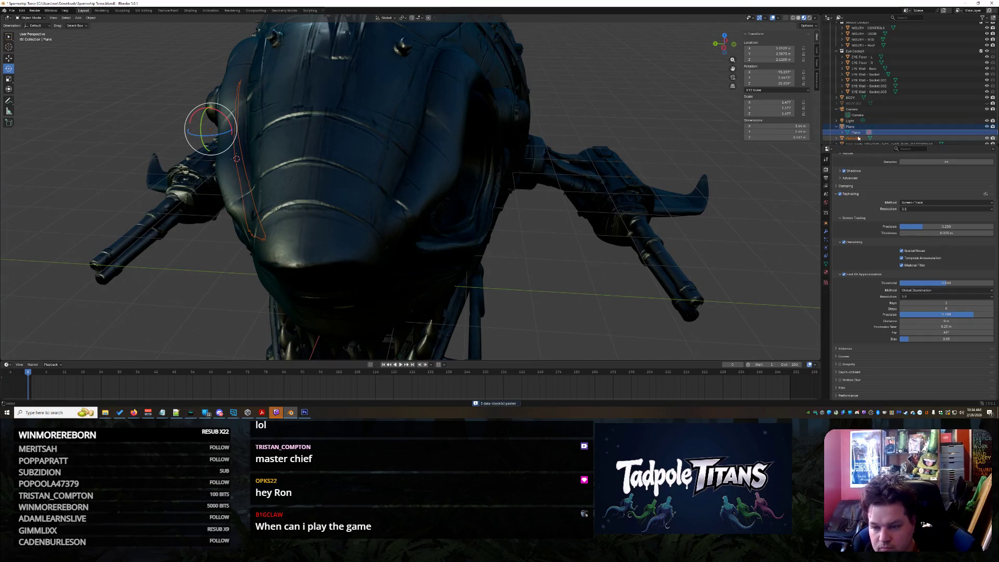
left_click(855, 139)
key("Delete")
left_click(842, 127)
left_click(843, 133)
key("ctrl+c")
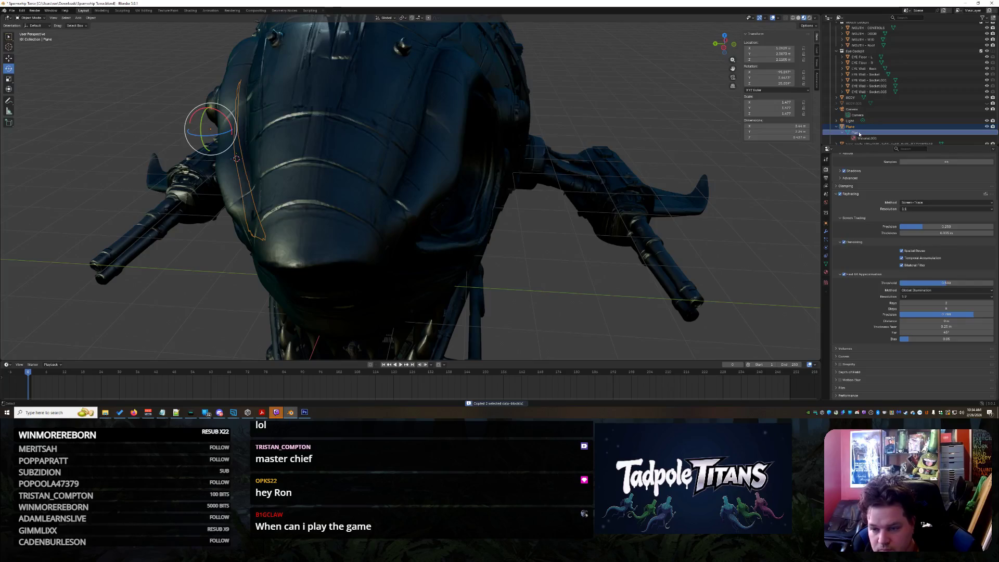
scroll(860, 134, "down", 1)
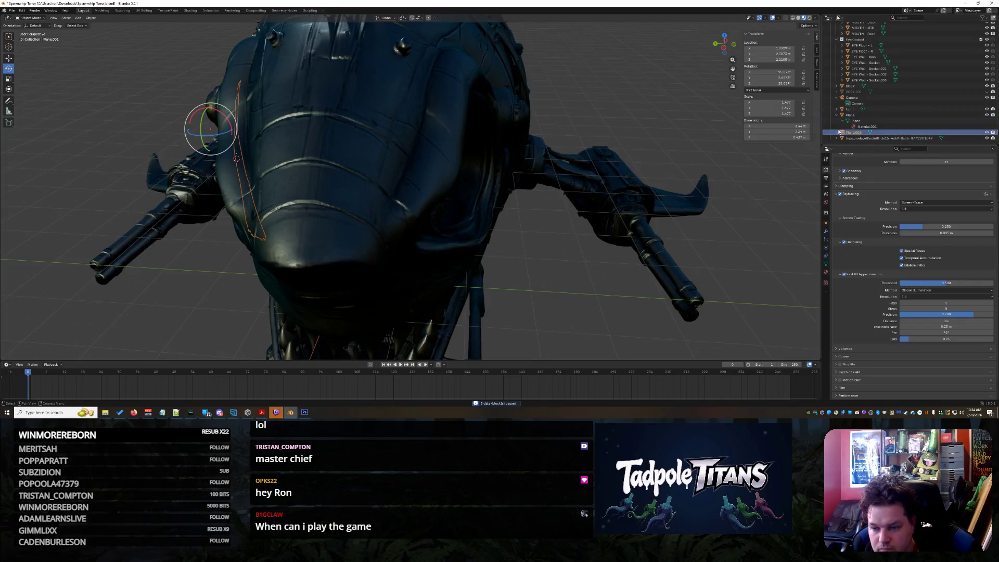
- Rename Plane to 'Eye Glass - R' and Plane.001 to 'Eye Glass - L' in the Outliner
left_click(858, 115)
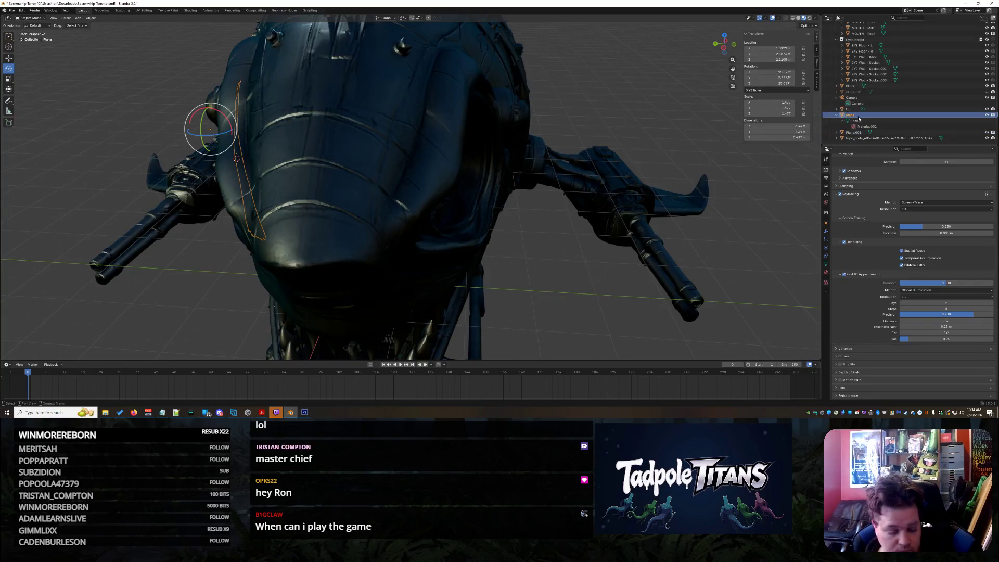
double_click(859, 118)
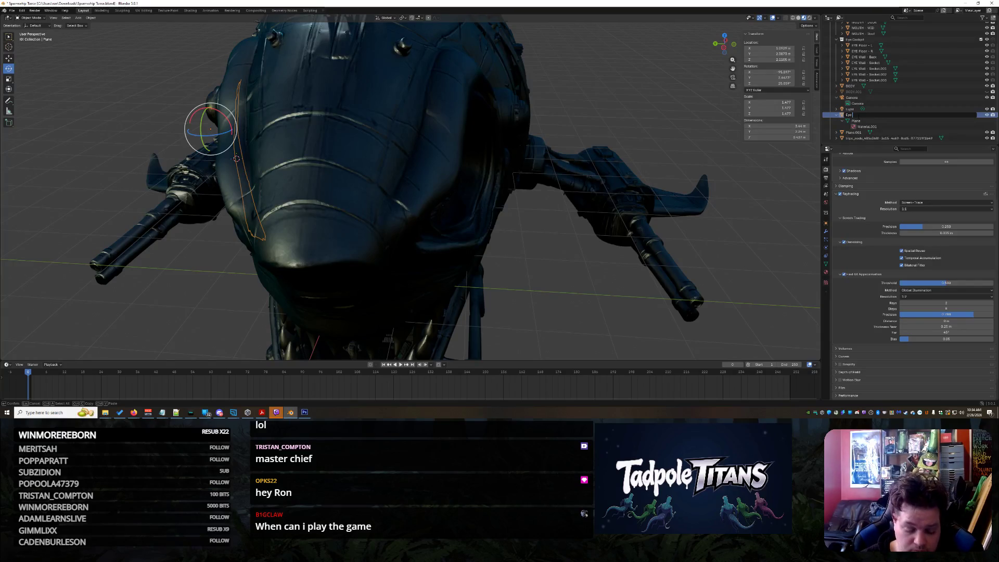
type("Eye Glass - R")
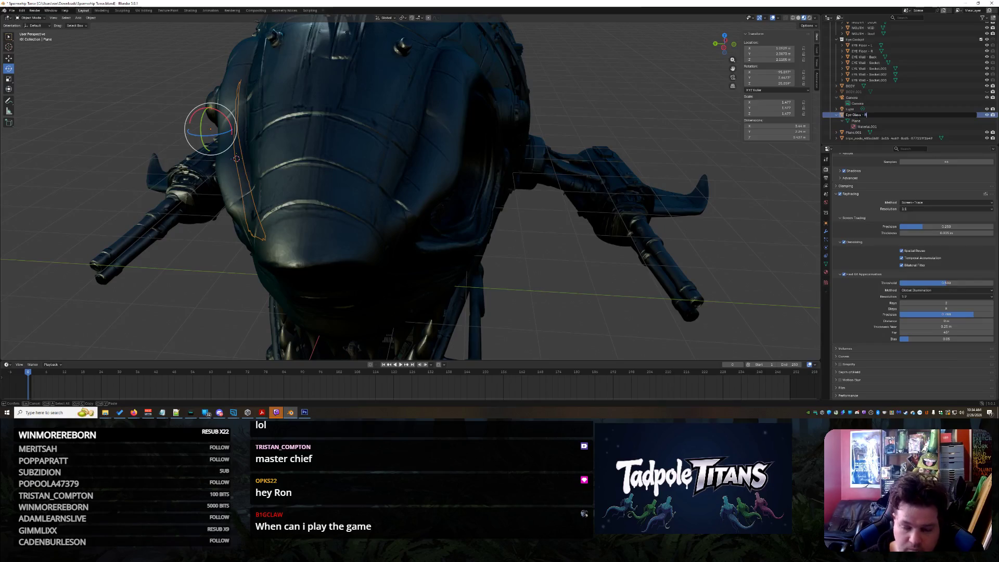
key("Return")
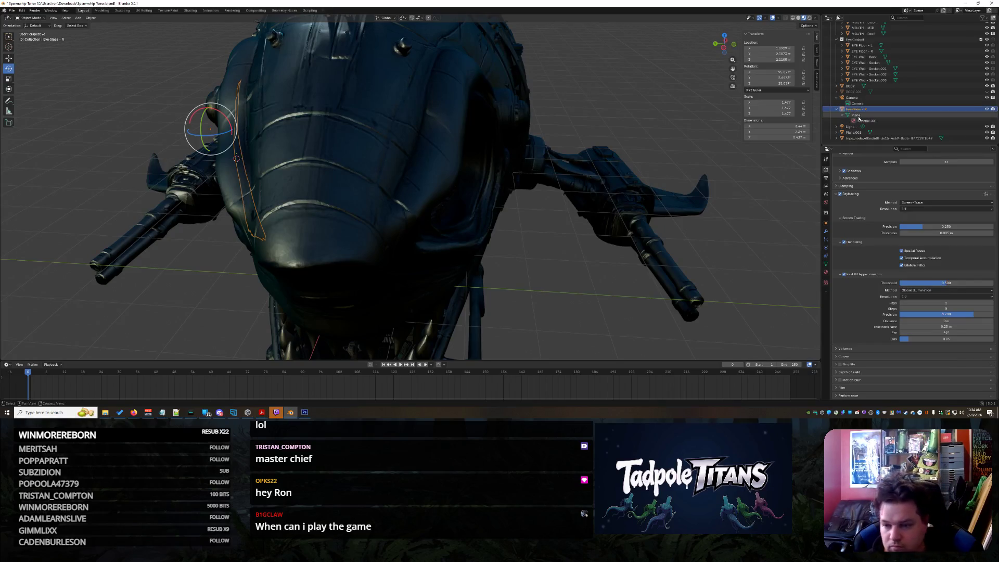
left_click(857, 127)
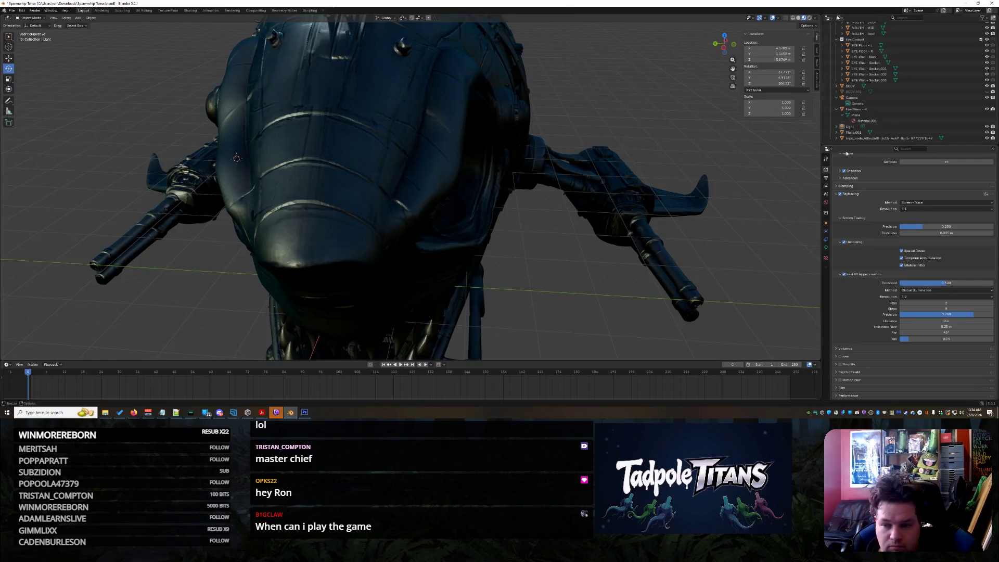
left_click(864, 133)
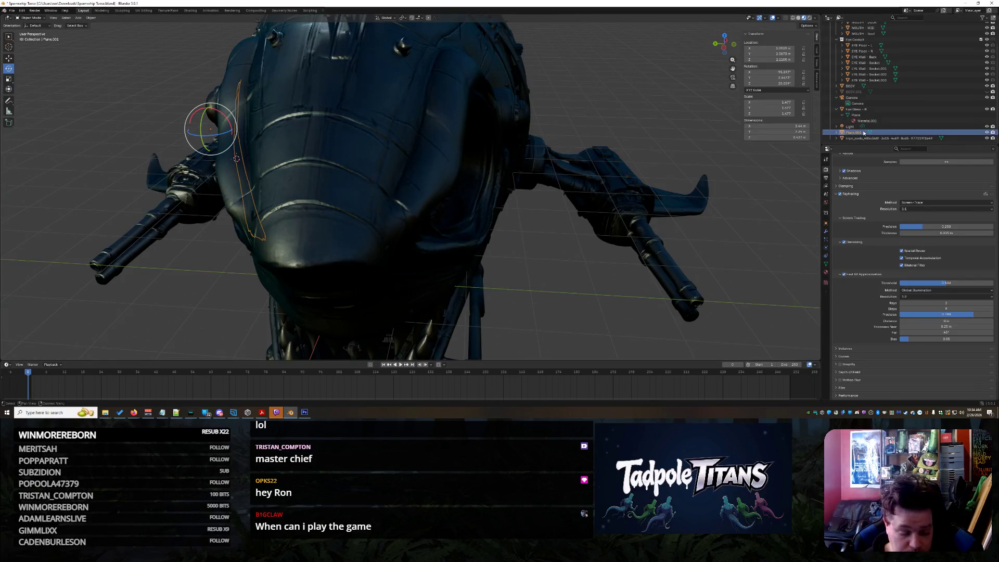
double_click(864, 132)
type("Eye -")
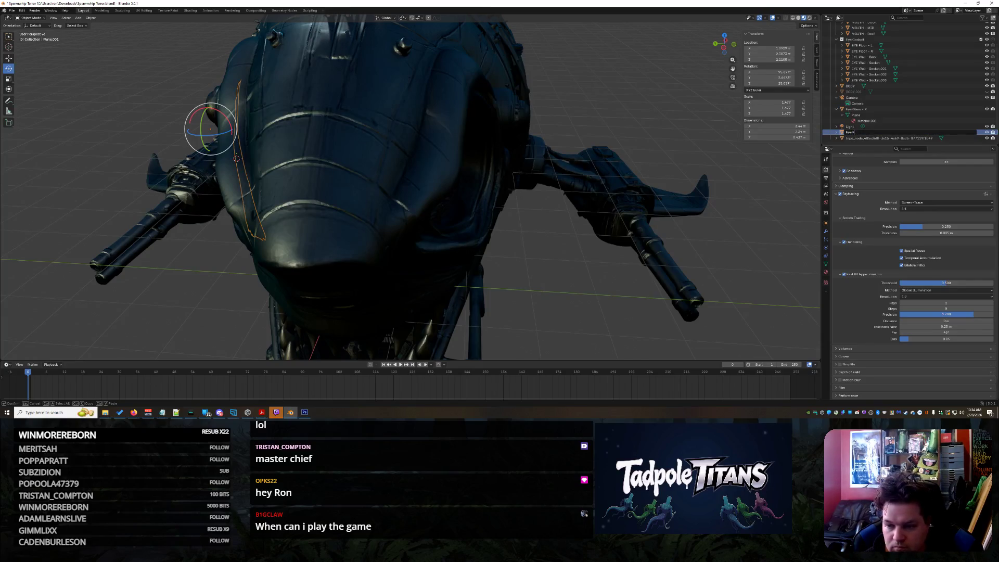
type("ass")
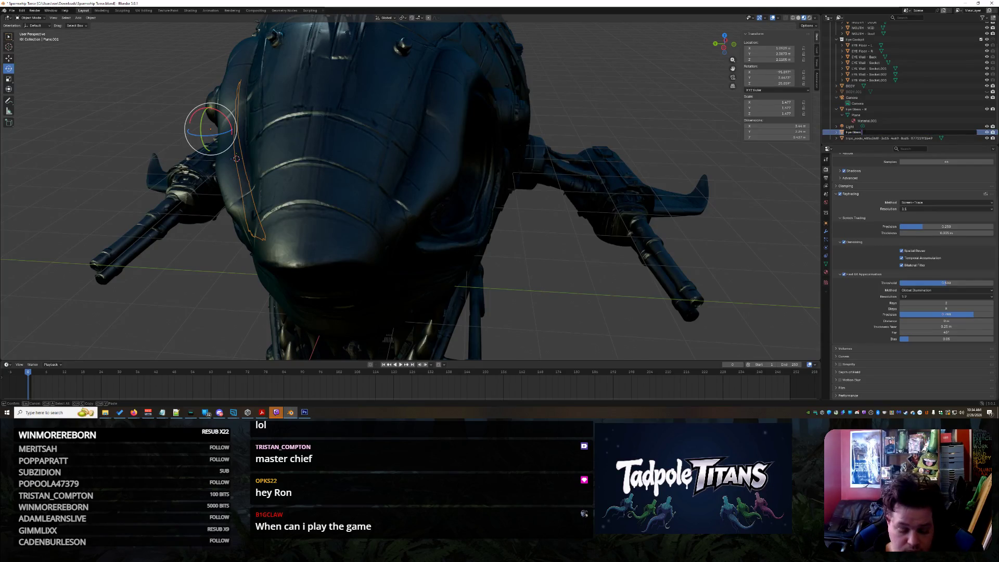
type(" - L")
key("Return")
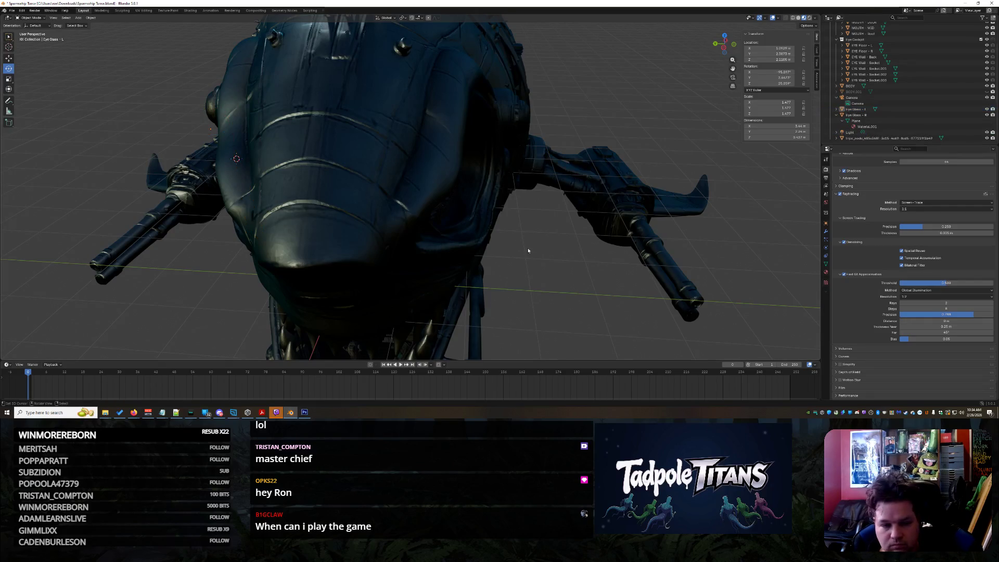
- Select Eye Glass - L and move it across to the ship's other side
middle_click_drag(529, 250, 597, 250)
left_click(359, 171)
mouse_move(359, 172)
middle_mouse_down()
mouse_move(625, 219)
mouse_move(331, 198)
middle_mouse_up()
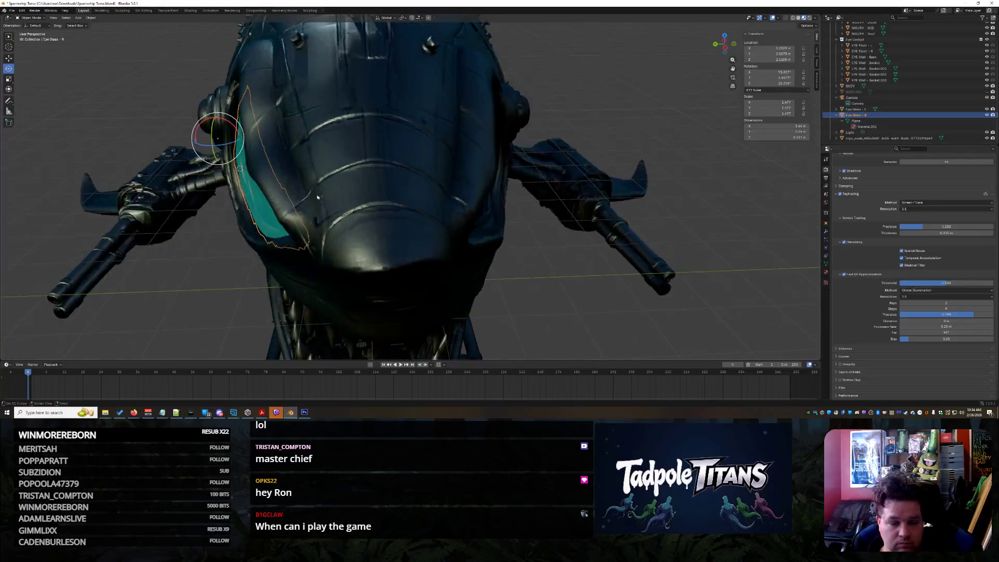
left_click(266, 194)
left_click(276, 200)
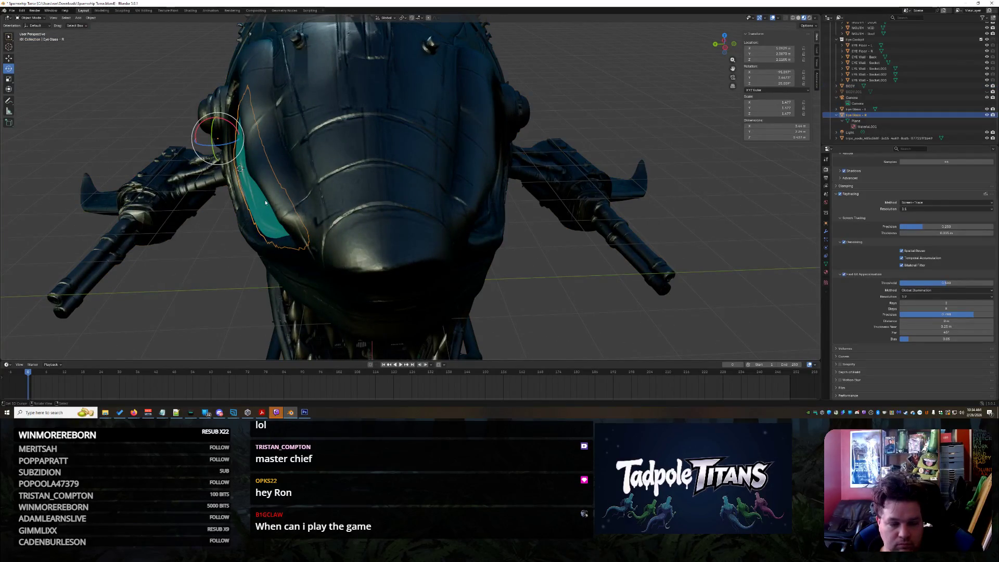
left_click(300, 220)
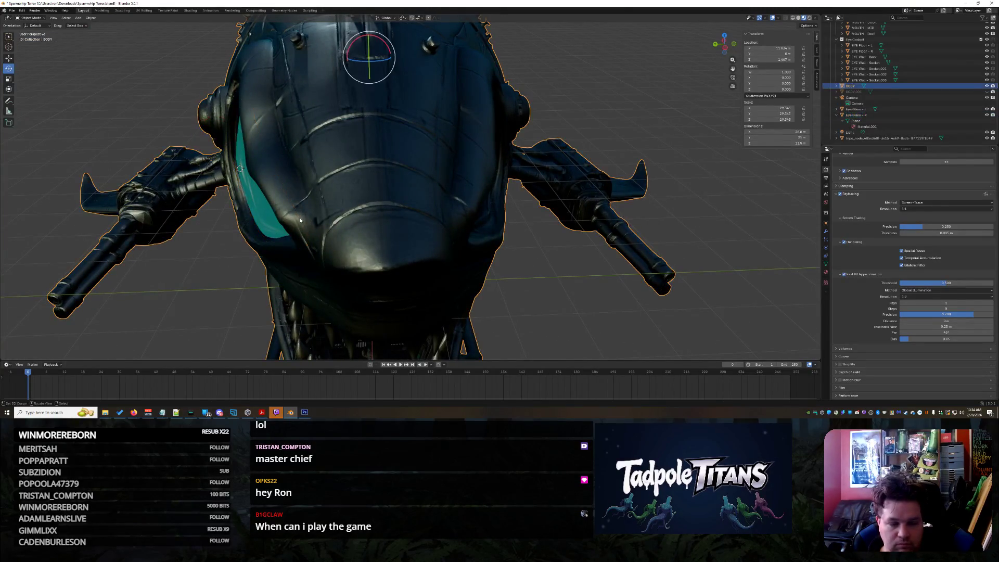
left_click(882, 111)
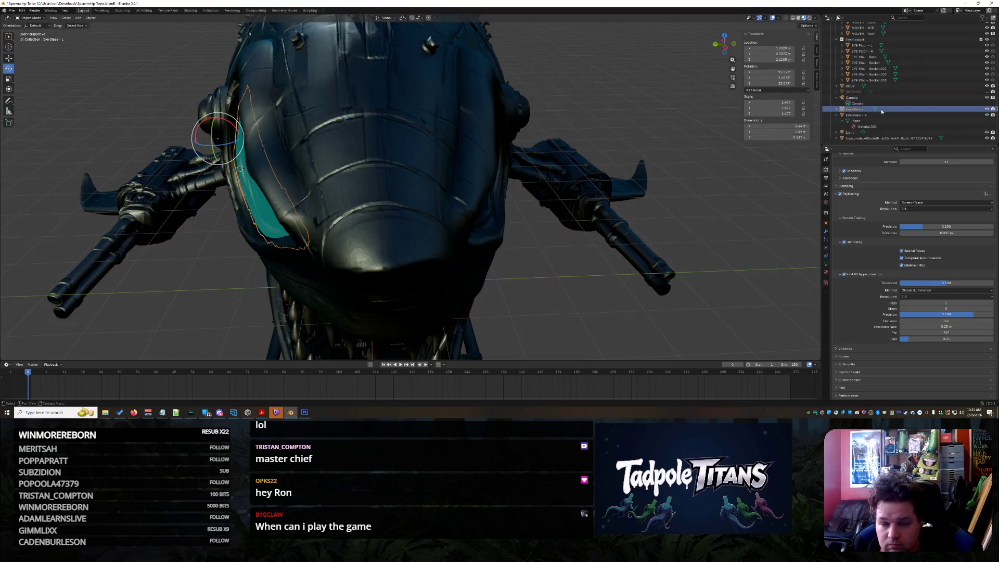
left_click(8, 58)
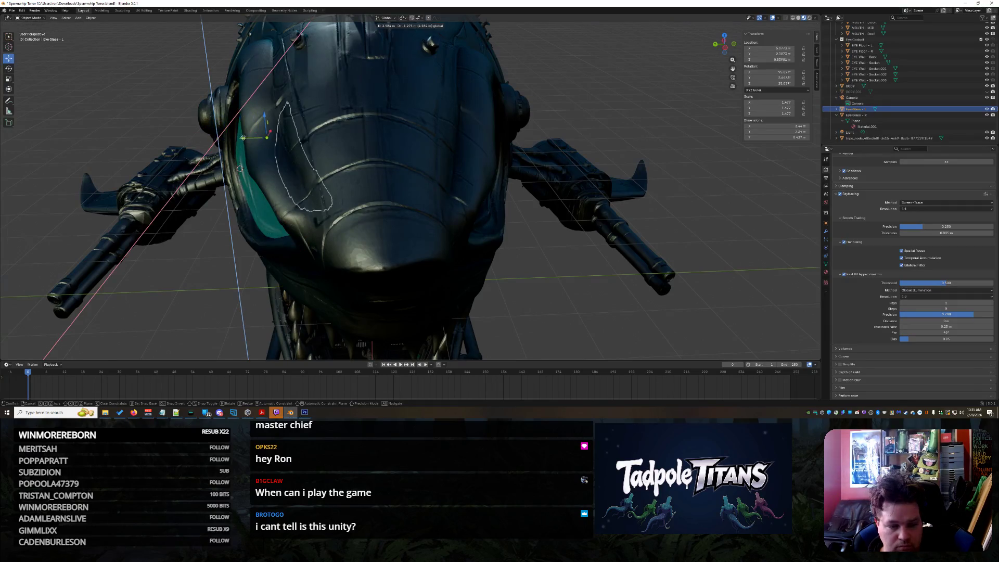
mouse_move(199, 141)
left_mouse_down()
mouse_move(520, 183)
mouse_move(712, 222)
left_mouse_up()
middle_click_drag(713, 222, 755, 172)
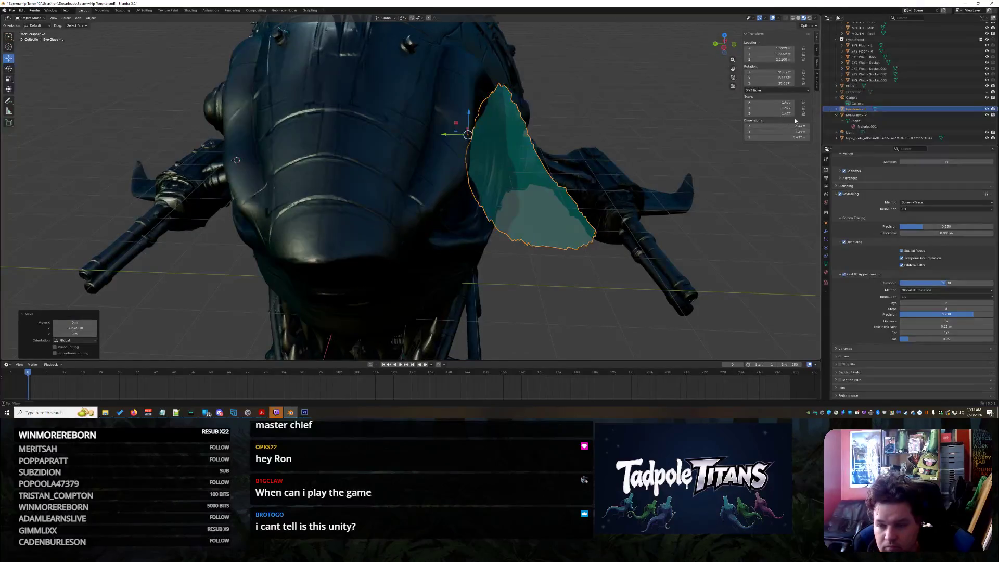
- Mirror the glass by making its Scale X, Y (-1.477) and Z values negative in the N panel
key("Home")
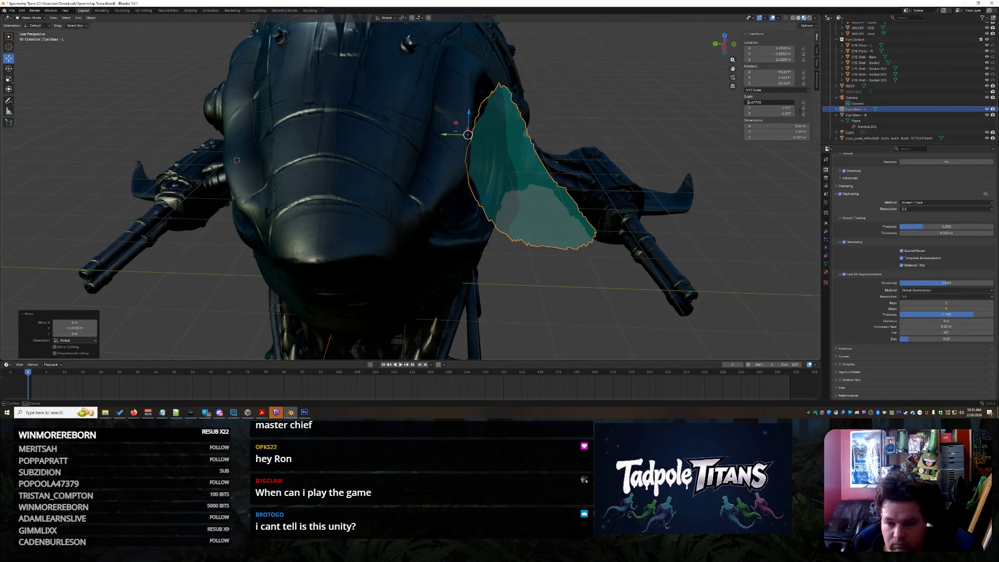
type("-")
key("Return")
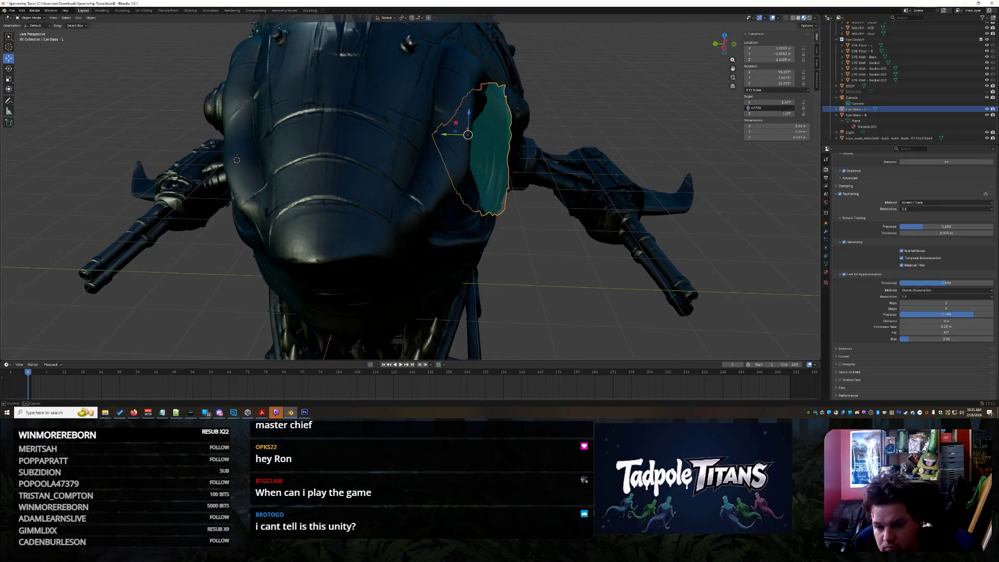
type("1")
key("Tab")
key("Home")
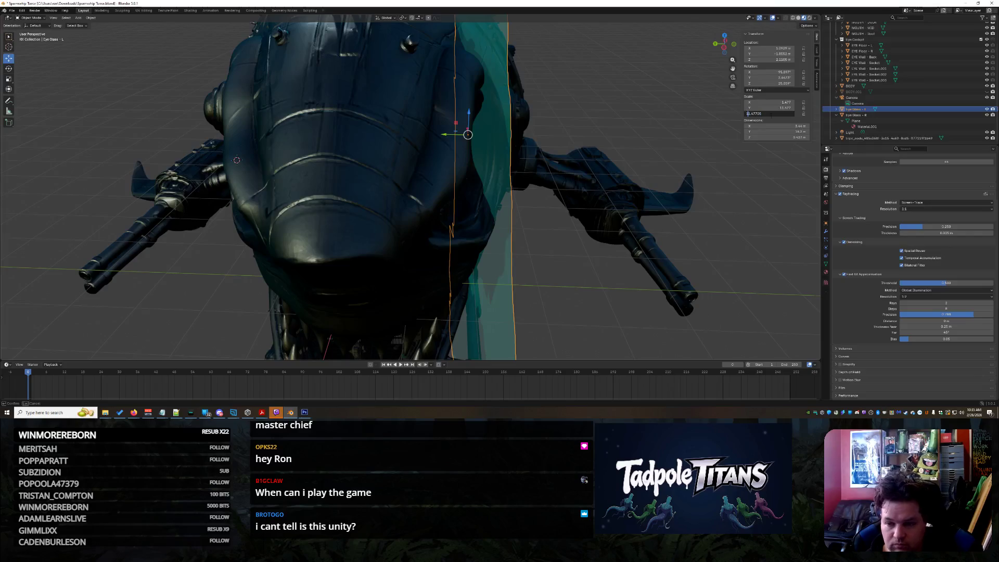
key("Return")
left_click(771, 108)
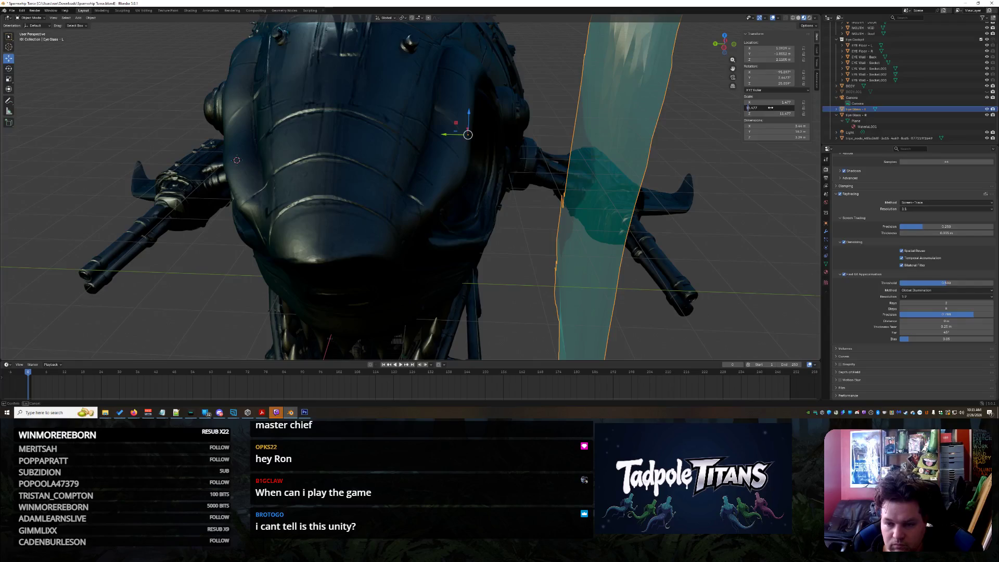
key("ctrl+a")
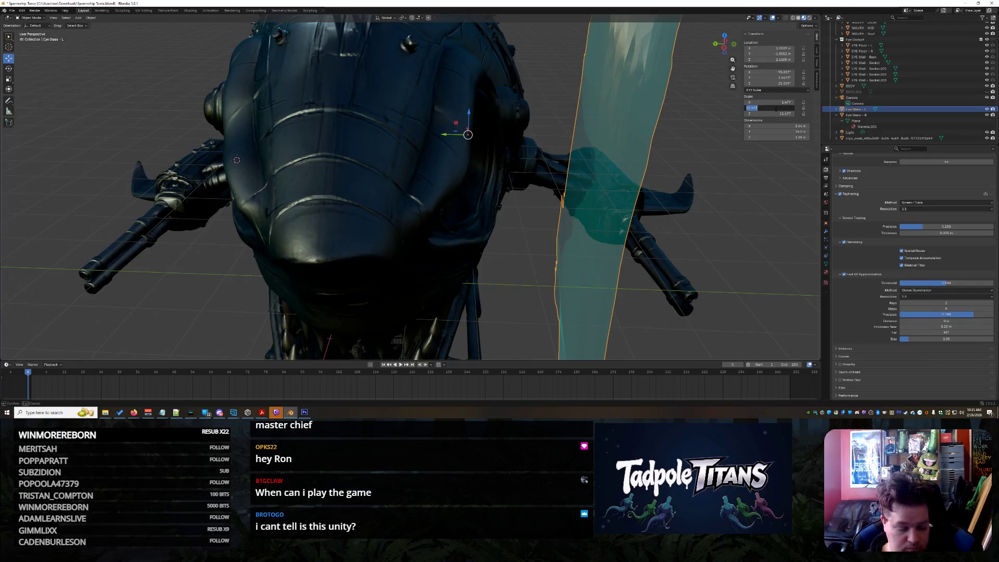
key("Home")
key("Delete")
type("-")
key("Return")
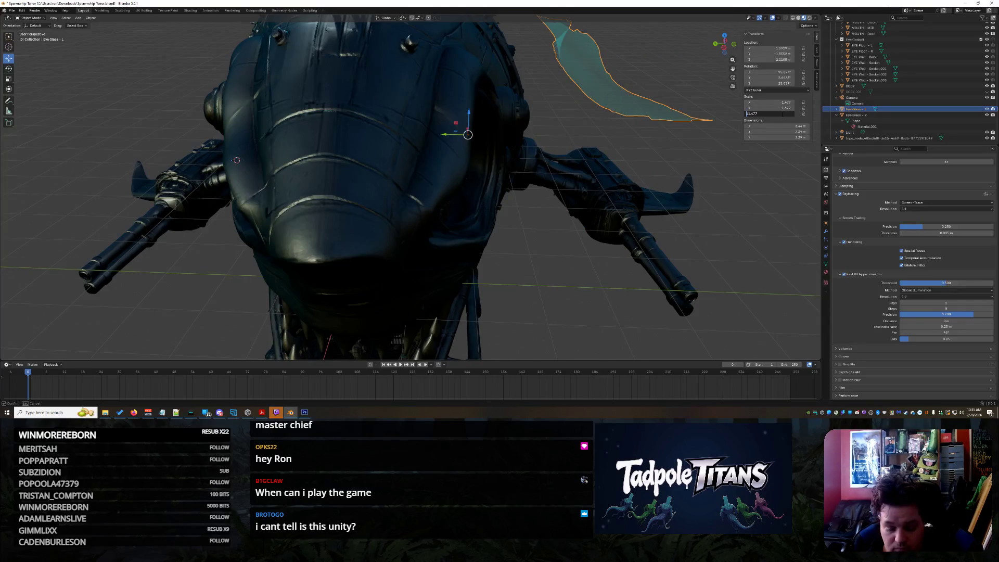
type("-")
key("Return")
- Lower the eye glass along Z, slide it along Y and rotate it about 97° around Y
left_click(646, 228)
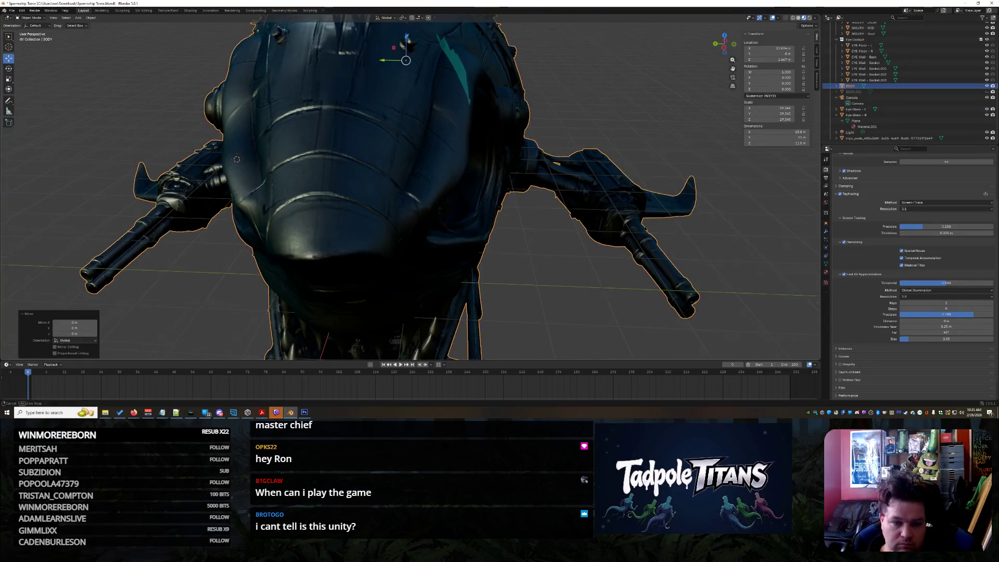
middle_click_drag(645, 228, 605, 222)
left_click(349, 155)
middle_click_drag(349, 155, 454, 198)
middle_click_drag(374, 172, 458, 167)
mouse_move(457, 166)
left_mouse_down()
mouse_move(464, 244)
mouse_move(447, 260)
mouse_move(458, 270)
left_mouse_up()
mouse_move(458, 270)
middle_mouse_down()
mouse_move(531, 269)
mouse_move(518, 258)
middle_mouse_up()
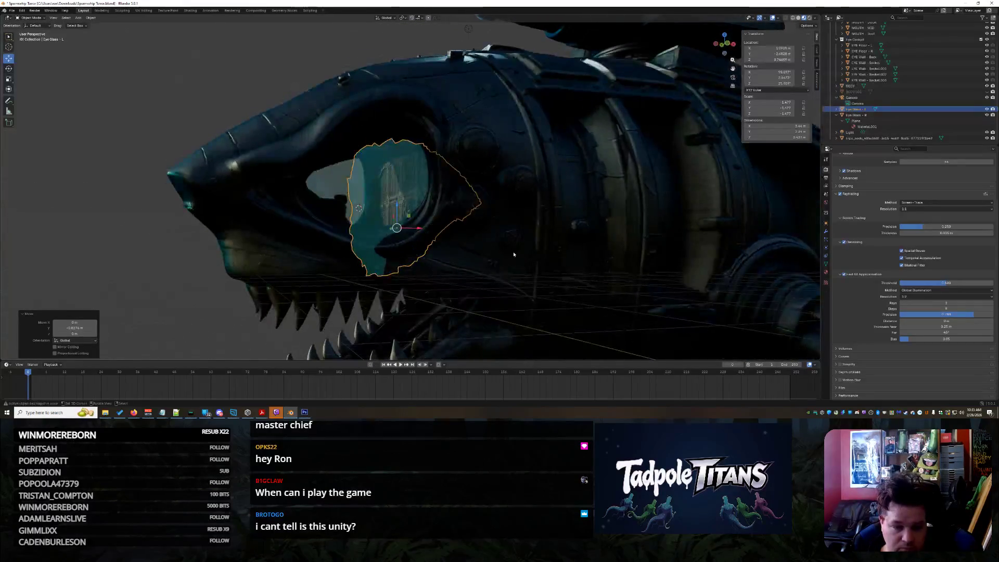
left_click(10, 69)
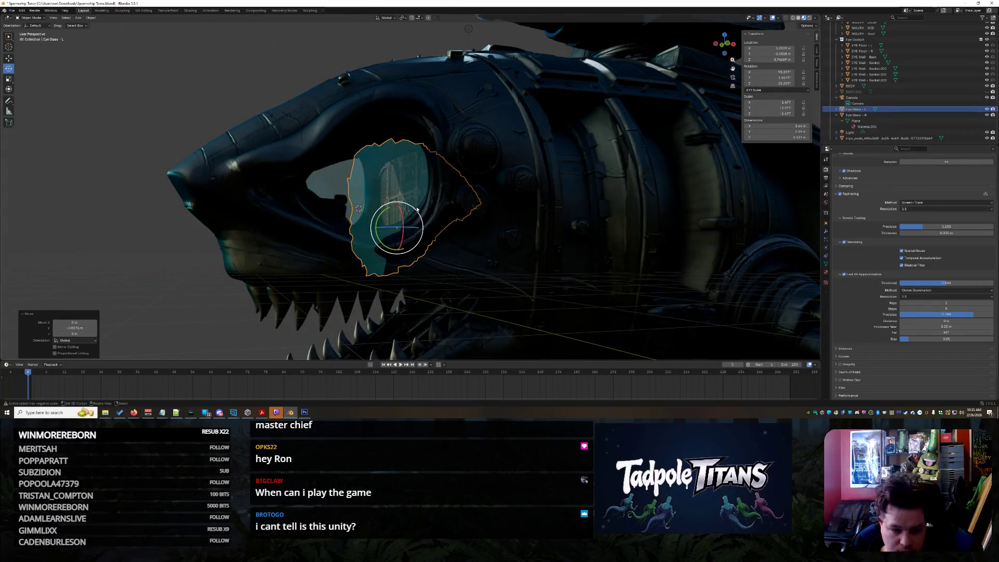
mouse_move(417, 209)
left_mouse_down()
mouse_move(424, 200)
mouse_move(395, 187)
mouse_move(307, 227)
left_mouse_up()
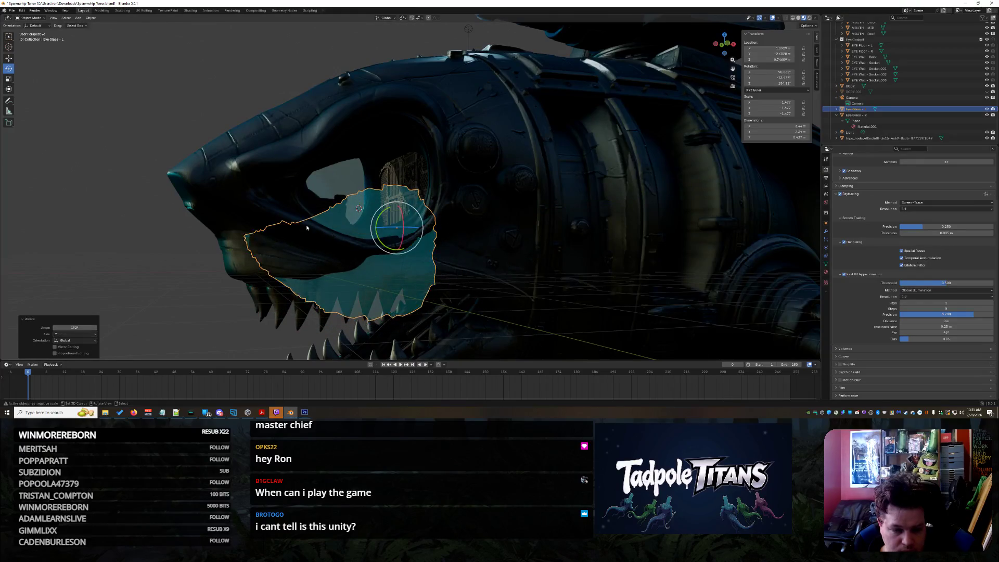
- Raise, lower and nudge the eye glass along Y until it sits in the eye socket
key("w")
mouse_move(396, 205)
left_mouse_down()
mouse_move(400, 171)
mouse_move(483, 222)
left_mouse_up()
middle_click_drag(483, 222, 440, 111)
left_click_drag(437, 107, 442, 134)
mouse_move(442, 134)
middle_mouse_down()
mouse_move(545, 188)
mouse_move(295, 143)
middle_mouse_up()
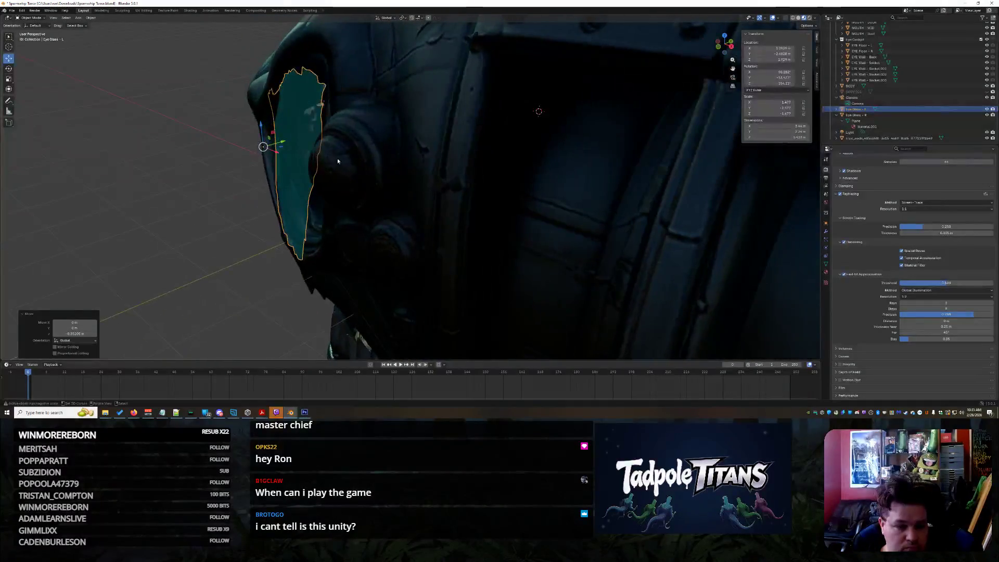
left_click(294, 142, "shift")
left_click(291, 145)
left_click(286, 150)
left_click_drag(286, 139, 410, 227)
mouse_move(410, 226)
middle_mouse_down()
mouse_move(465, 218)
mouse_move(481, 122)
middle_mouse_up()
left_click_drag(467, 126, 475, 128)
left_click(472, 127)
mouse_move(473, 127)
middle_mouse_down()
mouse_move(506, 193)
mouse_move(479, 193)
middle_mouse_up()
key("KP_Decimal")
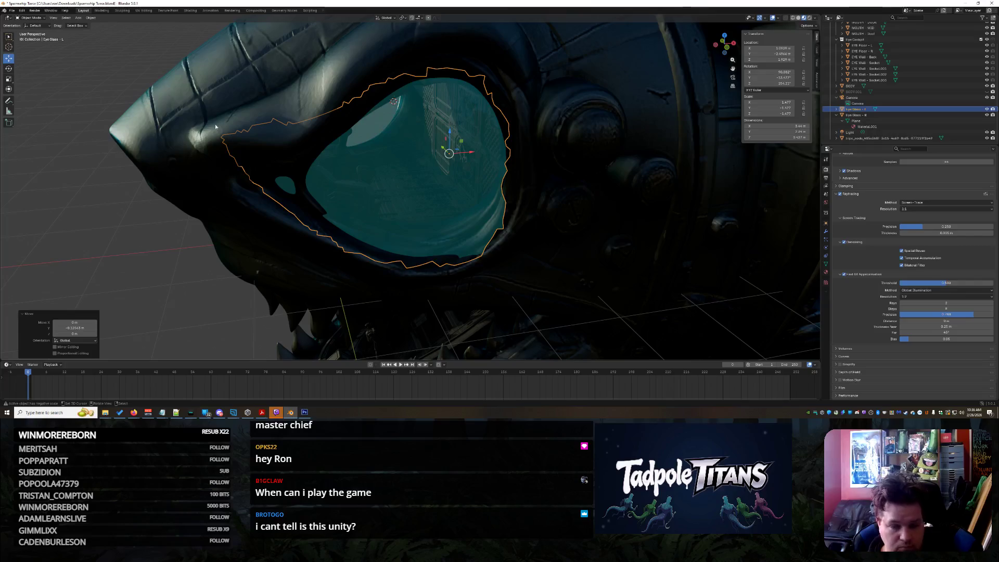
- Rotate the left eye glass to fit the socket and shift it slightly along X
key("shift+space")
key("r")
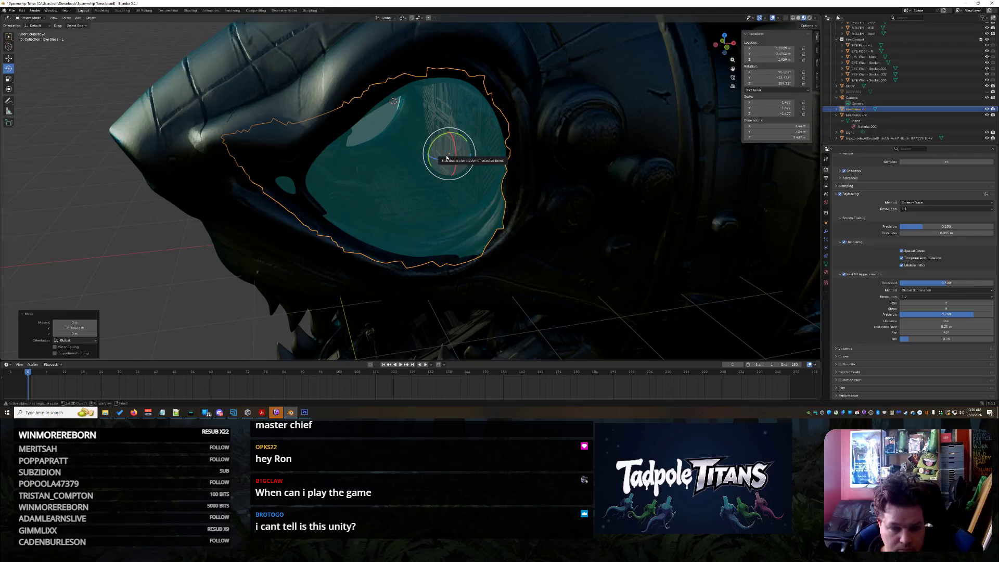
left_click_drag(446, 157, 448, 158)
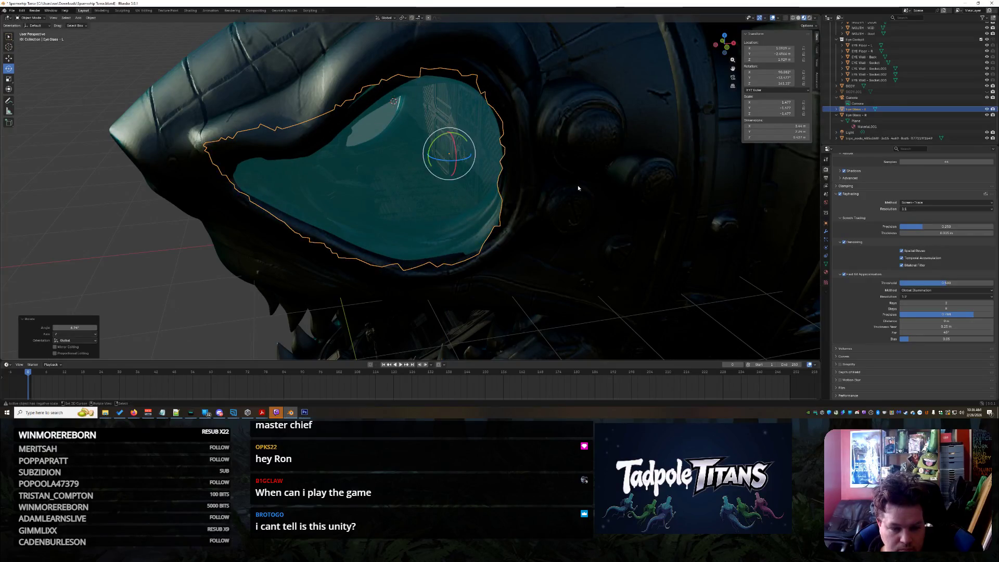
middle_click_drag(535, 180, 276, 138)
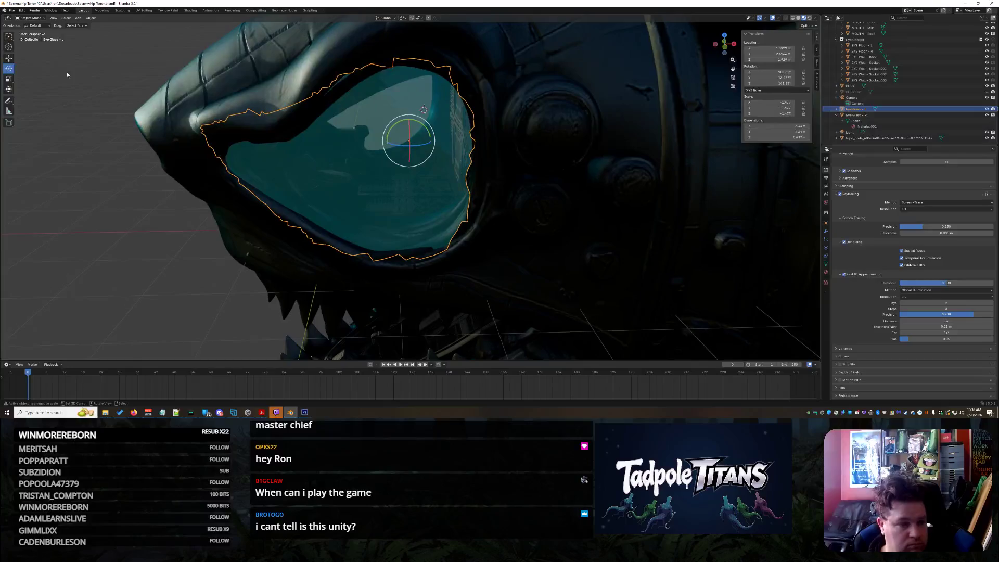
key("shift+space")
key("g")
mouse_move(436, 145)
left_mouse_down()
mouse_move(413, 125)
mouse_move(422, 152)
left_mouse_up()
- Enlarge the glass about 1.15×, raise it higher in the socket and tilt it with Rotate
key("s")
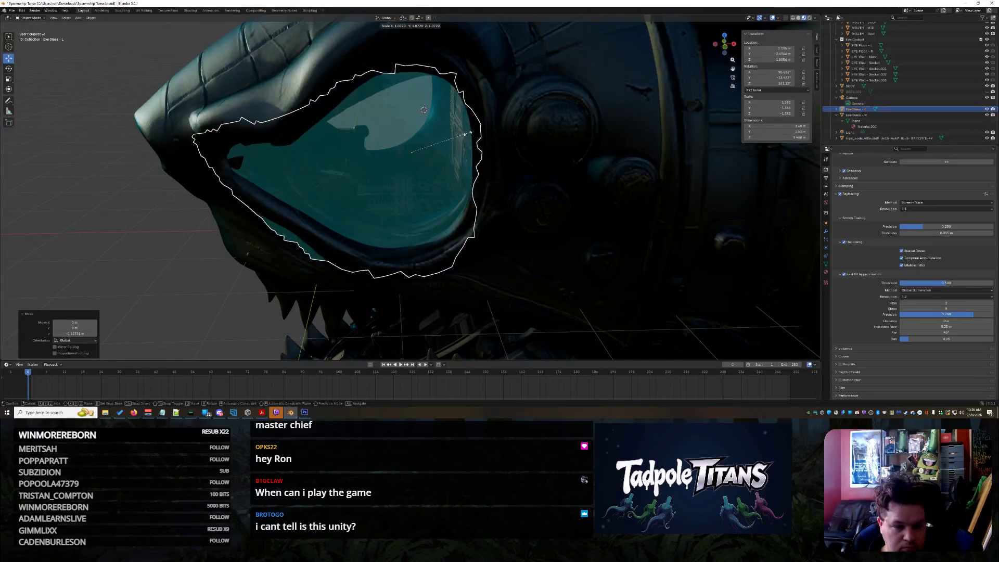
left_click(452, 150)
left_click_drag(412, 130, 409, 151)
left_click(9, 68)
left_click(582, 214)
middle_click_drag(582, 213, 403, 177)
left_click(403, 177)
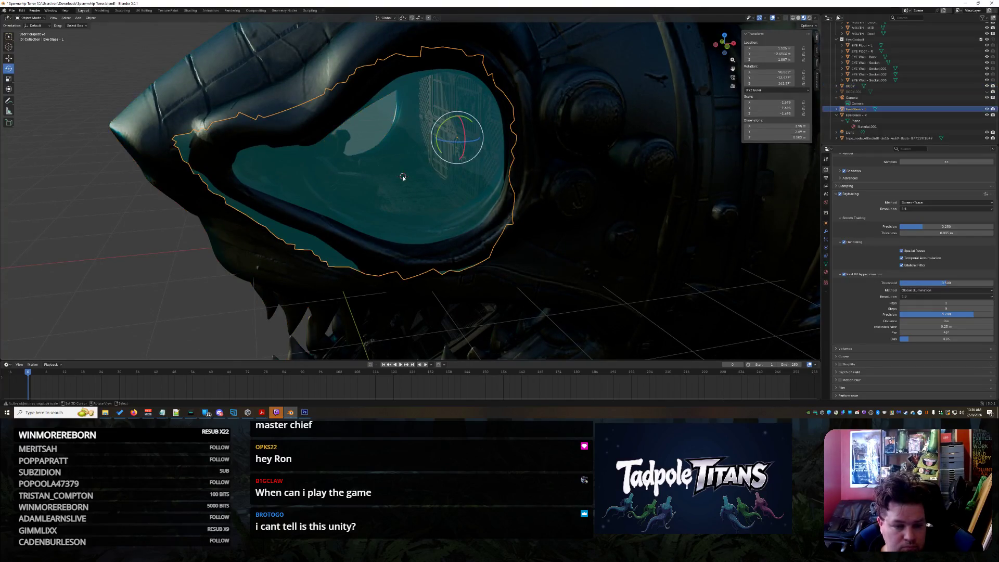
left_click(23, 11)
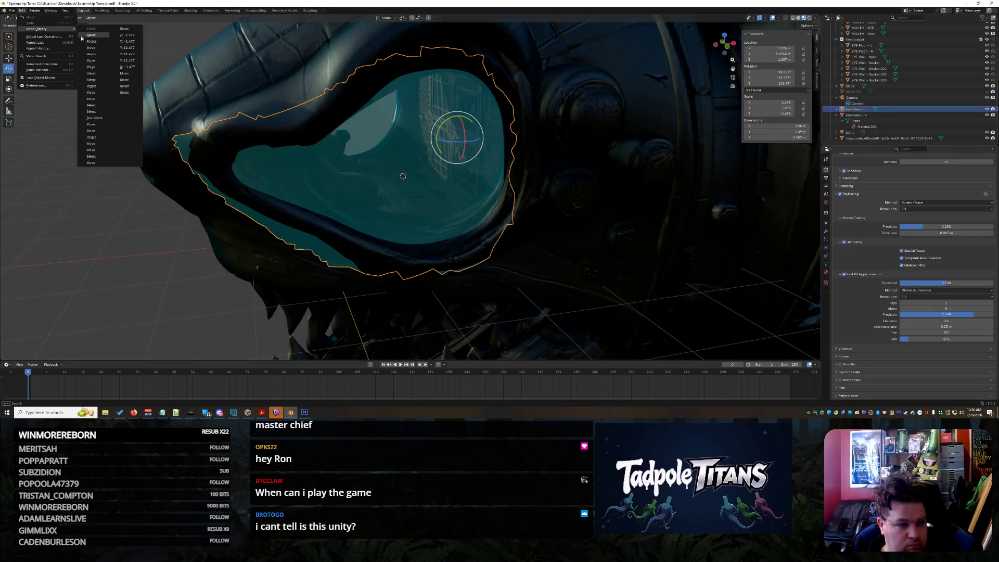
left_click(31, 18)
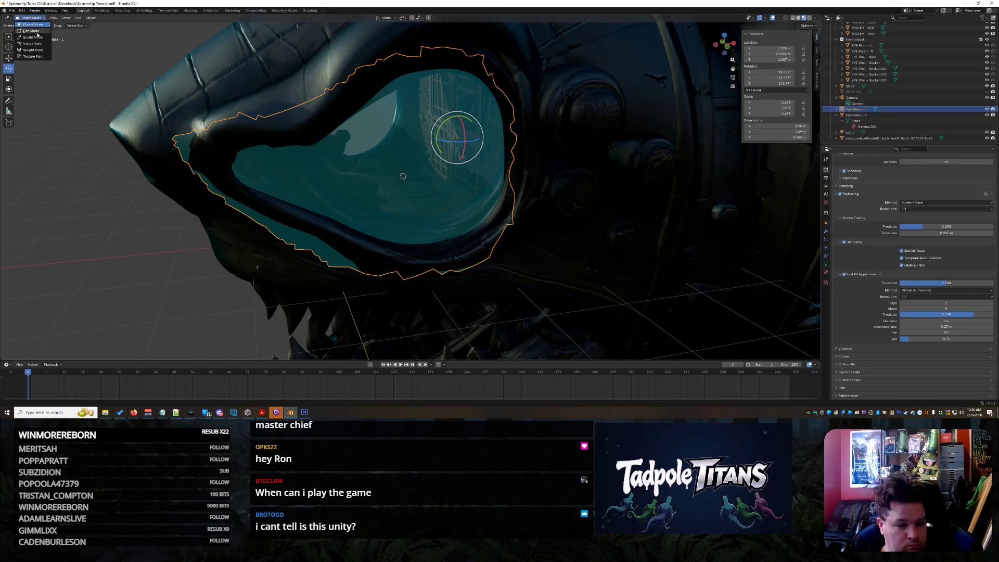
- In Edit Mode, select the faces along the left eye glass's lower rim and delete those vertices
left_click(31, 33)
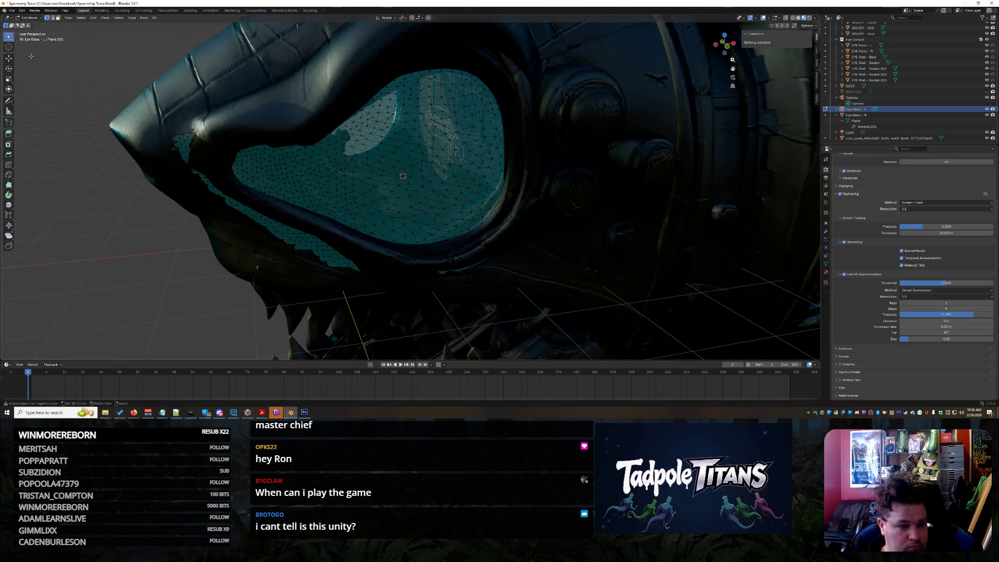
left_click_drag(9, 38, 31, 57)
mouse_move(183, 128)
left_mouse_down()
mouse_move(192, 167)
mouse_move(299, 245)
mouse_move(179, 111)
mouse_move(179, 150)
mouse_move(220, 218)
mouse_move(330, 270)
mouse_move(189, 200)
mouse_move(339, 276)
mouse_move(393, 296)
mouse_move(517, 261)
left_mouse_up()
key("alt+a")
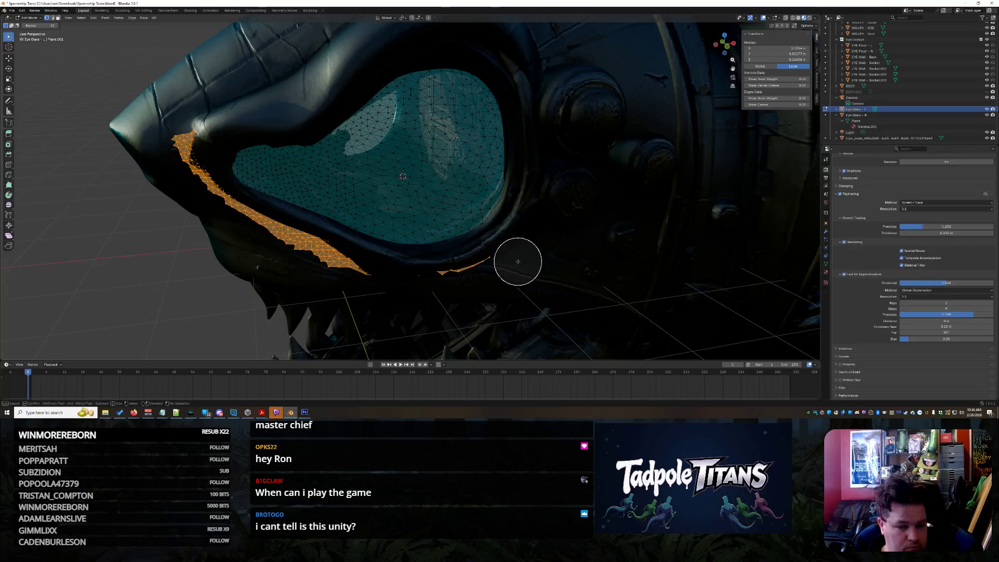
middle_click_drag(626, 168, 619, 198, "shift")
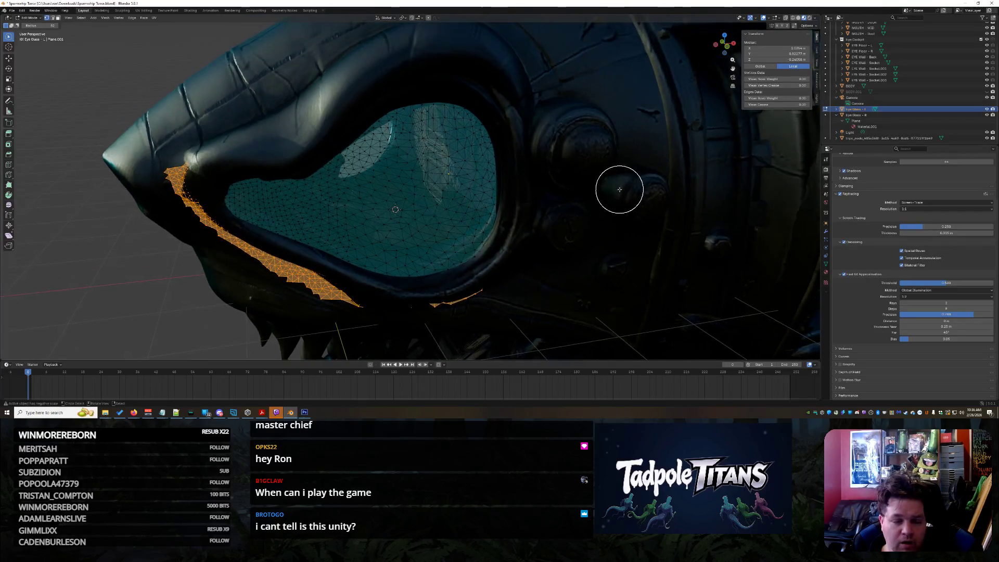
key("x")
left_click(610, 191)
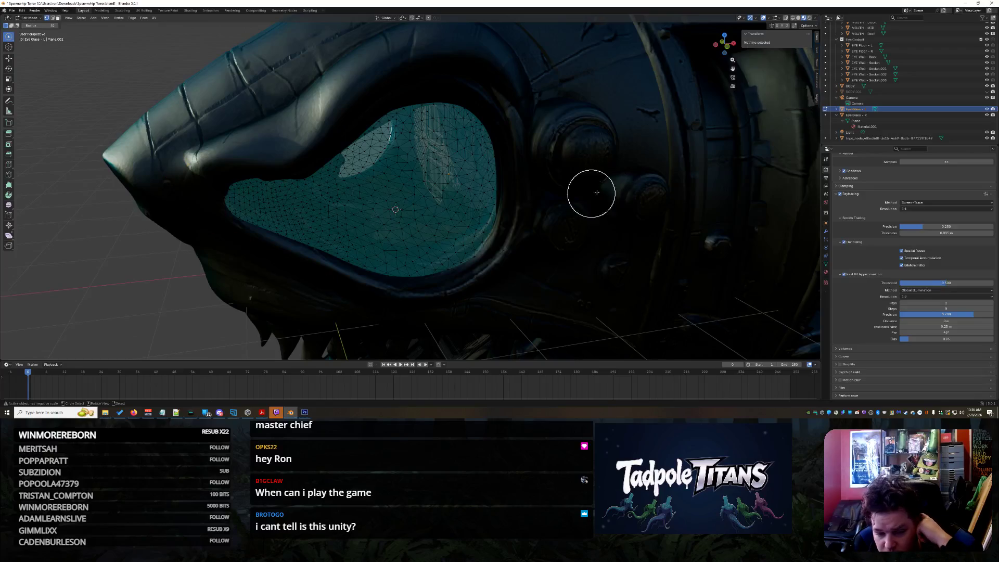
scroll(557, 203, "down", 5)
mouse_move(507, 217)
middle_mouse_down()
mouse_move(571, 202)
mouse_move(620, 212)
mouse_move(528, 207)
middle_mouse_up()
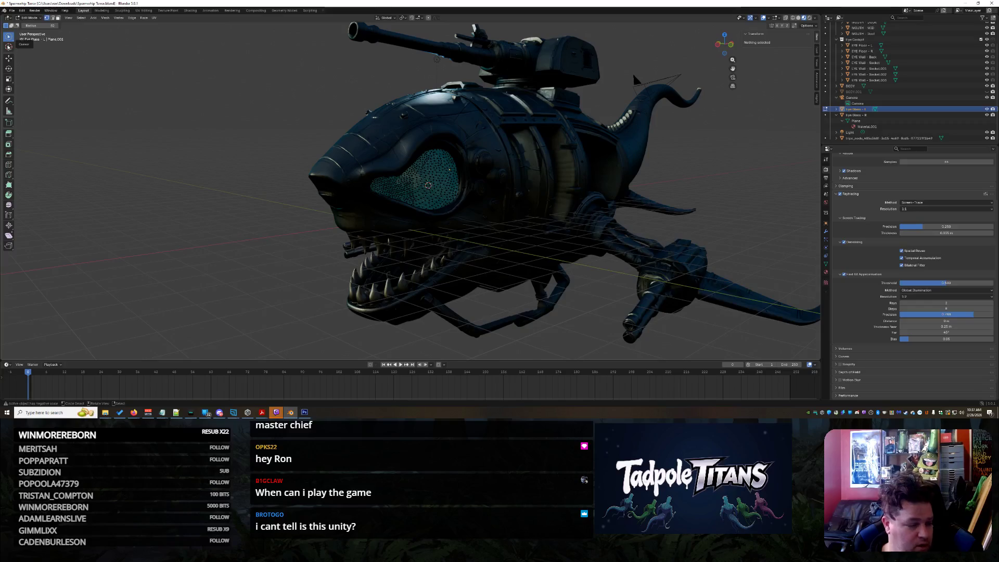
- Inspect the trimmed eye glass from several angles, then return to Object Mode
scroll(218, 173, "up", 3)
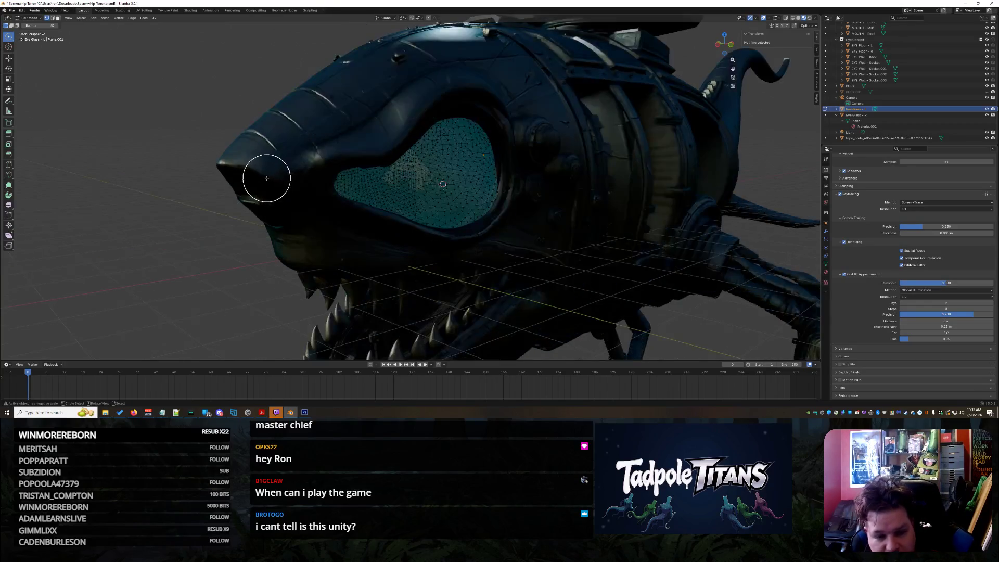
scroll(151, 134, "down", 2)
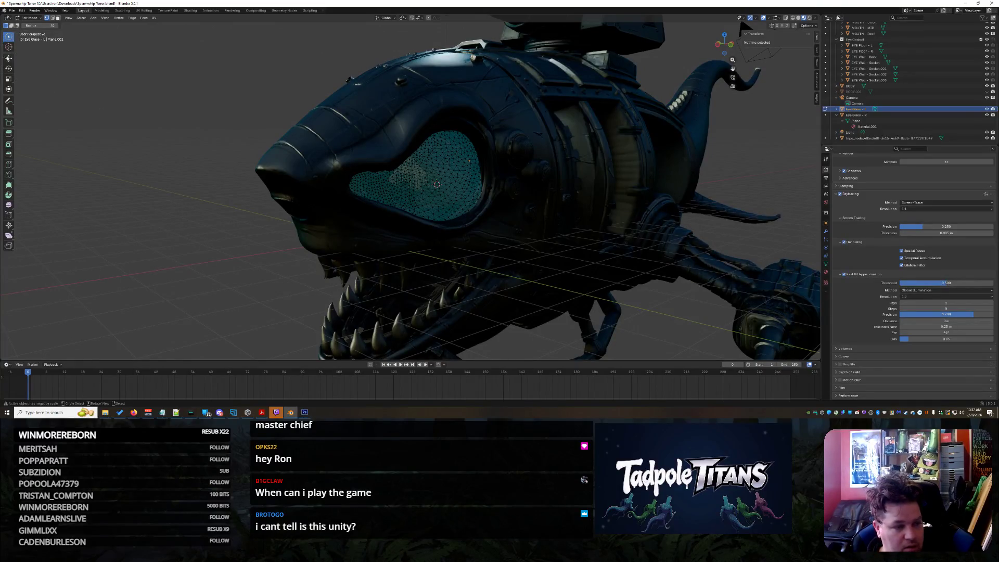
mouse_move(252, 156)
middle_mouse_down()
mouse_move(207, 130)
mouse_move(312, 133)
mouse_move(263, 134)
mouse_move(290, 169)
mouse_move(303, 120)
mouse_move(316, 134)
middle_mouse_up()
scroll(520, 201, "up", 8)
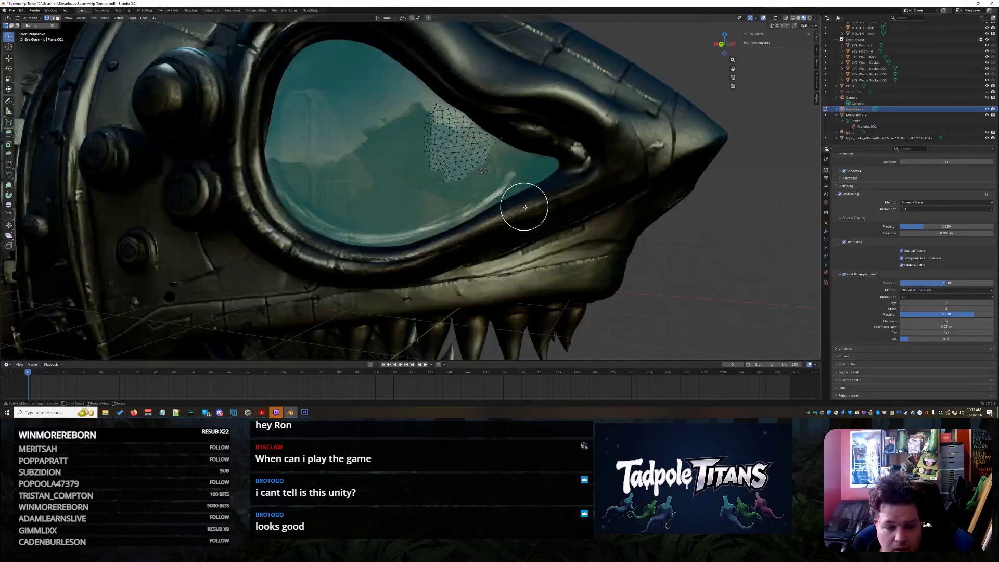
mouse_move(525, 207)
middle_mouse_down()
mouse_move(564, 219)
mouse_move(455, 217)
mouse_move(469, 214)
middle_mouse_up()
scroll(564, 218, "down", 5)
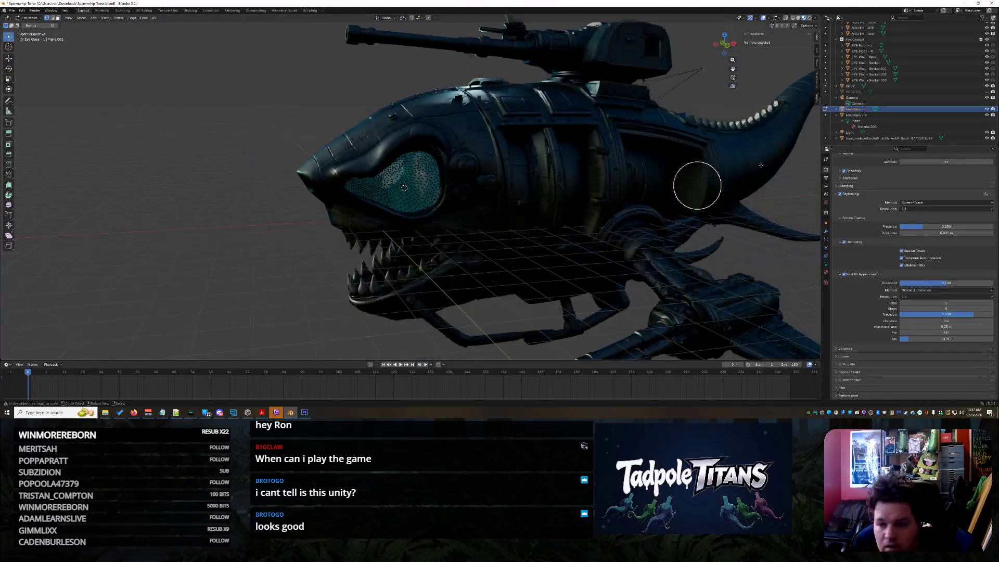
left_click(827, 109)
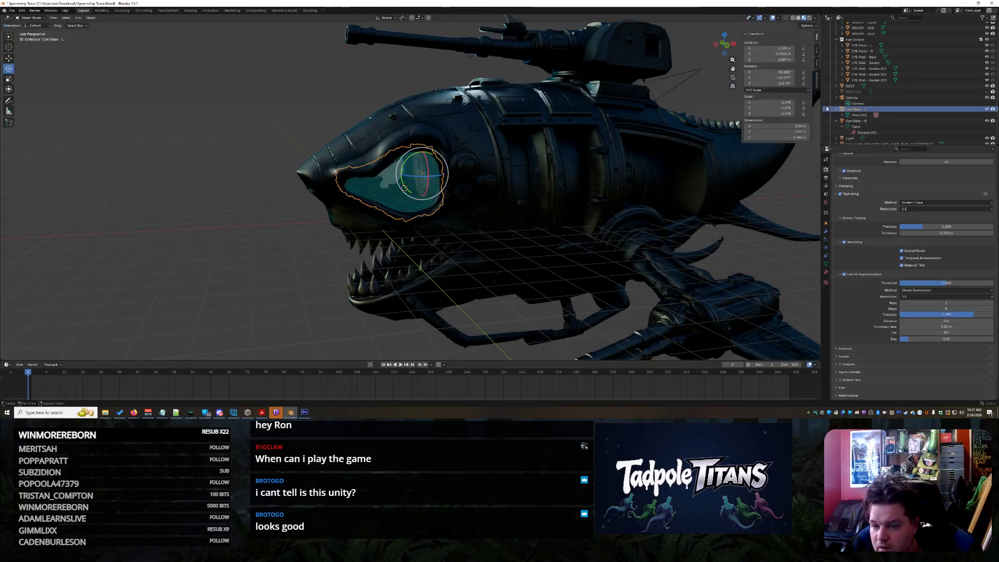
- Select Eye Glass - R and Eye Glass - L in the Outliner and drag them into Eye Cockpit
left_click(837, 110)
left_click(837, 97)
left_click(837, 115)
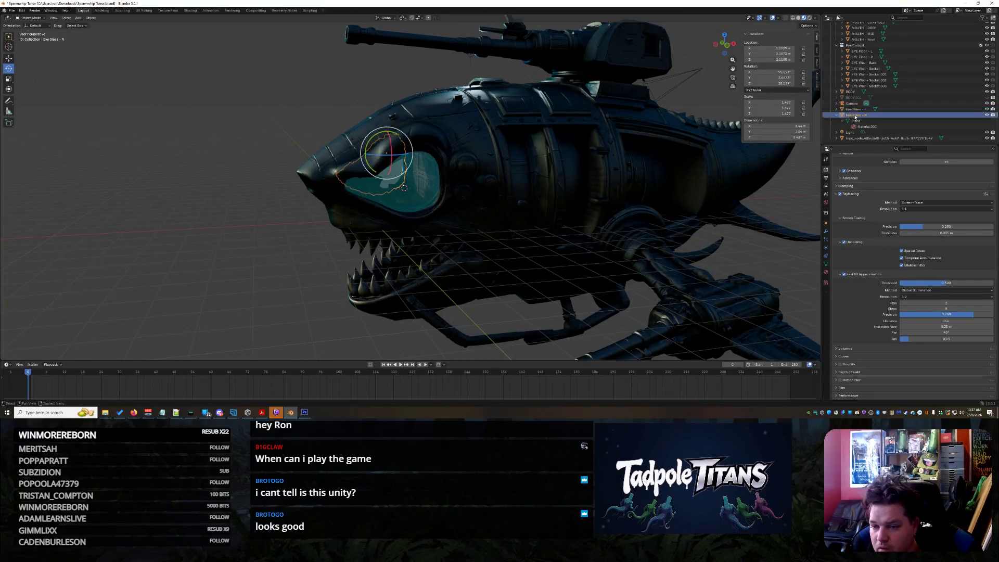
left_click(838, 115)
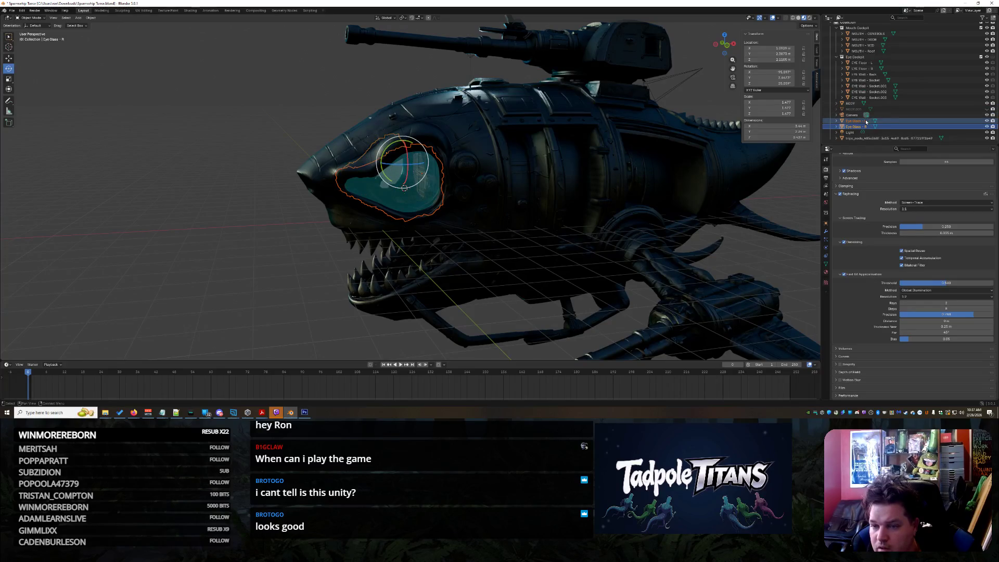
left_click_drag(866, 125, 861, 62)
left_click(212, 217)
mouse_move(212, 216)
middle_mouse_down()
mouse_move(338, 216)
mouse_move(233, 218)
mouse_move(242, 206)
mouse_move(338, 238)
middle_mouse_up()
scroll(337, 238, "up", 5)
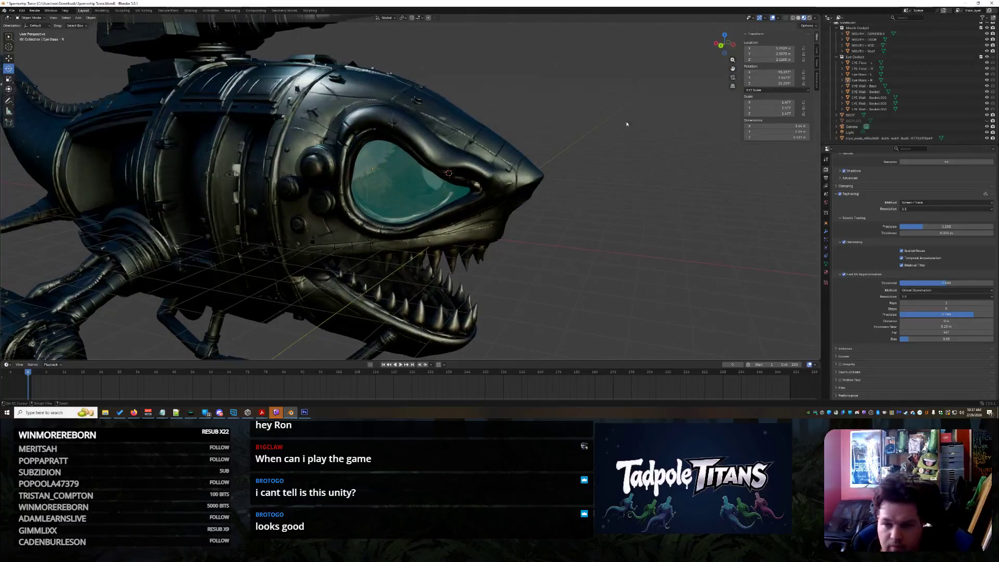
- Try the bluer, greener and warmer HDRI environments for the viewport shading preview
left_click(816, 18)
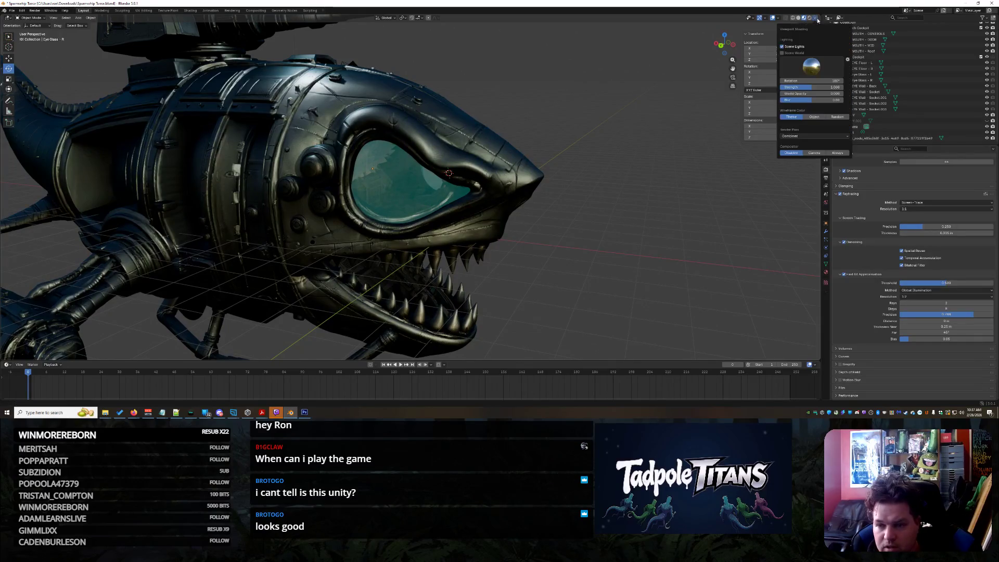
left_click(817, 66)
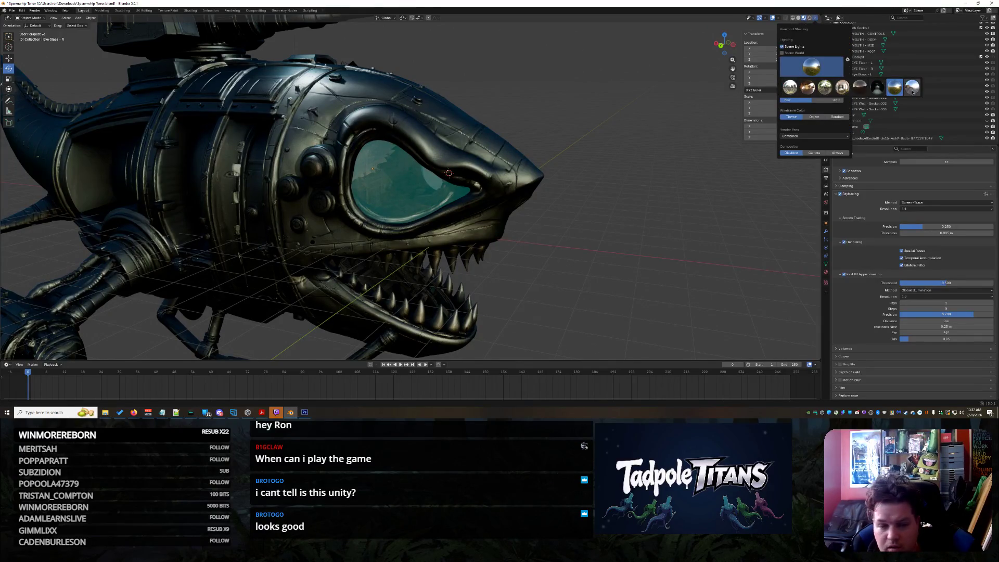
left_click(912, 91)
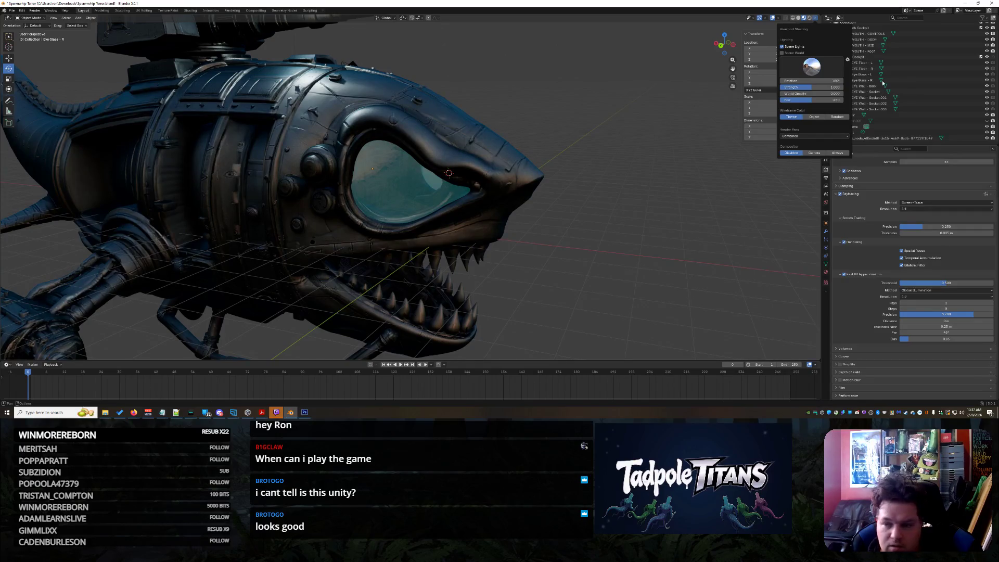
left_click(816, 66)
left_click(826, 87)
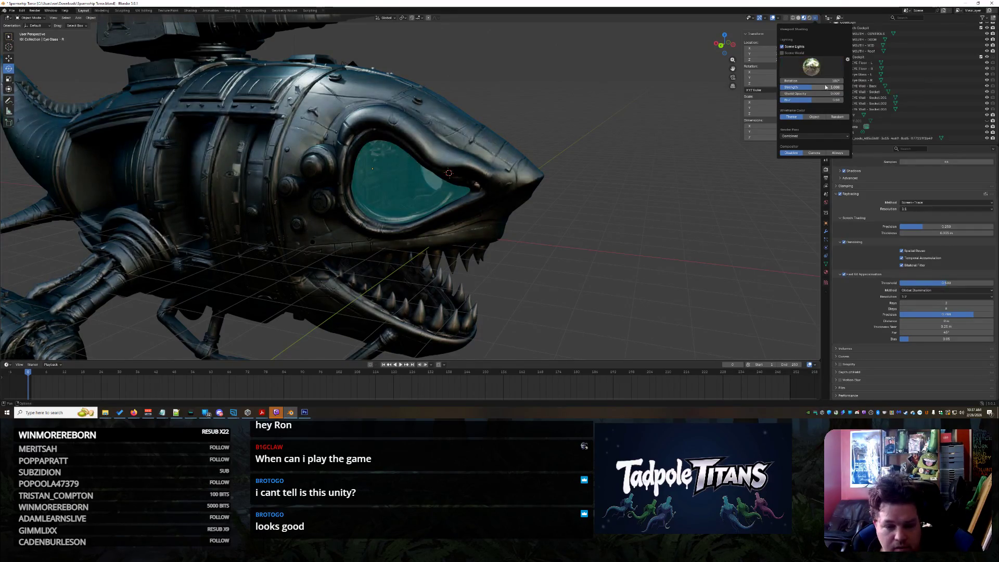
left_click(812, 66)
left_click(809, 87)
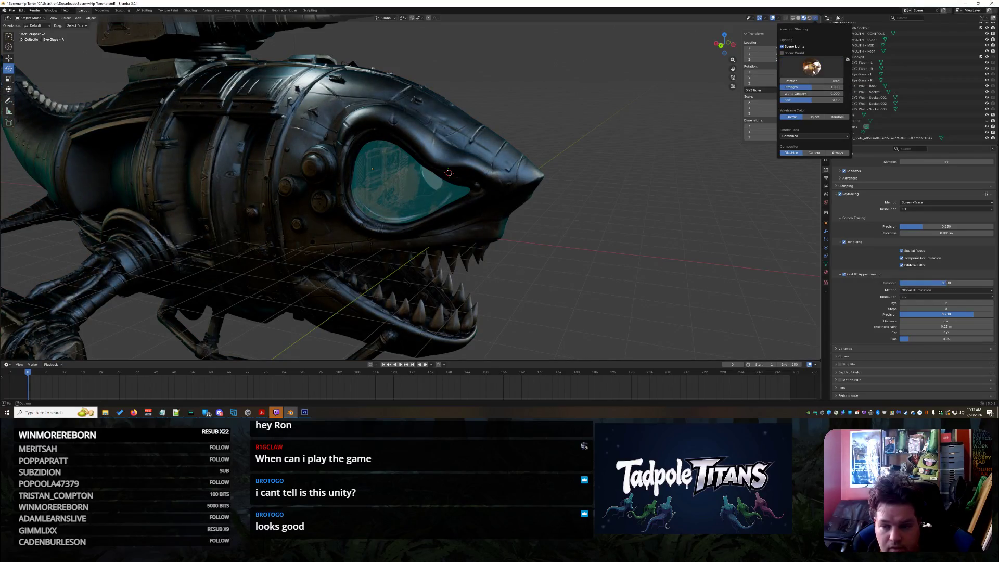
left_click(818, 65)
mouse_move(373, 169)
middle_mouse_down()
mouse_move(624, 173)
mouse_move(546, 178)
mouse_move(644, 225)
mouse_move(668, 225)
mouse_move(576, 214)
mouse_move(569, 223)
middle_mouse_up()
- After zooming around the ship, run File > Append from the F3 command search
scroll(644, 224, "up", 10)
scroll(635, 217, "down", 8)
scroll(636, 223, "up", 10)
scroll(690, 217, "down", 8)
scroll(630, 230, "down", 3)
scroll(568, 222, "up", 3)
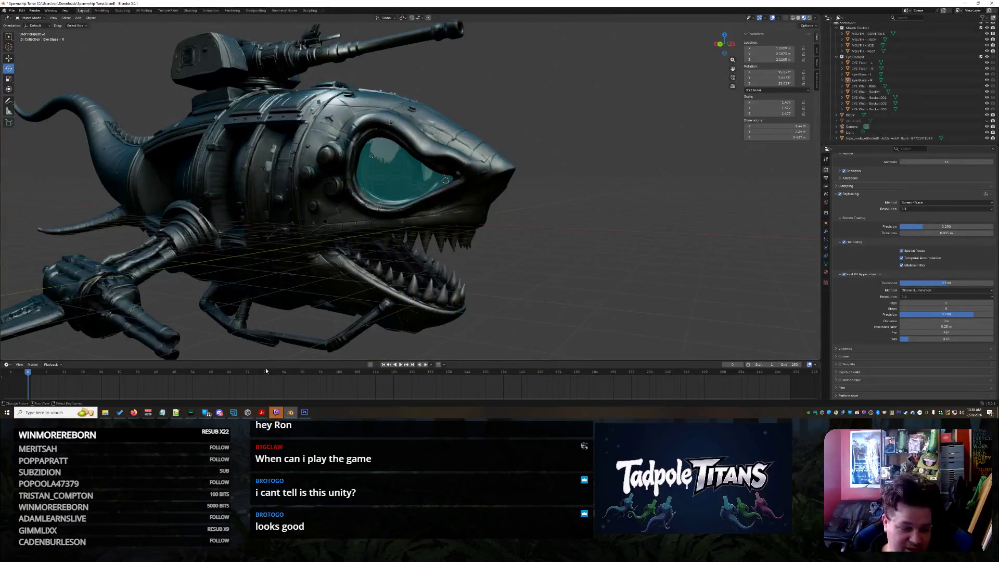
mouse_move(108, 416)
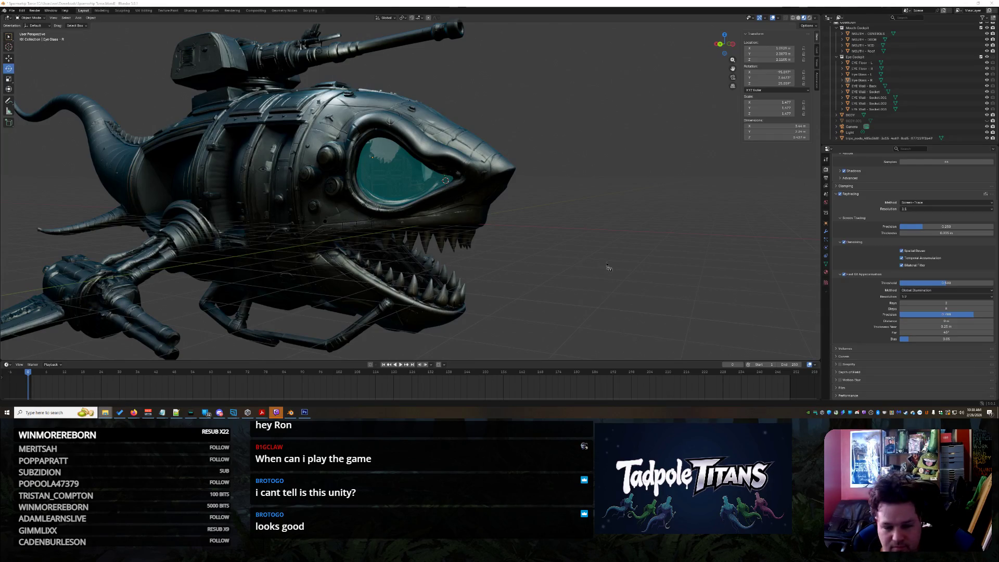
key("F3")
key("Return")
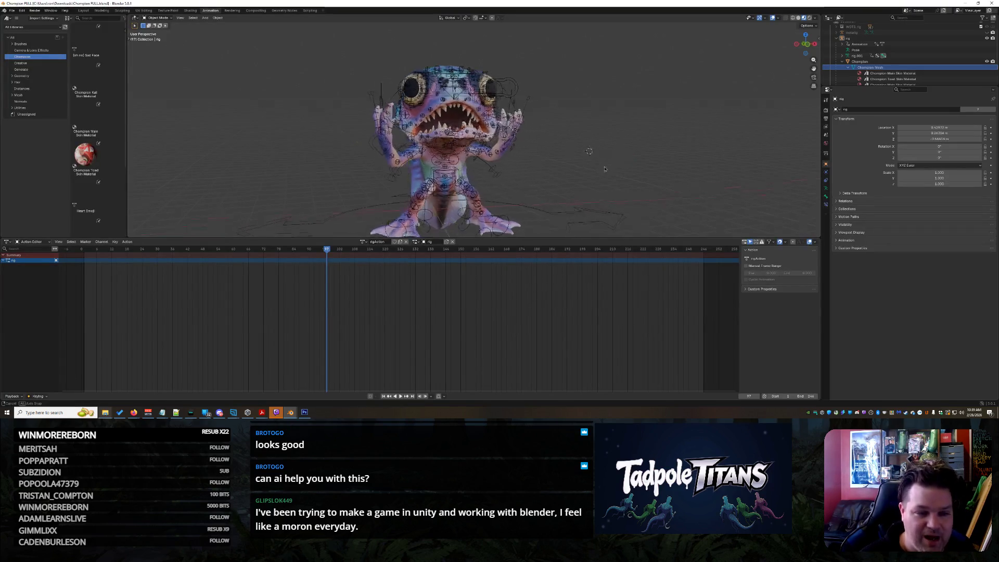
- Drag the viewport–Action Editor border down to enlarge the 3D view, then zoom and orbit around Chompion
scroll(598, 229, "up", 3)
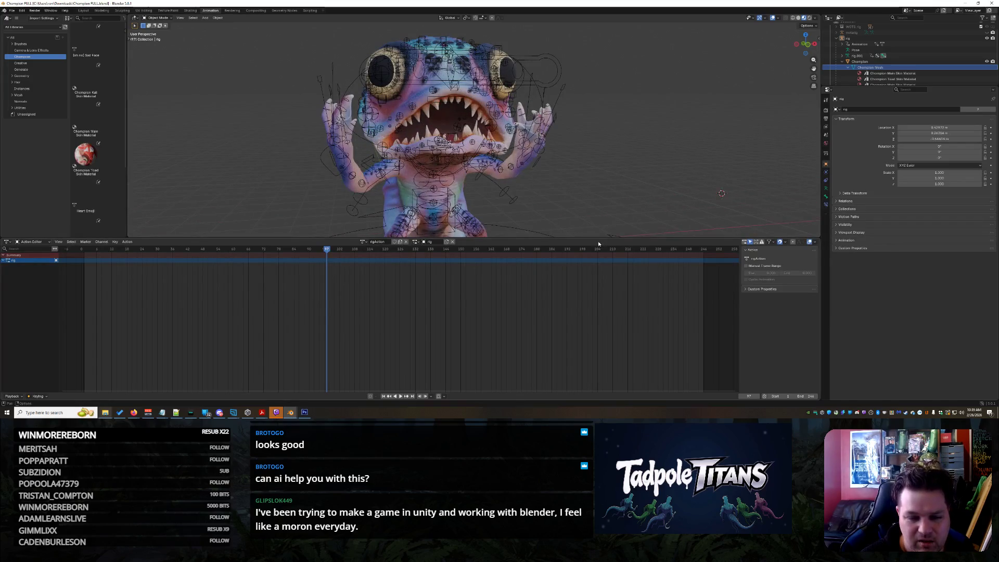
left_click_drag(595, 239, 594, 351)
scroll(581, 229, "up", 3)
mouse_move(581, 229)
middle_mouse_down()
mouse_move(547, 218)
mouse_move(679, 220)
mouse_move(584, 227)
mouse_move(572, 216)
mouse_move(583, 242)
middle_mouse_up()
scroll(577, 221, "up", 4)
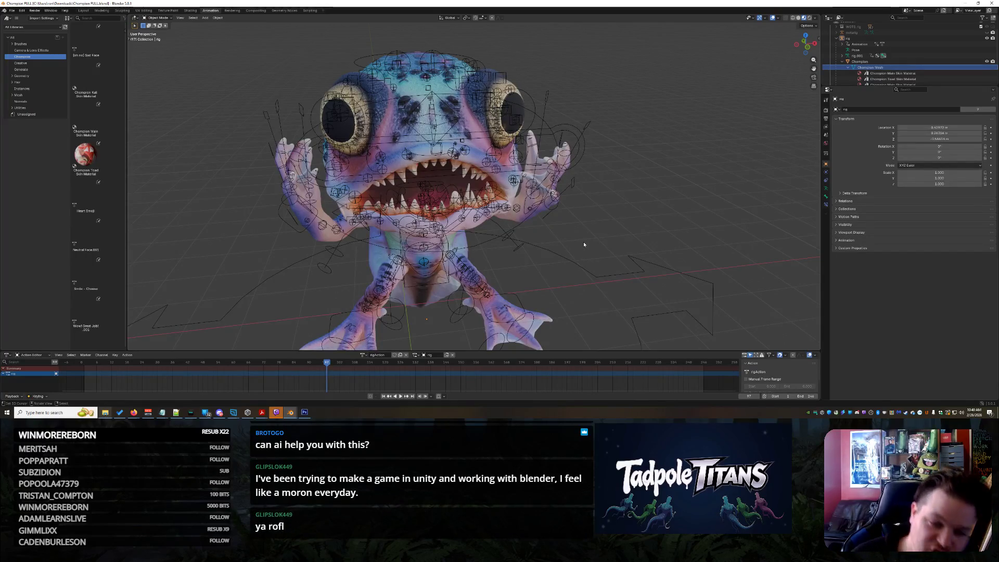
scroll(584, 244, "down", 2)
middle_click_drag(558, 249, 545, 248)
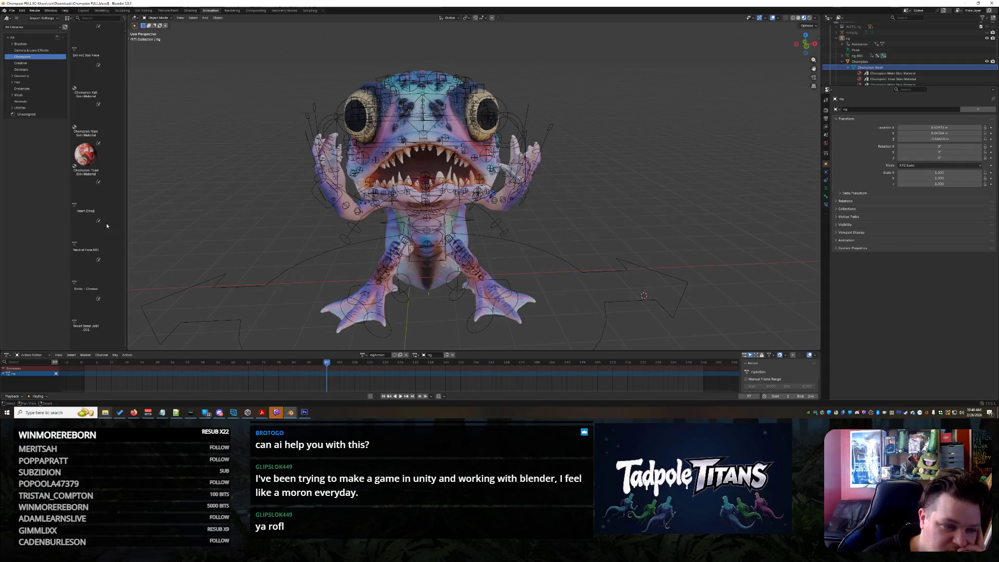
- Apply the Smile - Cheese, Wow! Great Job!.001 and Sad Face poses from the Pose Library
left_click(85, 197)
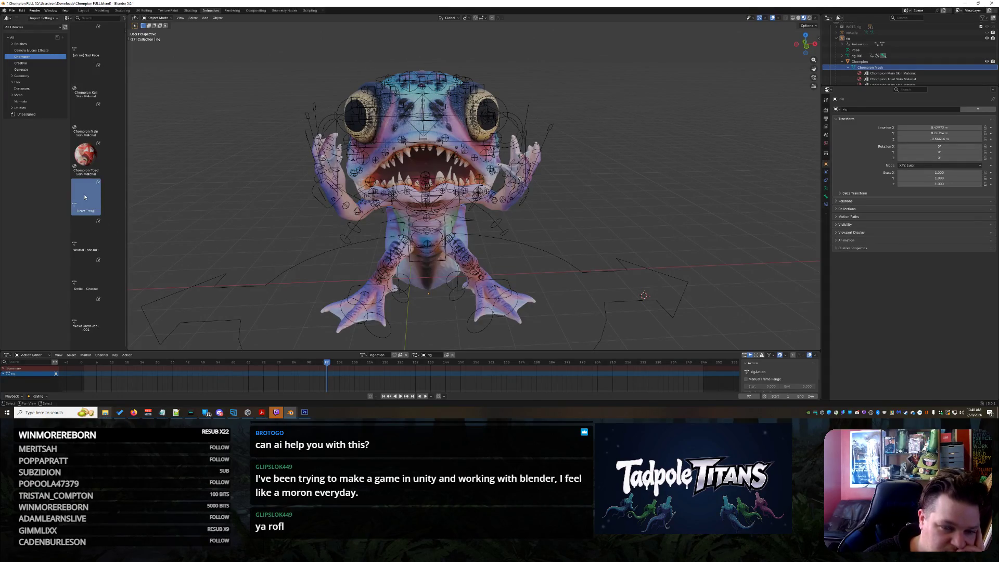
scroll(469, 208, "up", 3)
mouse_move(469, 208)
middle_mouse_down()
mouse_move(520, 214)
mouse_move(528, 168)
mouse_move(468, 180)
mouse_move(244, 281)
middle_mouse_up()
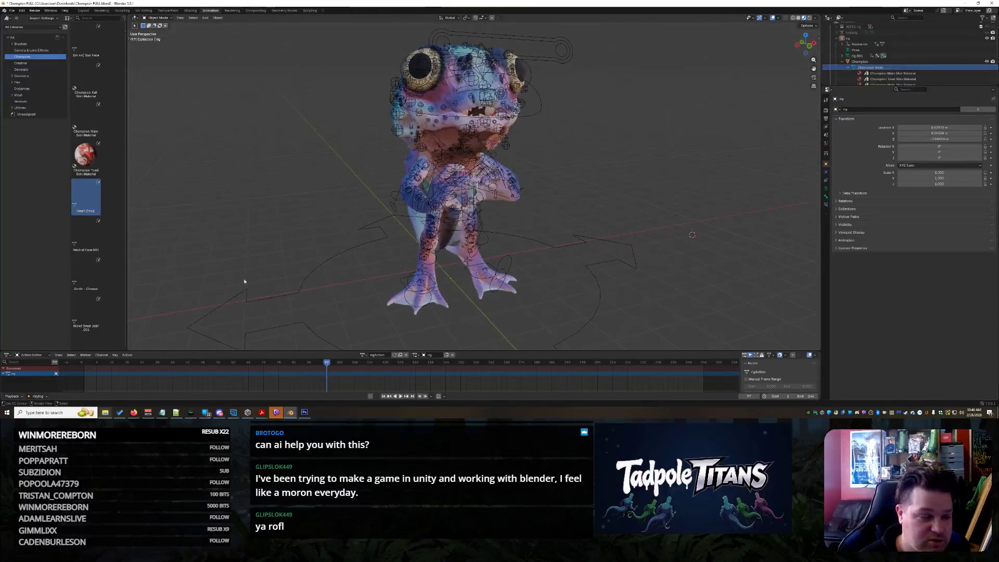
double_click(85, 237)
left_click(83, 279)
double_click(82, 279)
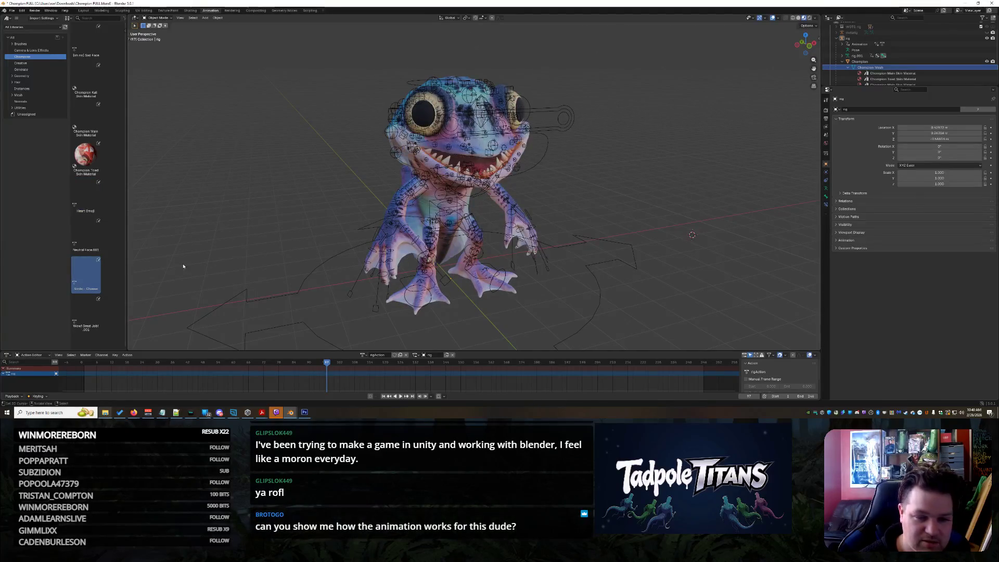
left_click(89, 317)
double_click(90, 317)
mouse_move(374, 250)
middle_mouse_down()
mouse_move(425, 251)
mouse_move(412, 247)
middle_mouse_up()
double_click(84, 51)
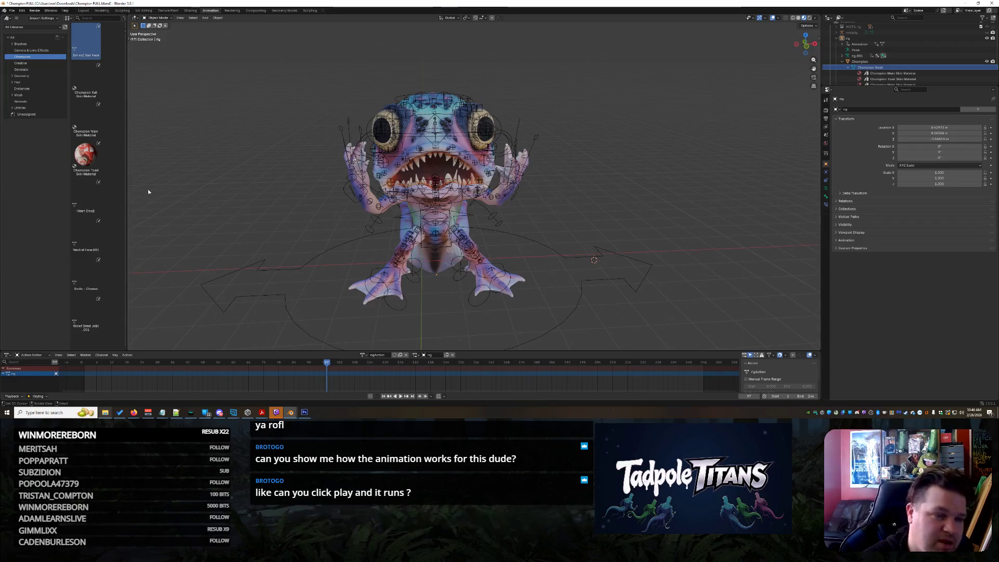
mouse_move(228, 169)
middle_mouse_down()
mouse_move(271, 180)
mouse_move(219, 181)
mouse_move(227, 175)
middle_mouse_up()
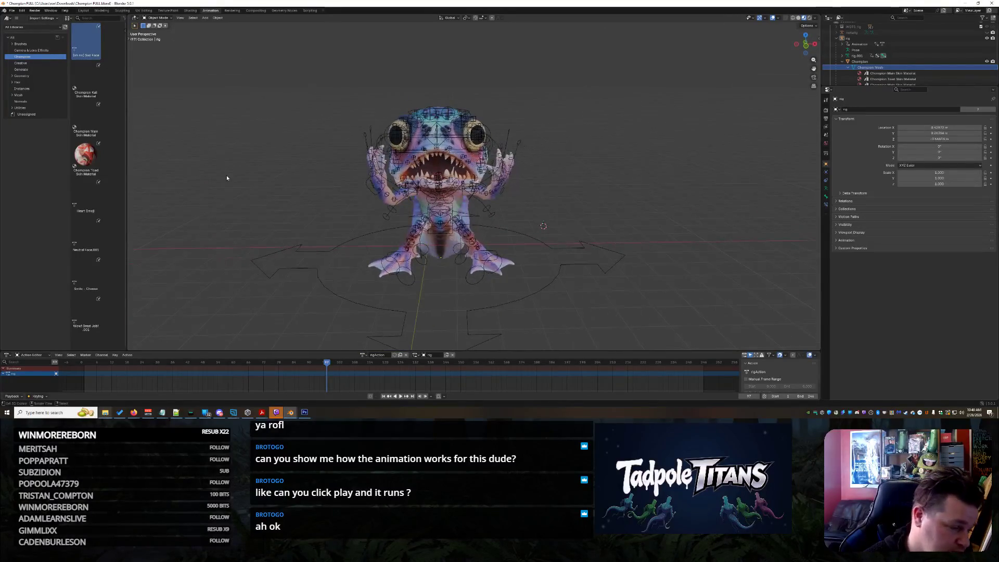
- Switch the rig to Pose Mode and box-select all its bones
left_click(156, 18)
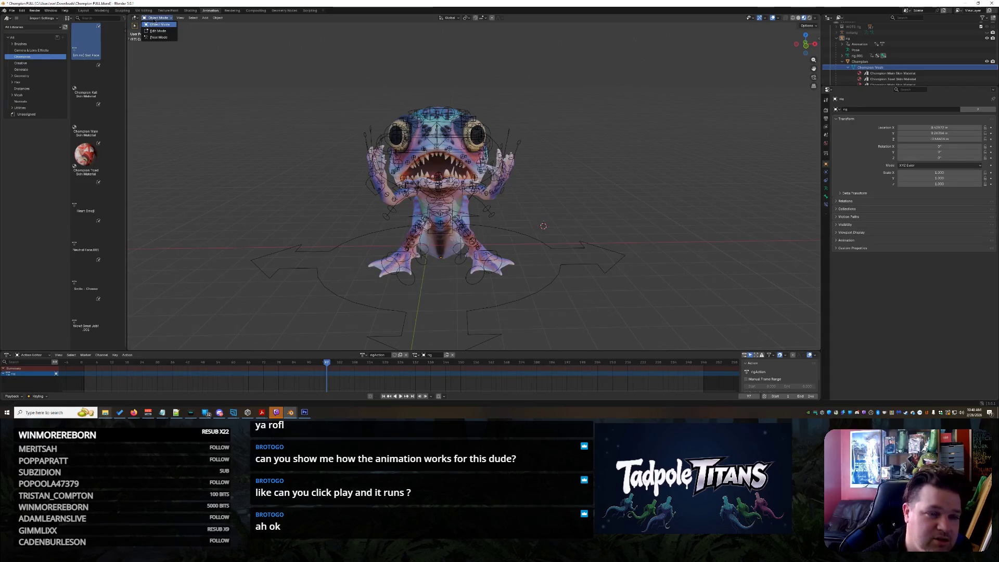
left_click(159, 38)
left_click_drag(364, 89, 521, 290)
middle_click_drag(385, 276, 394, 271)
- Enlarge the Action Editor, test playback, hide the rig's bones and play the Chompion animation
key("space")
left_click_drag(291, 352, 291, 253)
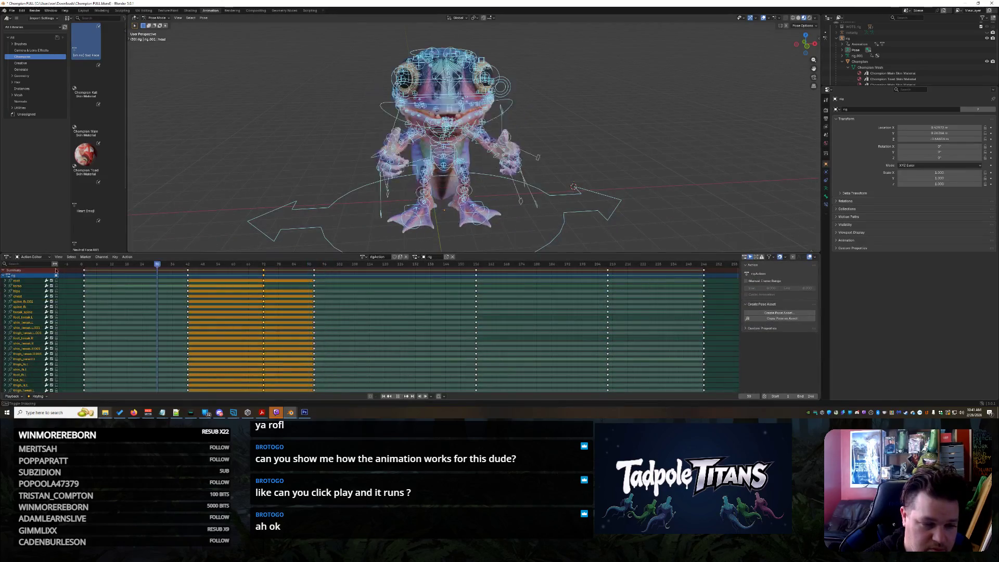
key("Escape")
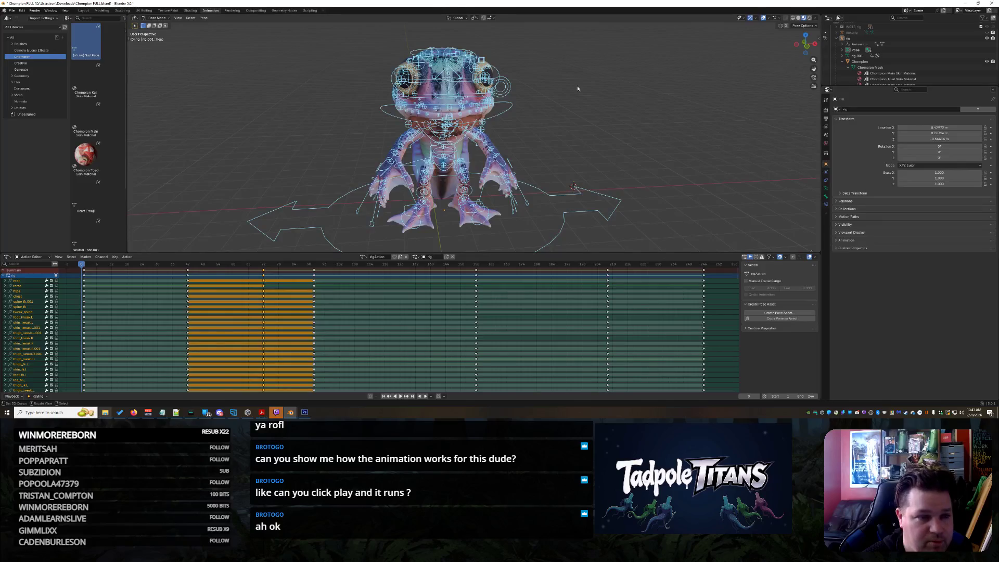
left_click(987, 38)
left_click(401, 396)
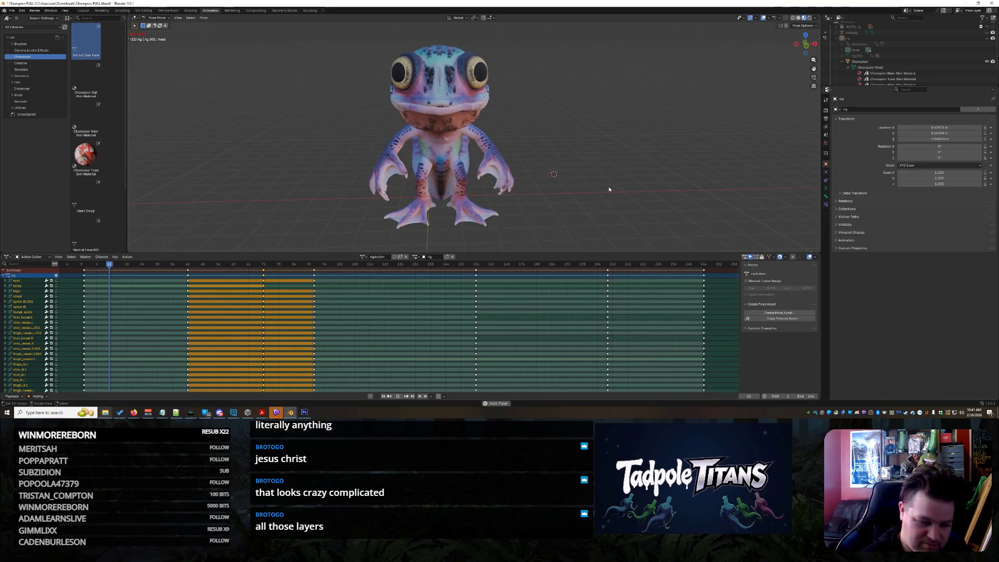
- Stop playback at frame 43 on the thumbs-up pose and box-select the creature
left_click(398, 396)
scroll(366, 213, "down", 3)
scroll(352, 148, "up", 2)
left_click_drag(306, 20, 581, 214)
scroll(251, 162, "up", 2)
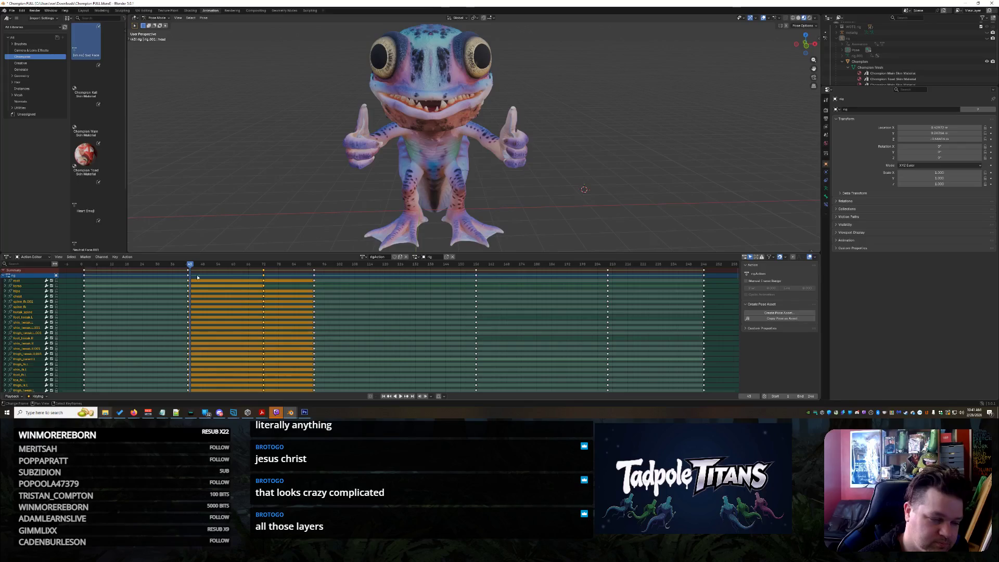
scroll(320, 70, "down", 2)
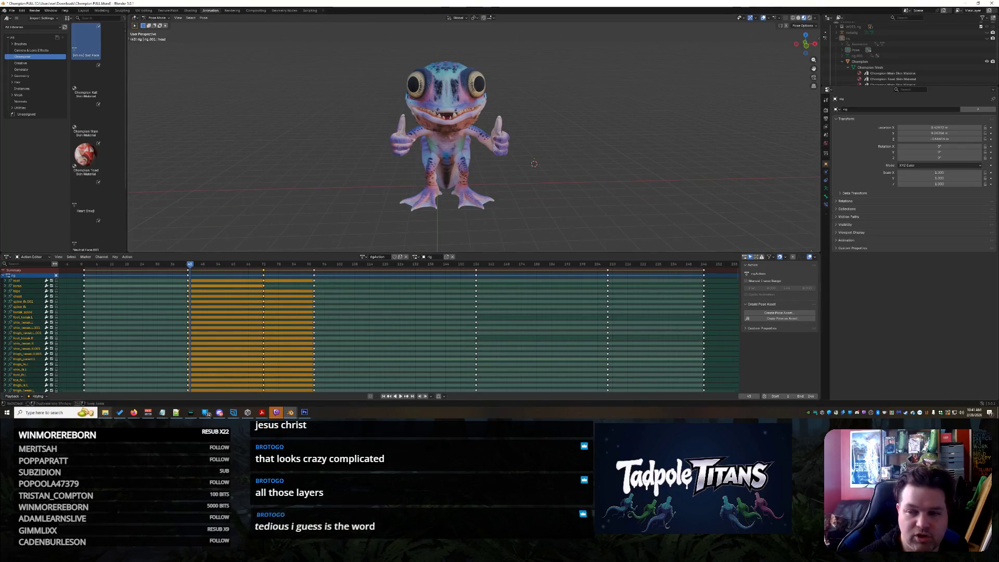
- Unhide the Chompion rig in the Outliner and clear the bone selection
left_click(987, 39)
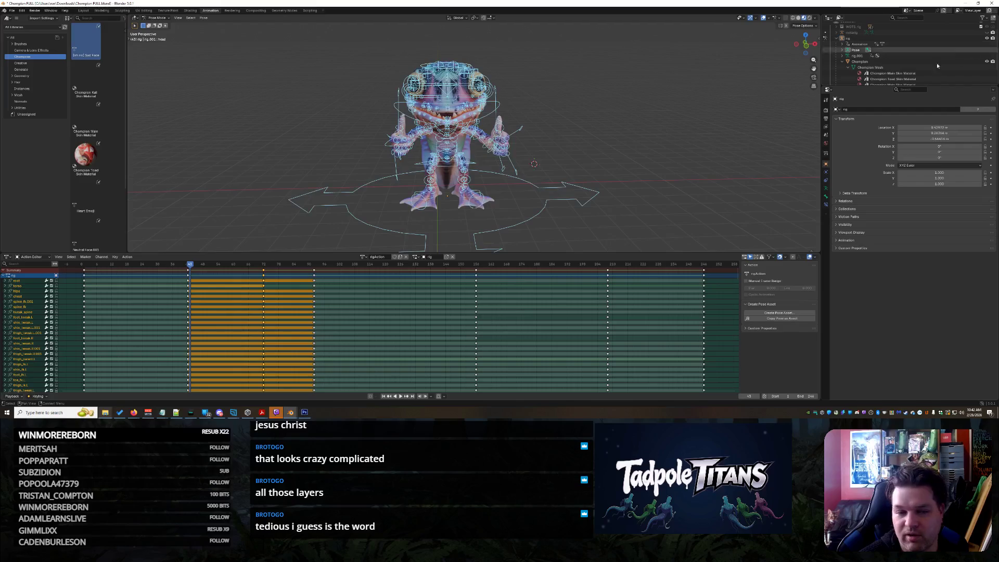
left_click(629, 107)
mouse_move(640, 124)
middle_mouse_down()
mouse_move(614, 126)
mouse_move(644, 130)
mouse_move(625, 135)
middle_mouse_up()
scroll(645, 130, "up", 5)
scroll(646, 132, "down", 5)
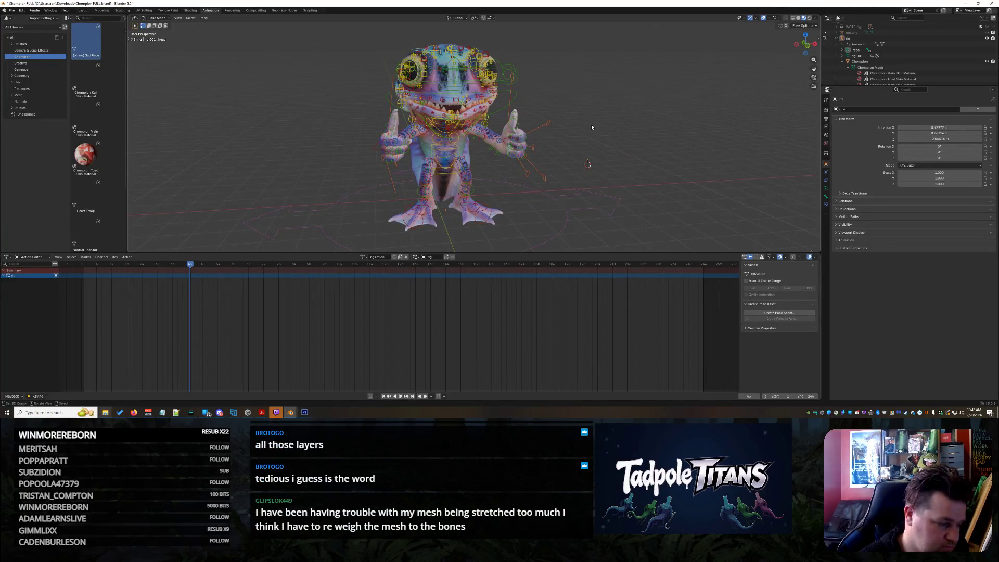
scroll(592, 126, "up", 2)
mouse_move(612, 125)
middle_mouse_down()
mouse_move(573, 120)
mouse_move(569, 176)
mouse_move(562, 159)
middle_mouse_up()
scroll(466, 146, "up", 8)
mouse_move(467, 146)
middle_mouse_down()
mouse_move(528, 149)
mouse_move(518, 145)
mouse_move(530, 166)
mouse_move(522, 145)
mouse_move(496, 204)
mouse_move(498, 184)
middle_mouse_up()
scroll(524, 155, "down", 5)
scroll(495, 211, "up", 6)
middle_click_drag(376, 147, 576, 123)
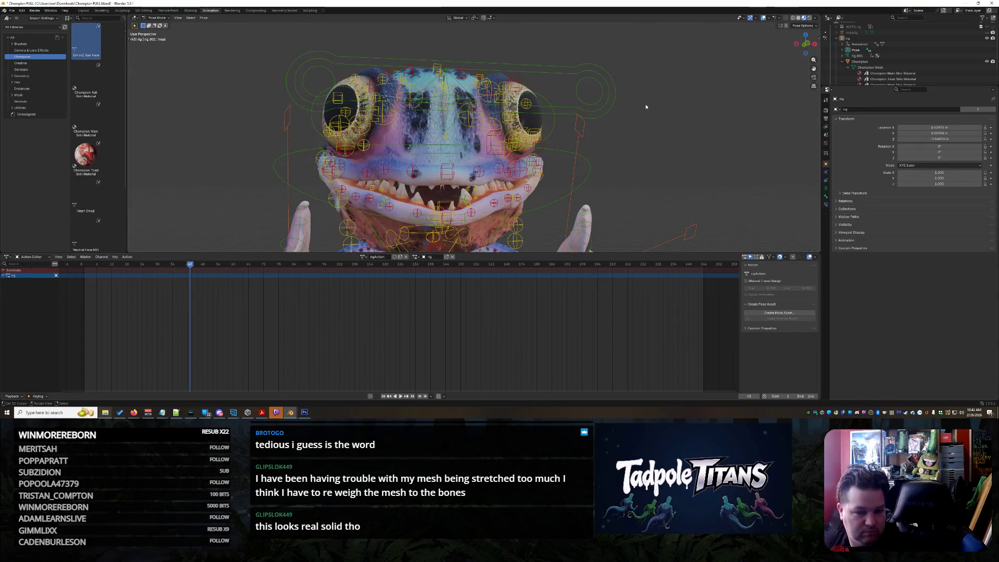
mouse_move(646, 107)
middle_mouse_down()
mouse_move(601, 178)
mouse_move(618, 158)
mouse_move(606, 168)
mouse_move(525, 133)
middle_mouse_up()
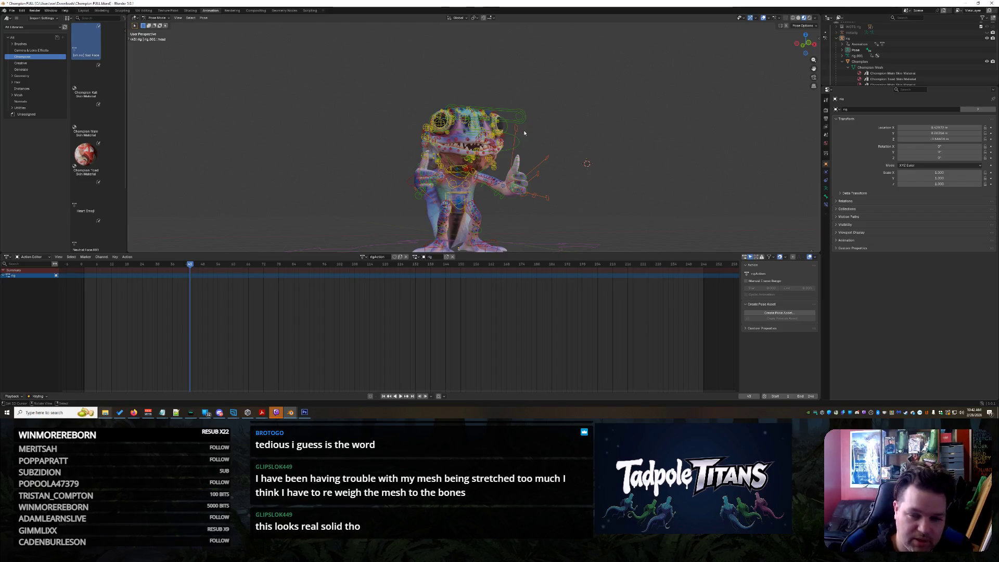
left_click(994, 4)
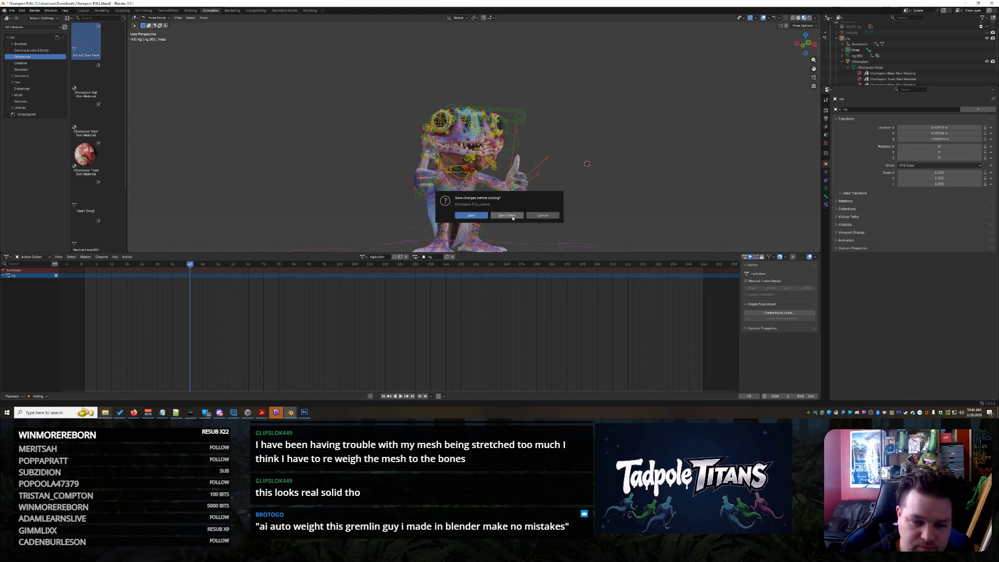
- Close the Chompion file with Don't Save and dismiss the shark project's Append file browser
left_click(513, 218)
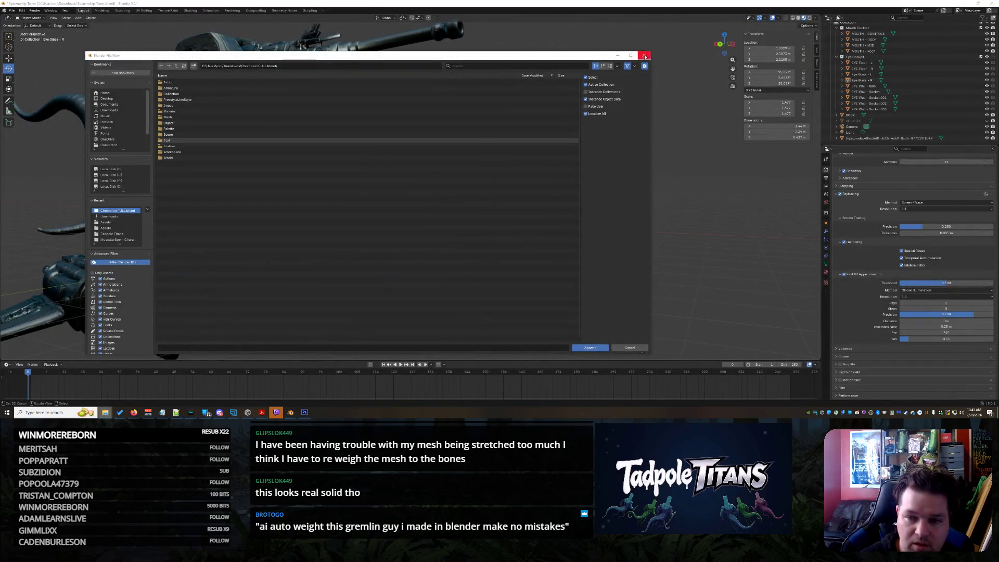
left_click(645, 55)
mouse_move(580, 226)
middle_mouse_down()
mouse_move(566, 202)
mouse_move(567, 210)
middle_mouse_up()
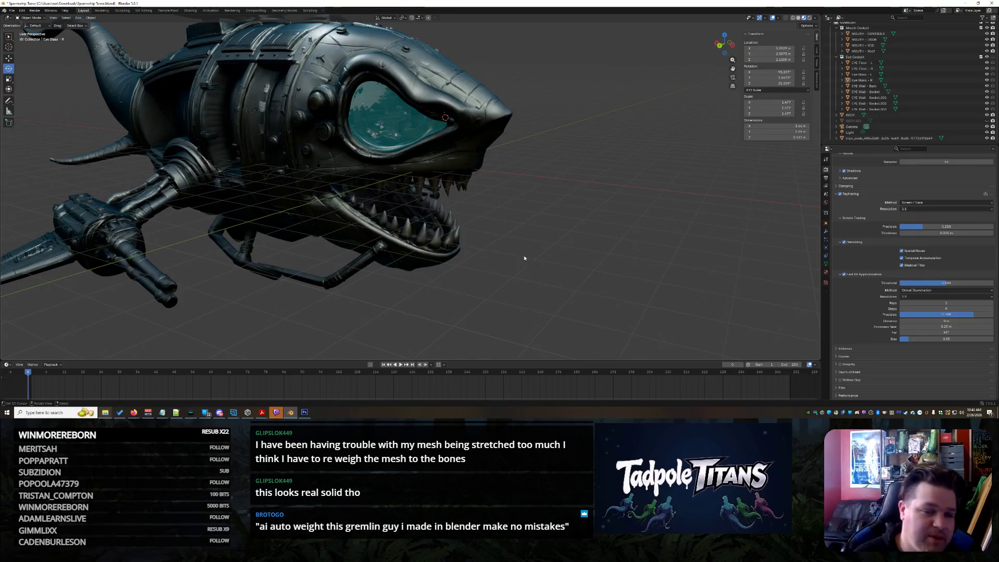
mouse_move(571, 242)
middle_mouse_down()
mouse_move(535, 227)
mouse_move(617, 252)
middle_mouse_up()
scroll(588, 194, "down", 10)
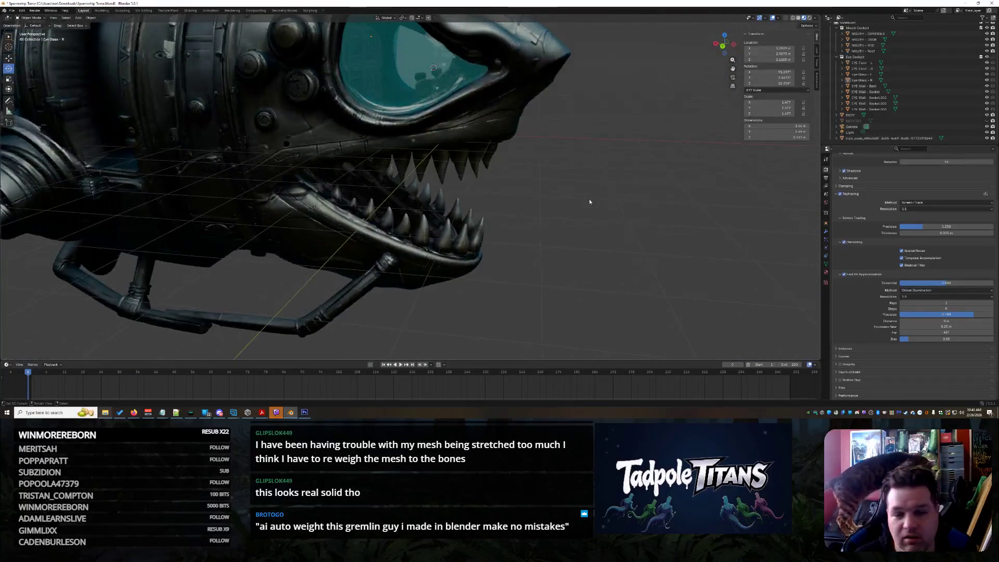
middle_click_drag(585, 189, 551, 171)
left_click(411, 139)
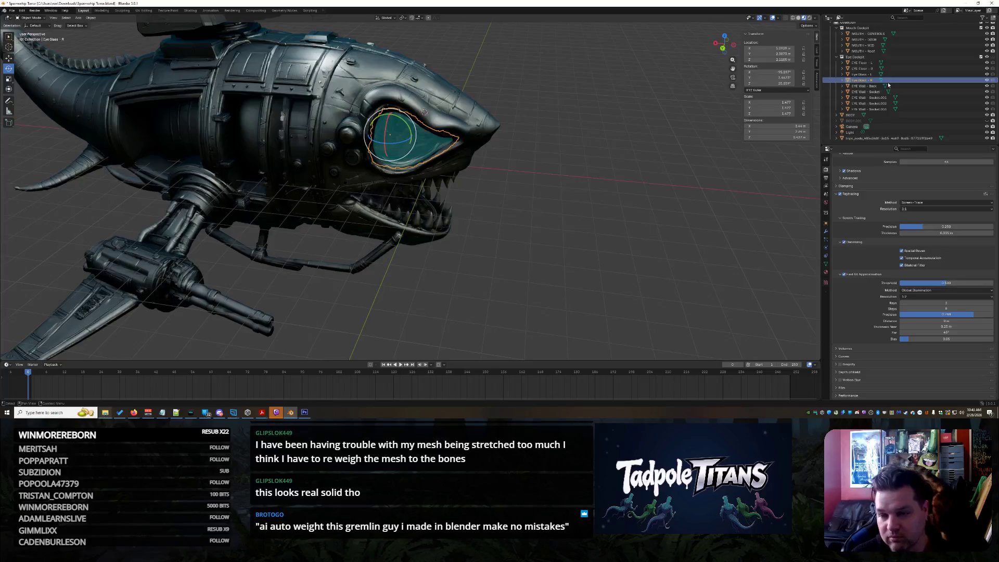
left_click(590, 186)
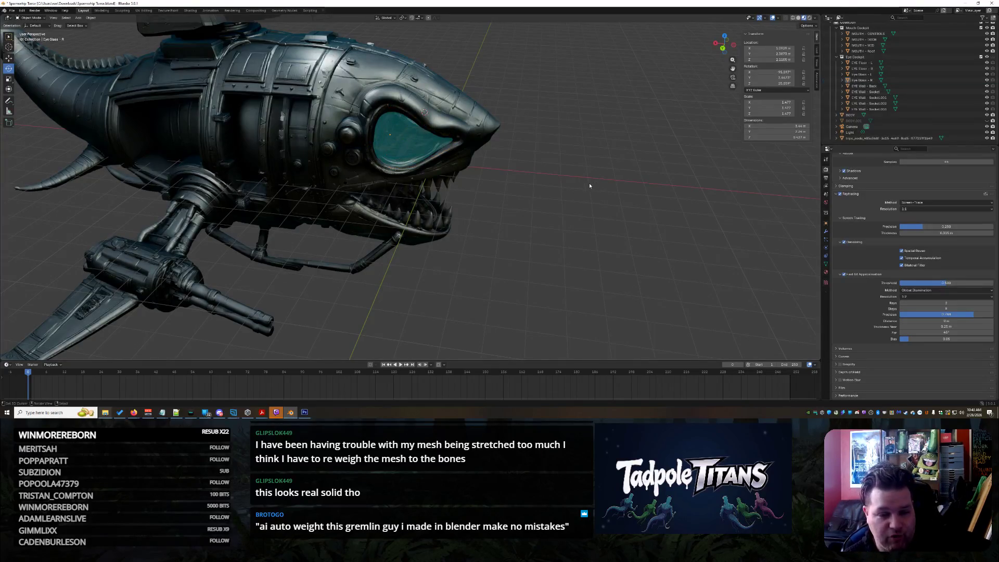
mouse_move(578, 195)
middle_mouse_down("ctrl")
mouse_move(623, 270)
mouse_move(590, 214)
mouse_move(646, 252)
mouse_move(628, 248)
middle_mouse_up("ctrl")
key("ctrl+z")
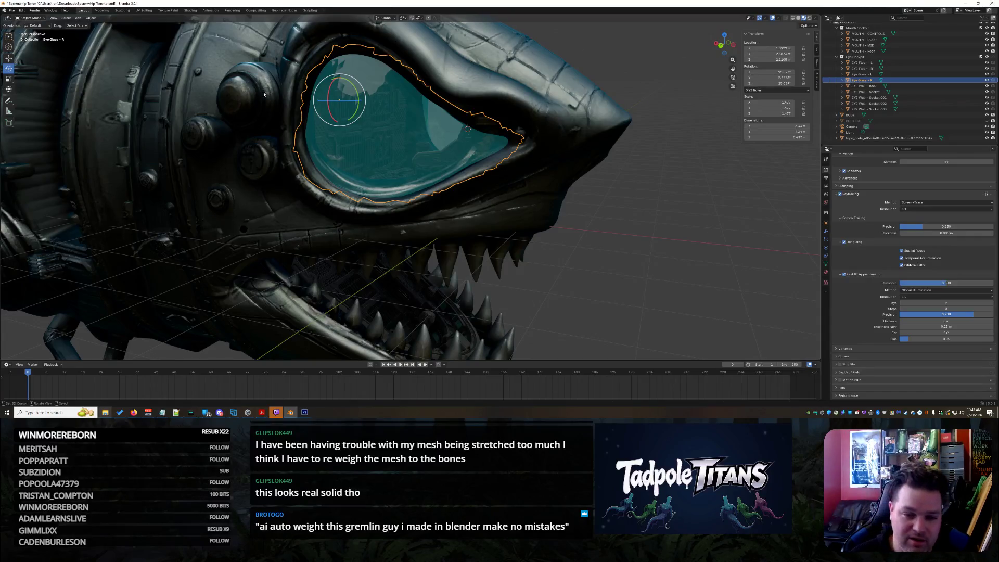
left_click(556, 238)
scroll(556, 238, "up", 3)
mouse_move(557, 239)
middle_mouse_down()
mouse_move(614, 254)
mouse_move(600, 241)
mouse_move(623, 259)
mouse_move(427, 226)
mouse_move(459, 226)
mouse_move(450, 222)
mouse_move(471, 200)
mouse_move(476, 223)
mouse_move(627, 240)
mouse_move(538, 239)
mouse_move(583, 224)
mouse_move(548, 211)
mouse_move(568, 248)
mouse_move(577, 245)
middle_mouse_up()
scroll(462, 223, "up", 4)
scroll(450, 222, "down", 5)
scroll(475, 223, "down", 5)
scroll(583, 224, "up", 4)
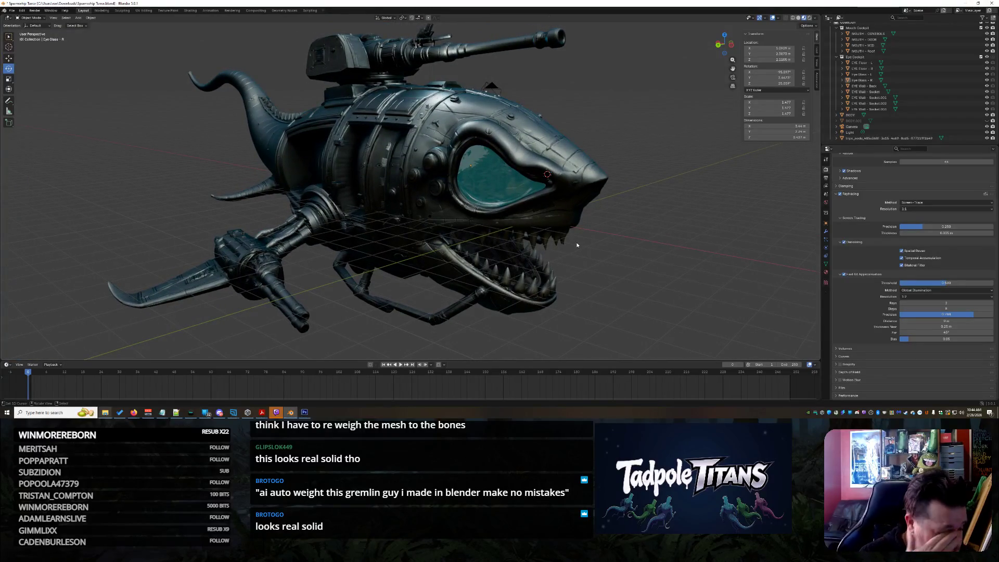
middle_click_drag(576, 244, 615, 234)
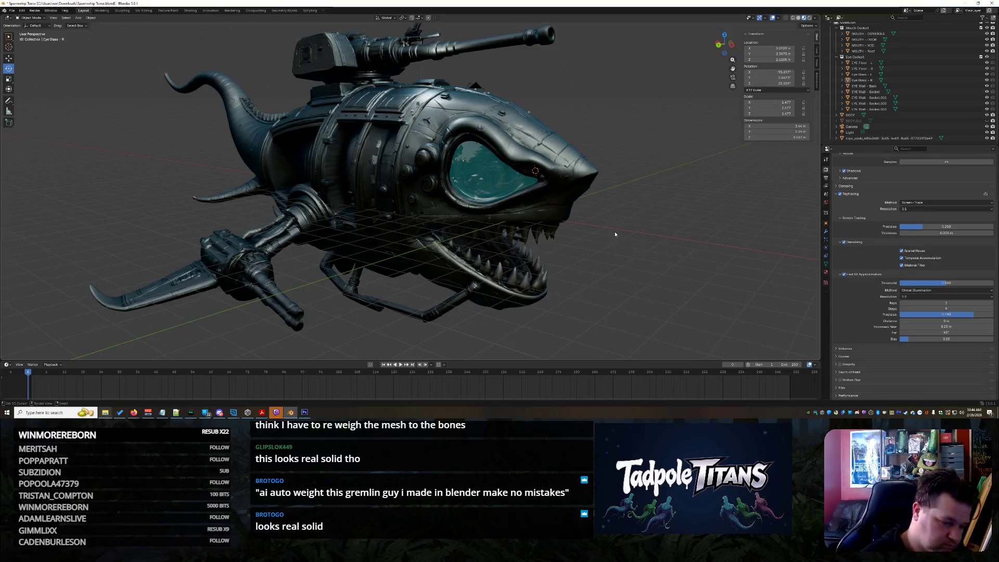
mouse_move(105, 412)
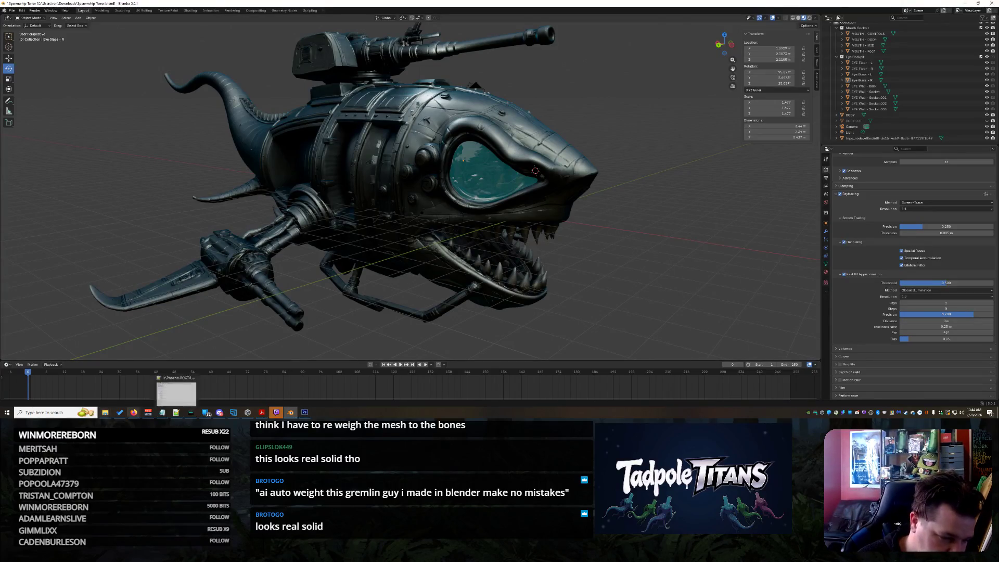
- Launch Unity Hub through a Windows search for 'uni' and open the recent project, recovering scene backups
left_click(48, 412)
type("uni")
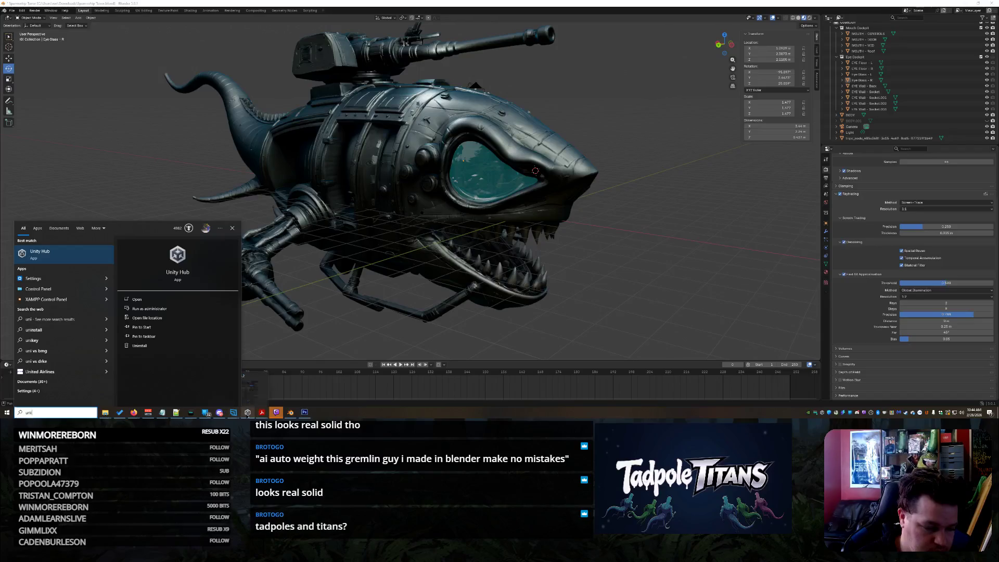
left_click(248, 413)
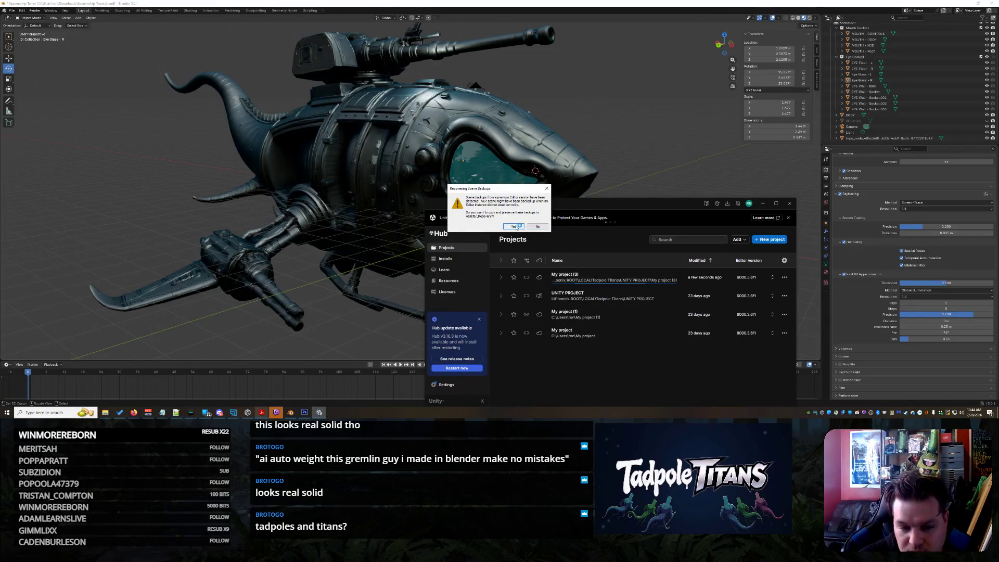
left_click(516, 227)
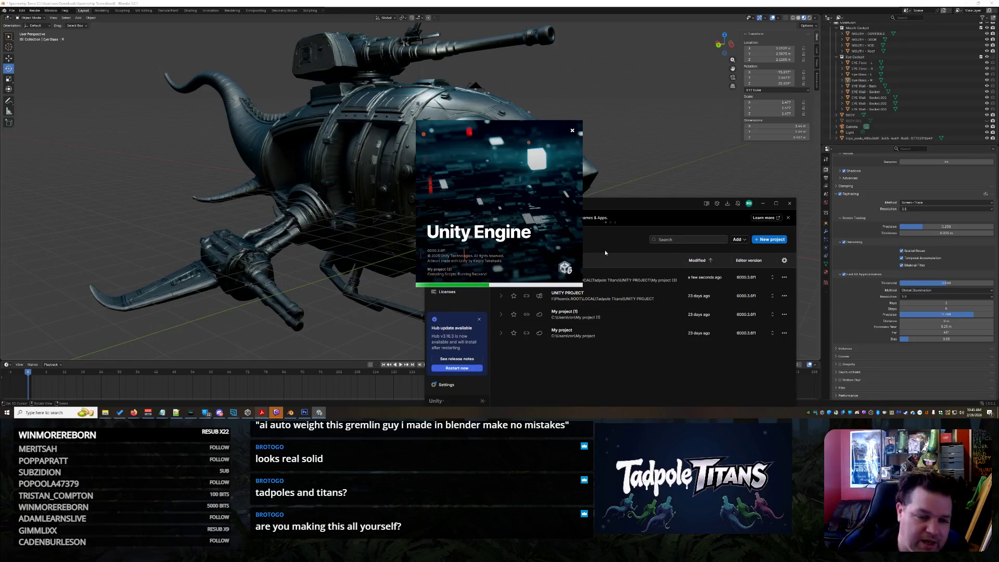
- Bring Blender to the front and orbit in close on the shark's mouth and teeth
left_click(73, 190)
mouse_move(377, 231)
middle_mouse_down()
mouse_move(359, 234)
mouse_move(380, 239)
mouse_move(397, 269)
mouse_move(502, 266)
mouse_move(274, 230)
mouse_move(447, 166)
mouse_move(422, 206)
mouse_move(231, 207)
mouse_move(285, 258)
mouse_move(323, 3)
middle_mouse_up()
middle_click_drag(528, 56, 380, 197)
mouse_move(407, 208)
middle_mouse_down()
mouse_move(442, 223)
mouse_move(438, 230)
mouse_move(448, 230)
mouse_move(430, 245)
mouse_move(418, 238)
mouse_move(466, 263)
mouse_move(498, 212)
middle_mouse_up()
scroll(442, 222, "down", 5)
scroll(440, 222, "up", 2)
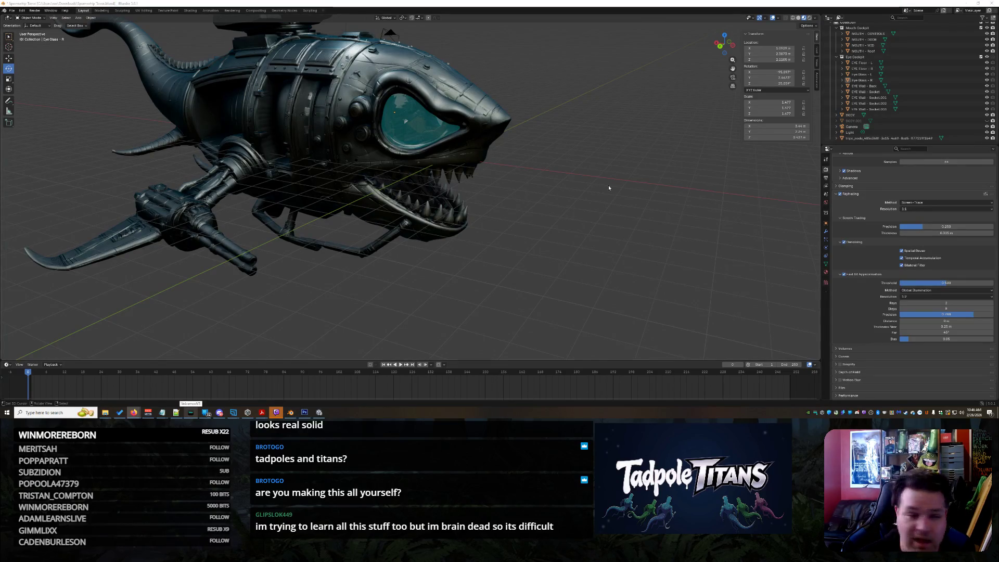
- Switch from Blender to the loaded Unity editor showing the creature lineup
mouse_move(137, 415)
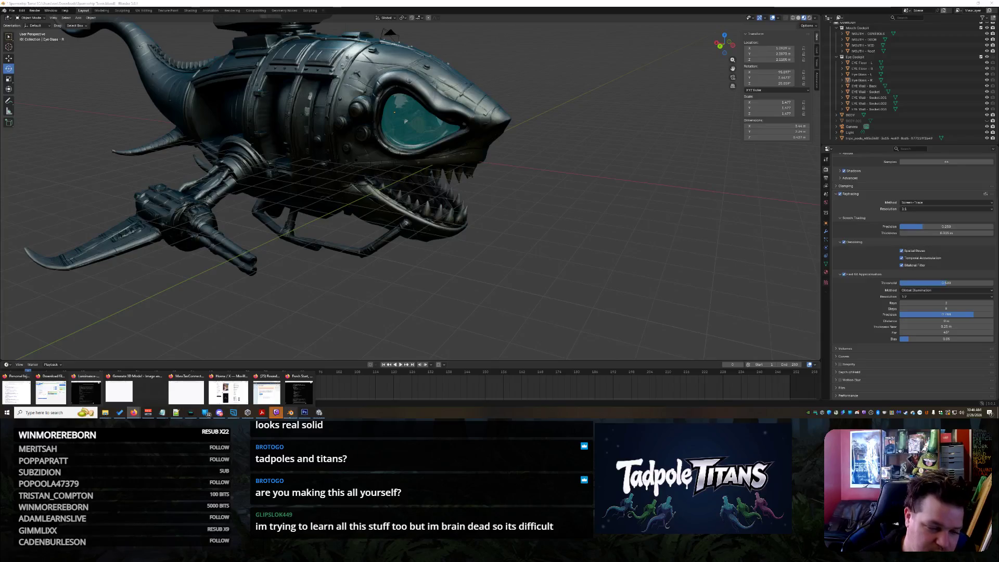
mouse_move(299, 399)
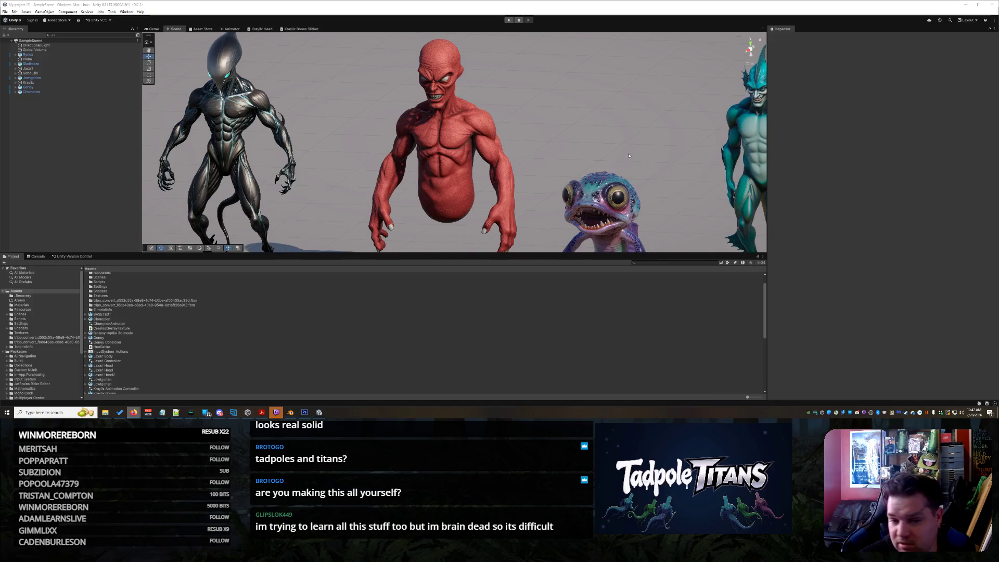
- Shrink the Project panel for a taller Scene view and fly along the creature row to the yellow brute and serpent
scroll(456, 137, "down", 4)
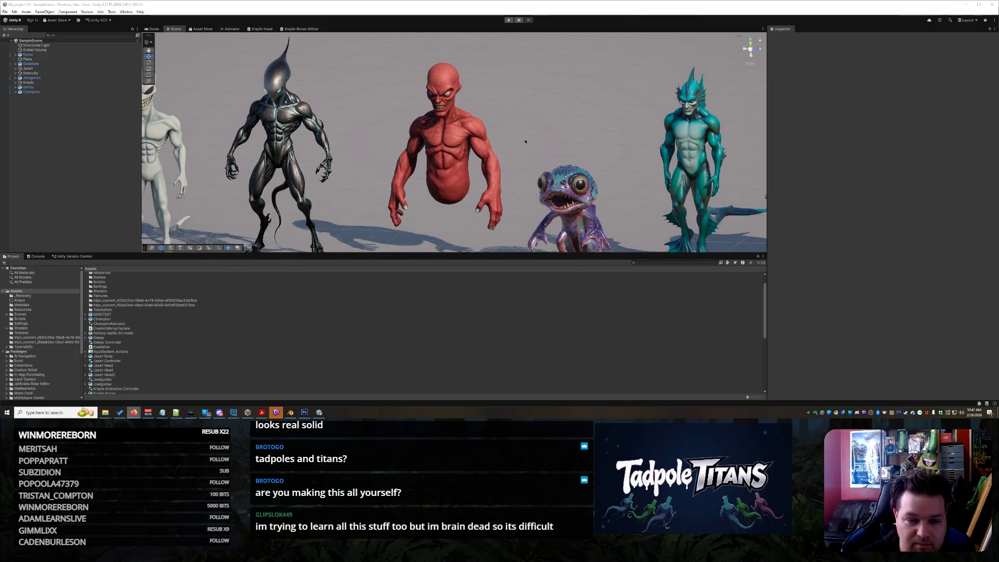
scroll(561, 147, "down", 2)
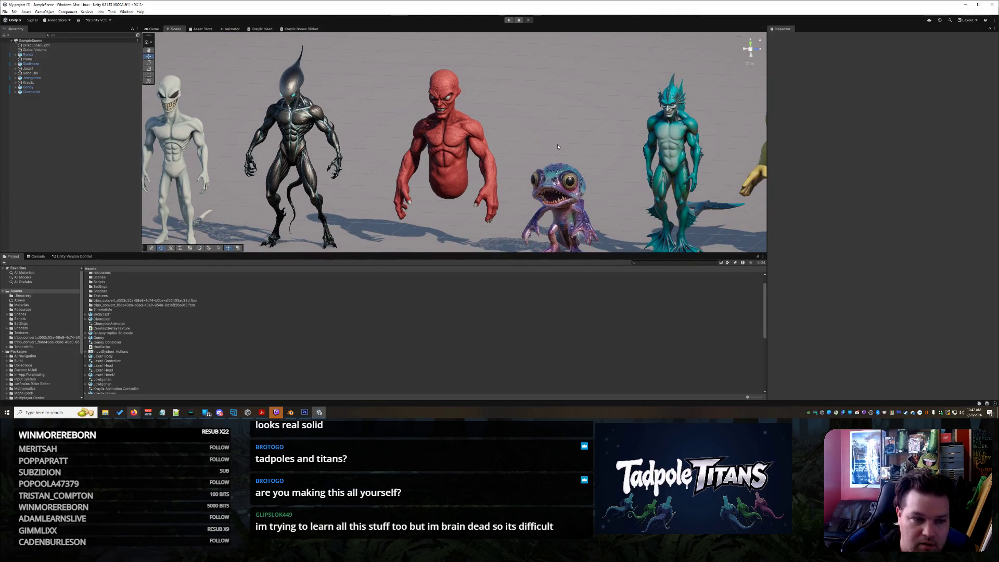
scroll(558, 138, "up", 2)
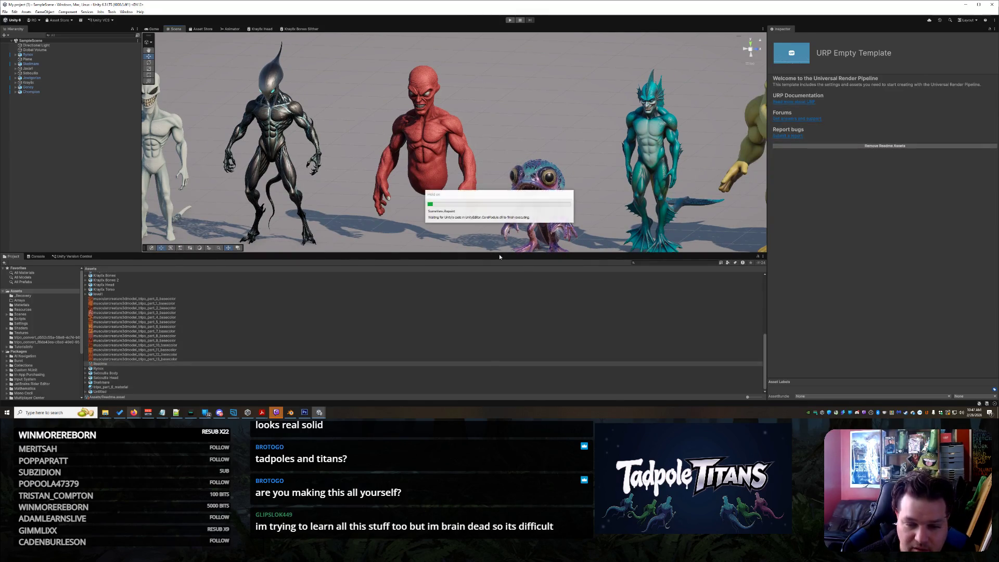
scroll(501, 249, "down", 1)
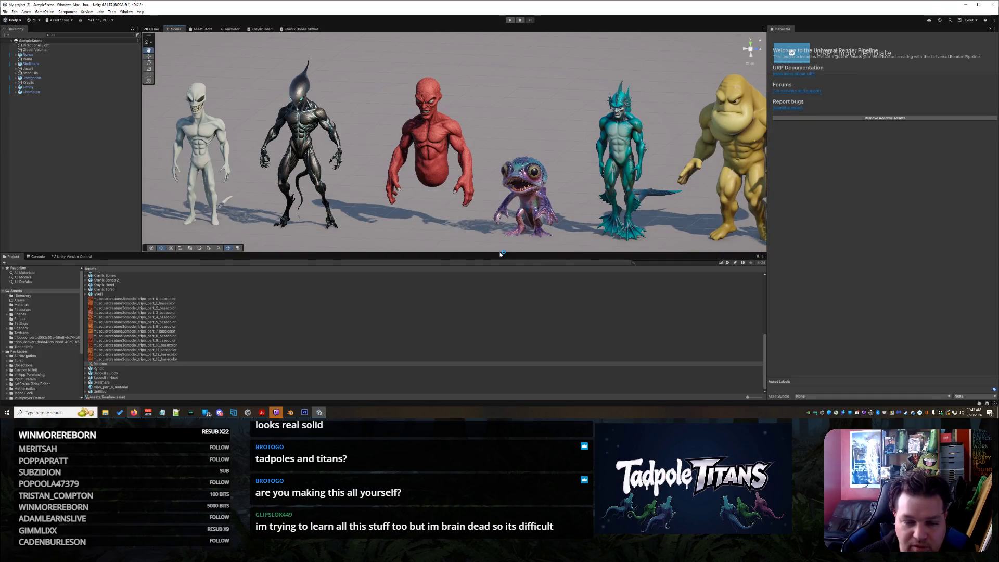
left_click_drag(503, 254, 507, 295)
mouse_move(443, 234)
right_mouse_down()
mouse_move(227, 154)
mouse_move(270, 138)
right_mouse_up()
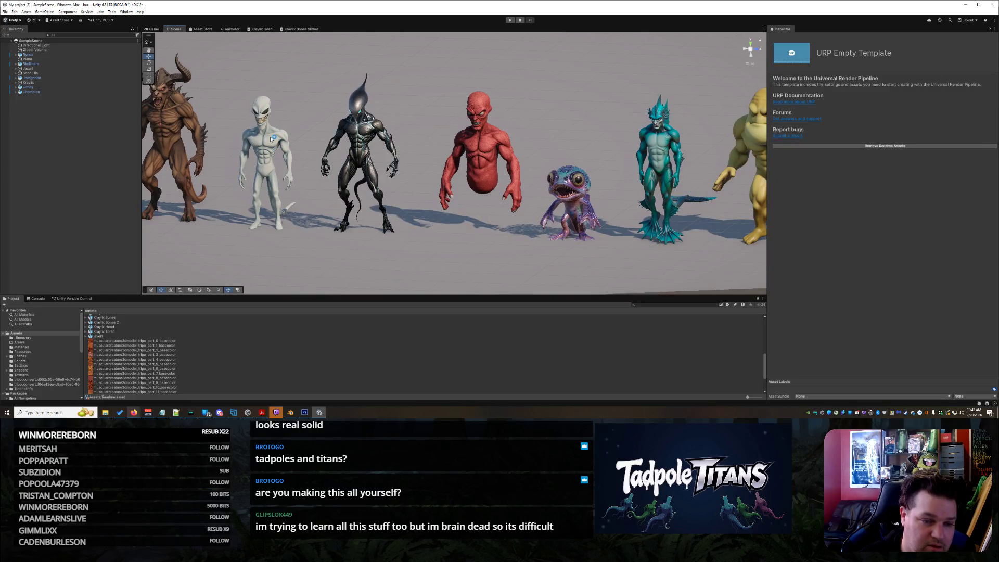
mouse_move(271, 154)
right_mouse_down()
mouse_move(339, 159)
mouse_move(302, 157)
mouse_move(280, 125)
mouse_move(348, 147)
mouse_move(385, 134)
mouse_move(446, 160)
mouse_move(416, 182)
mouse_move(468, 167)
mouse_move(458, 146)
mouse_move(480, 148)
mouse_move(415, 196)
right_mouse_up()
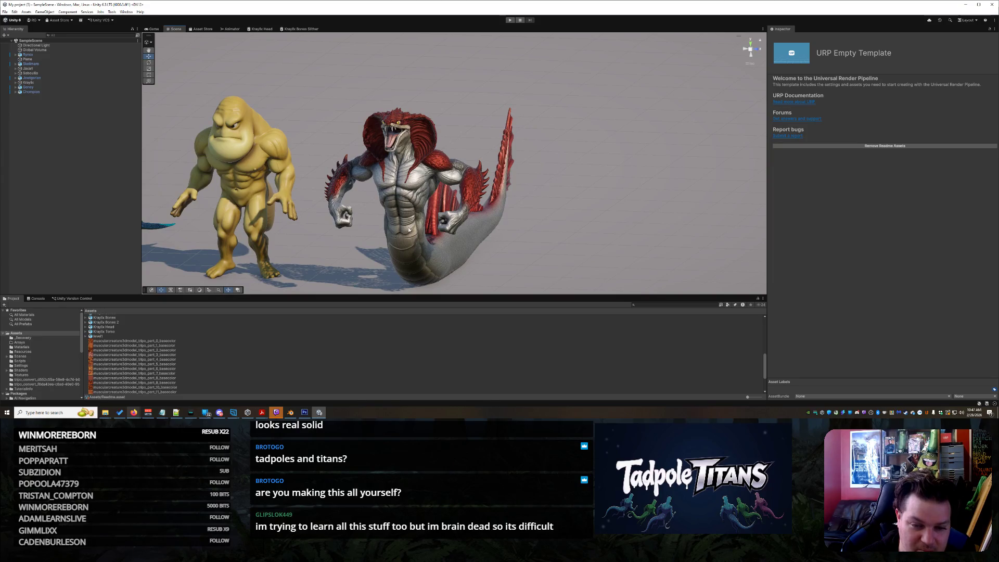
mouse_move(406, 202)
right_mouse_down()
mouse_move(507, 203)
mouse_move(453, 200)
mouse_move(354, 135)
right_mouse_up()
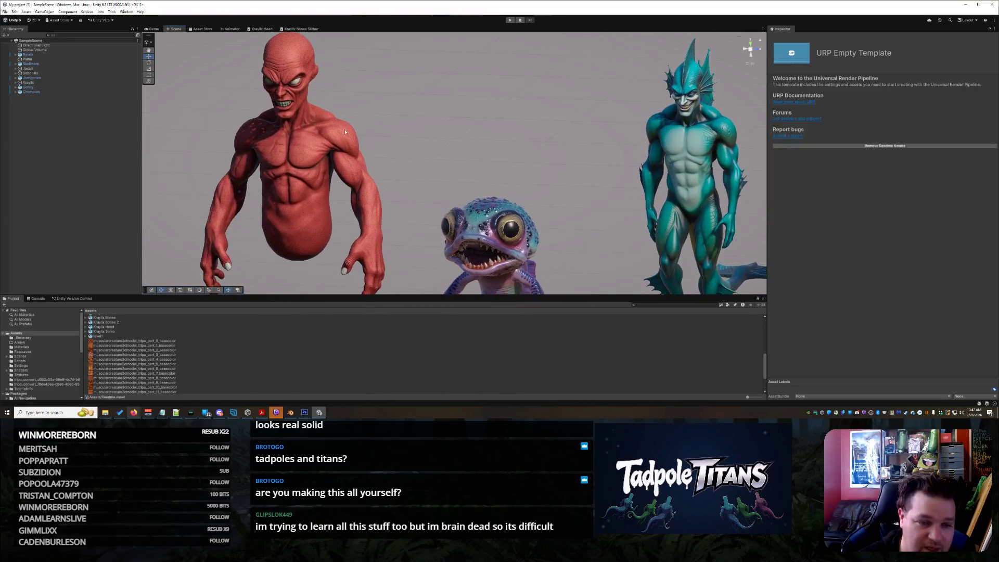
mouse_move(309, 94)
right_mouse_down()
mouse_move(341, 155)
mouse_move(529, 244)
right_mouse_up()
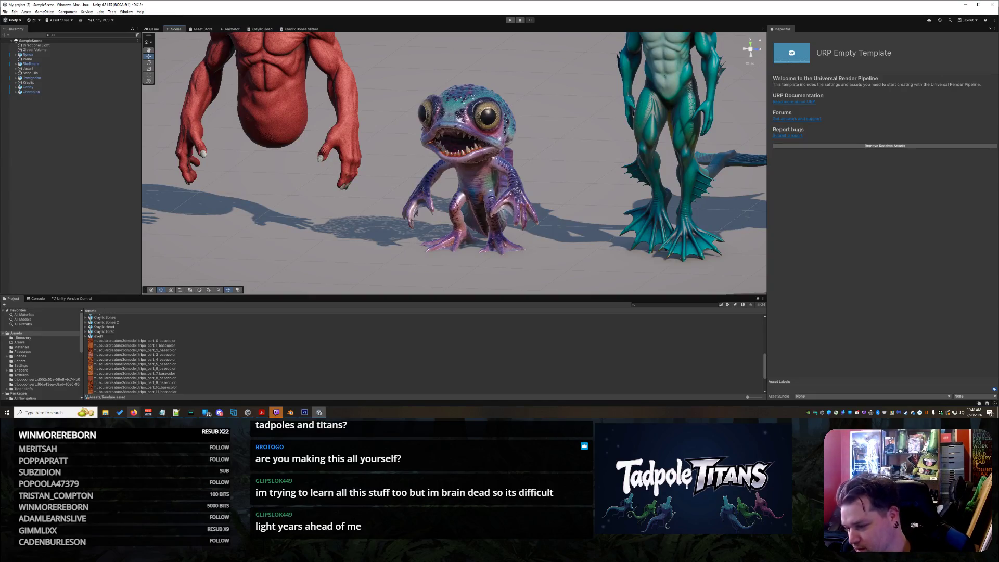
key("alt+Tab")
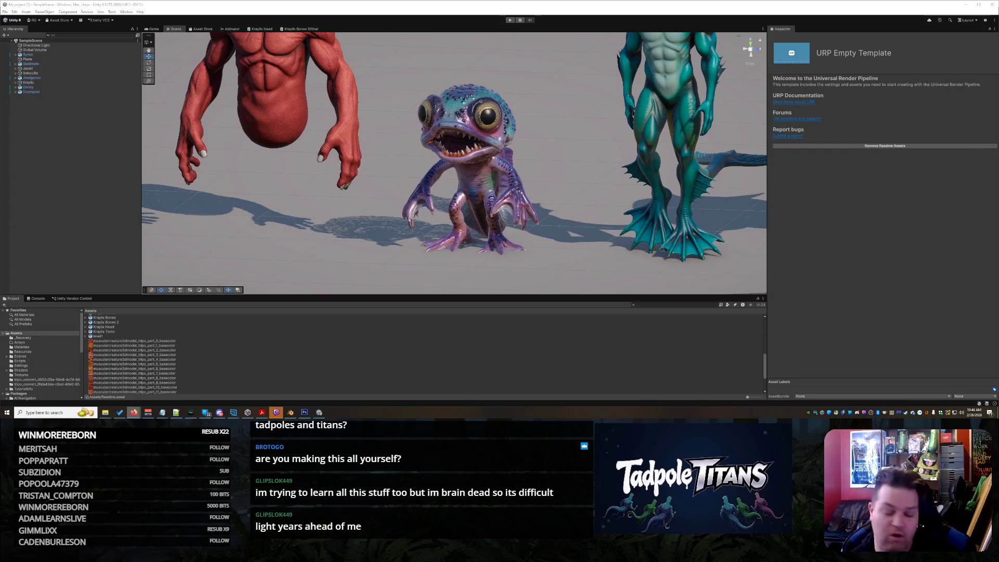
right_click_drag(494, 166, 442, 156)
key("alt+Tab")
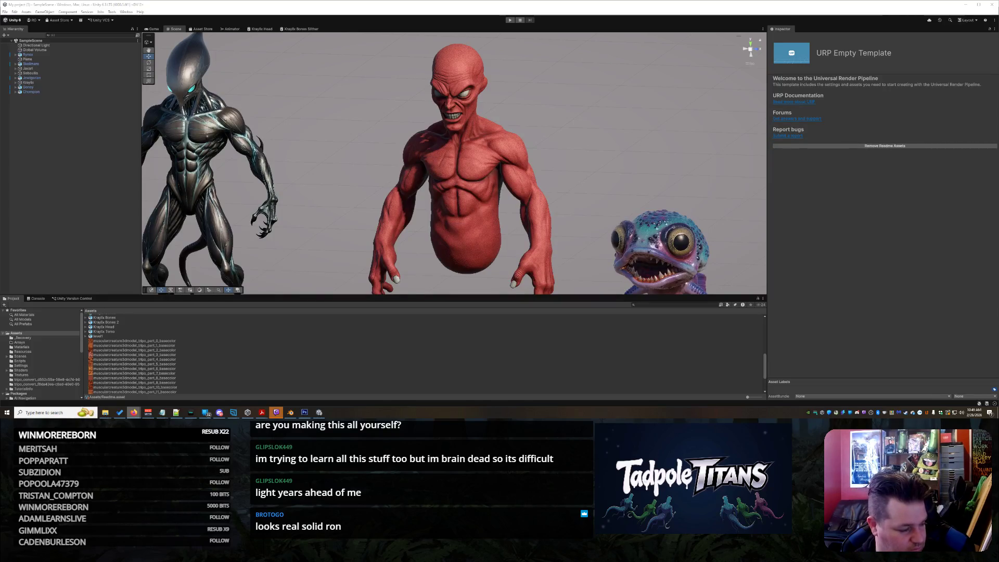
scroll(666, 178, "down", 10)
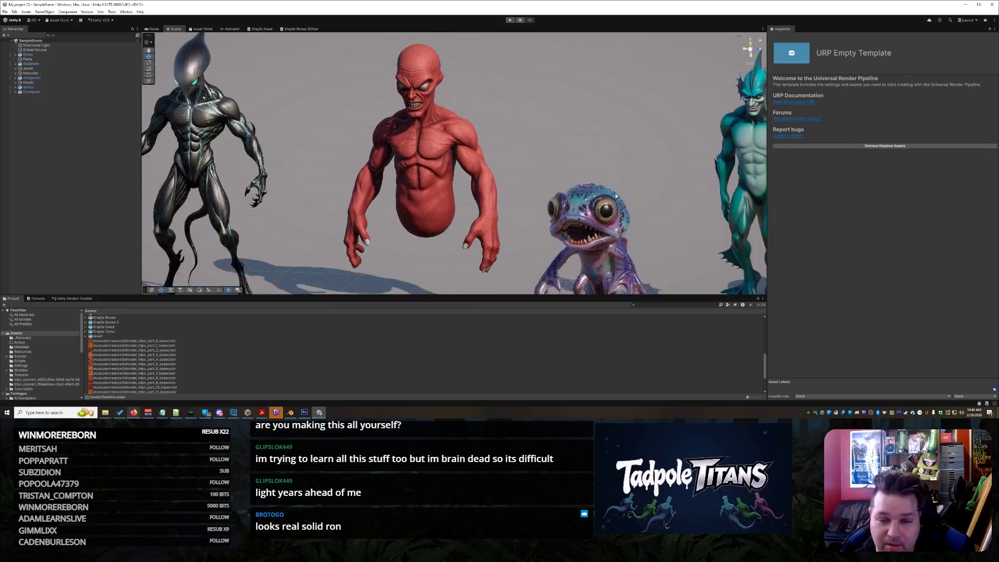
scroll(576, 170, "down", 8)
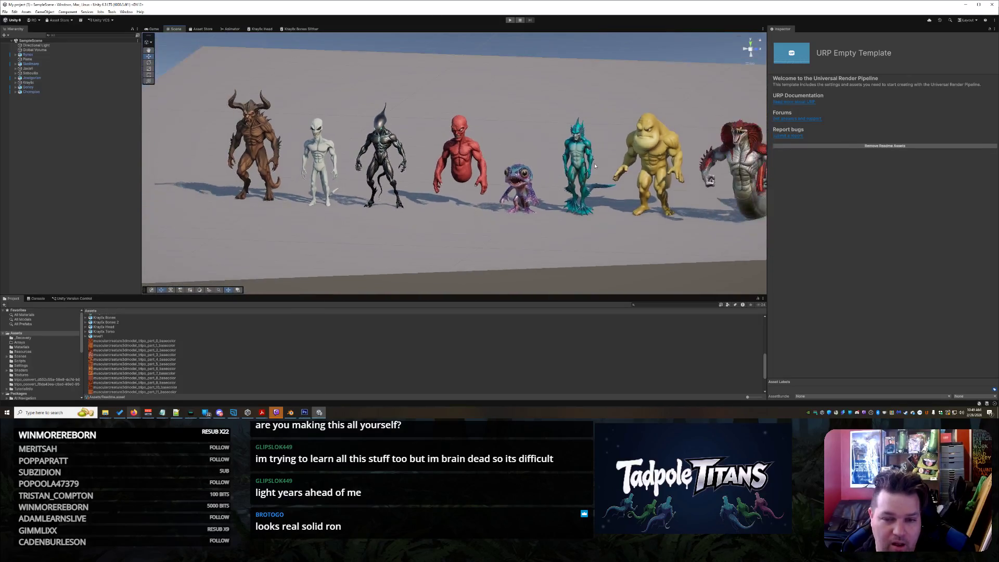
- Close the Unity editor and zoom in on the shark spaceship in Blender
right_click_drag(528, 156, 560, 158)
left_click(992, 4)
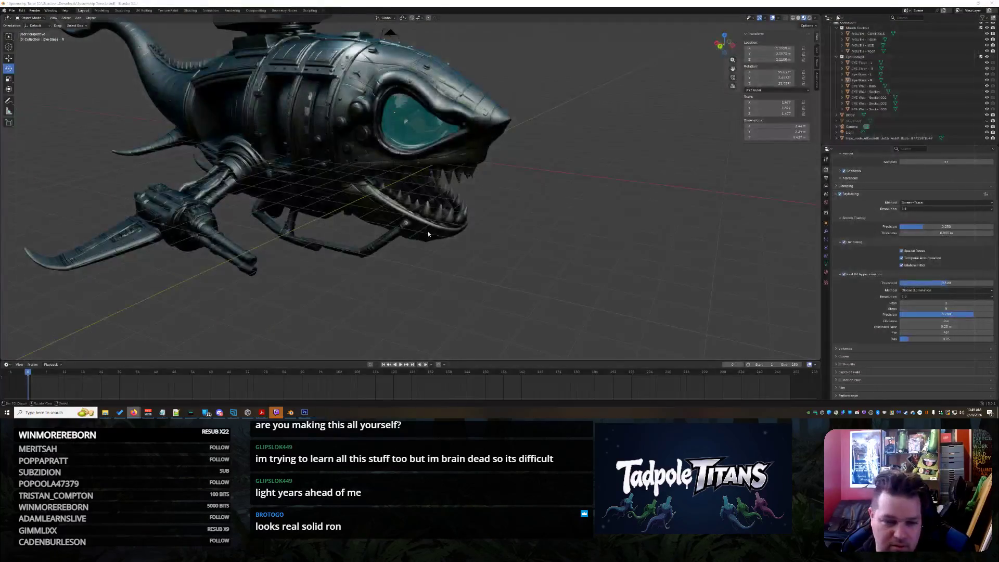
mouse_move(498, 196)
middle_mouse_down()
mouse_move(545, 194)
mouse_move(552, 170)
middle_mouse_up()
scroll(536, 188, "up", 3)
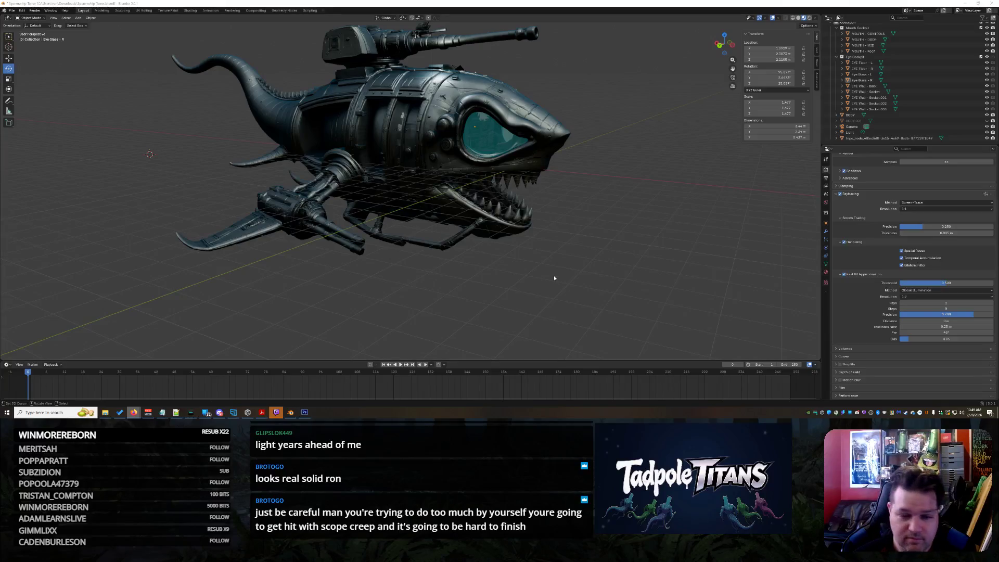
scroll(554, 279, "up", 2)
scroll(573, 260, "down", 4)
- Orbit around the shark's head and toothed mouth, then select the right eye glass
middle_click_drag(575, 254, 592, 248)
scroll(593, 246, "up", 6)
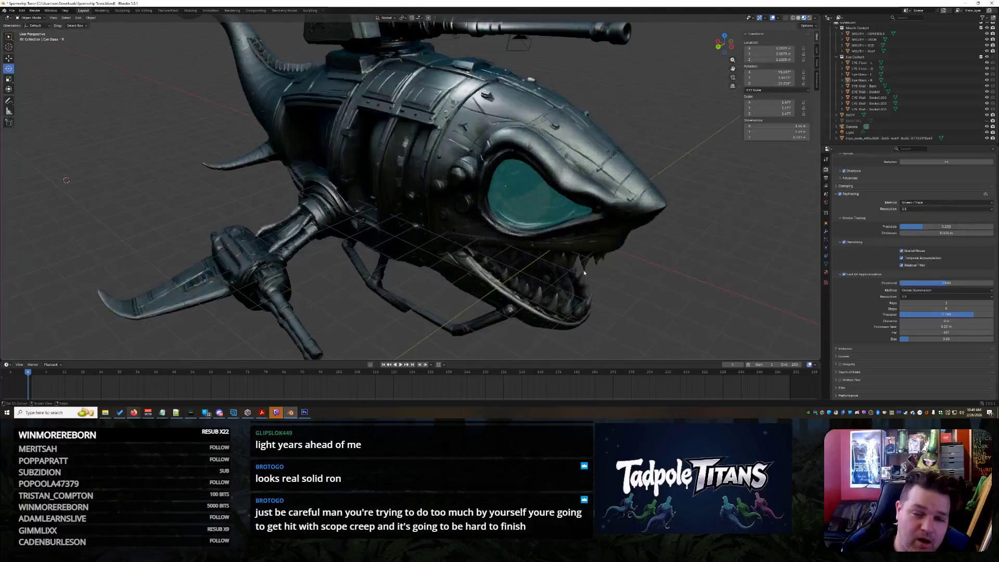
scroll(584, 272, "up", 3)
scroll(546, 264, "down", 1)
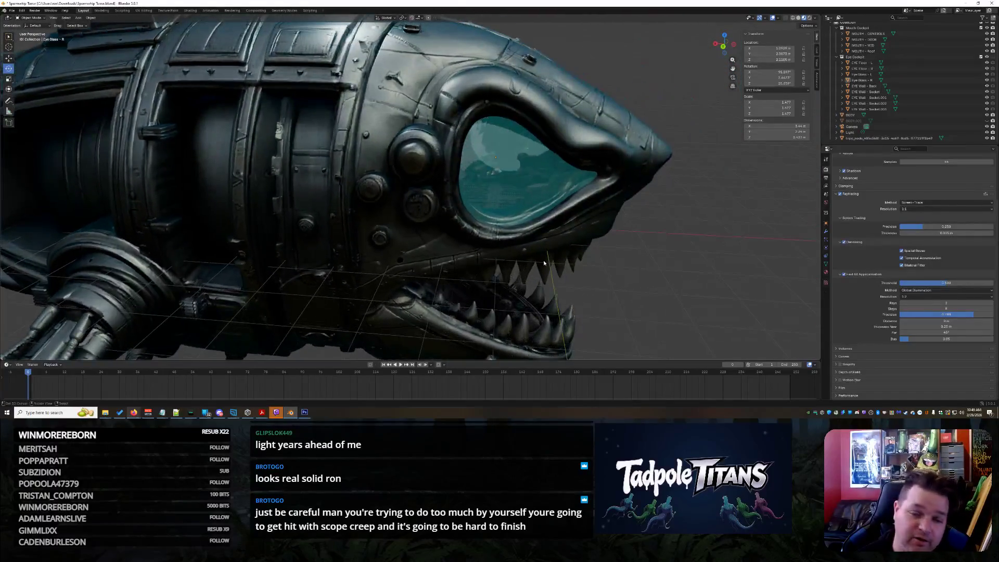
scroll(543, 263, "down", 3)
scroll(543, 263, "up", 2)
scroll(543, 263, "down", 1)
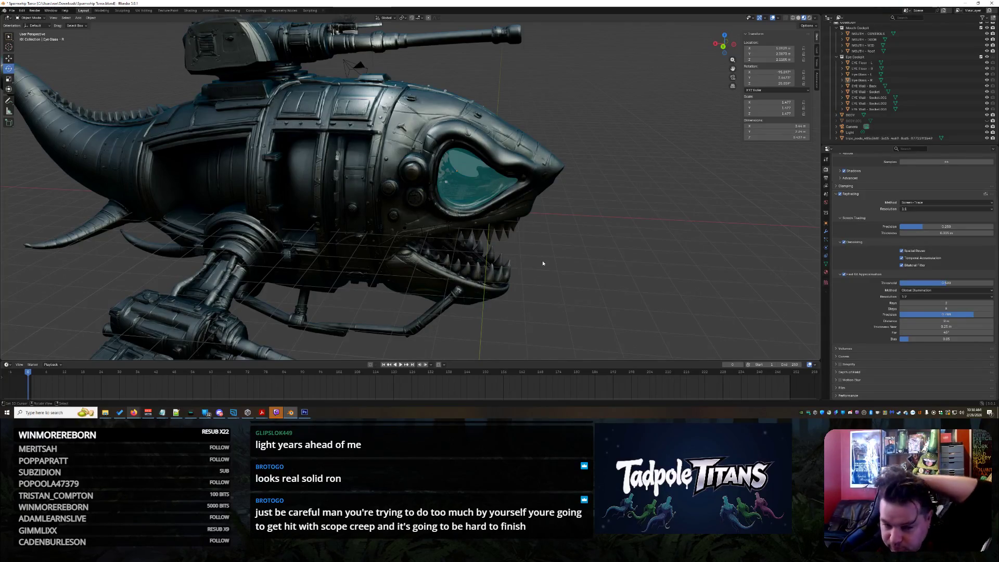
scroll(572, 242, "down", 8)
mouse_move(592, 232)
middle_mouse_down()
mouse_move(574, 234)
mouse_move(499, 197)
middle_mouse_up()
scroll(576, 234, "up", 10)
scroll(553, 239, "down", 6)
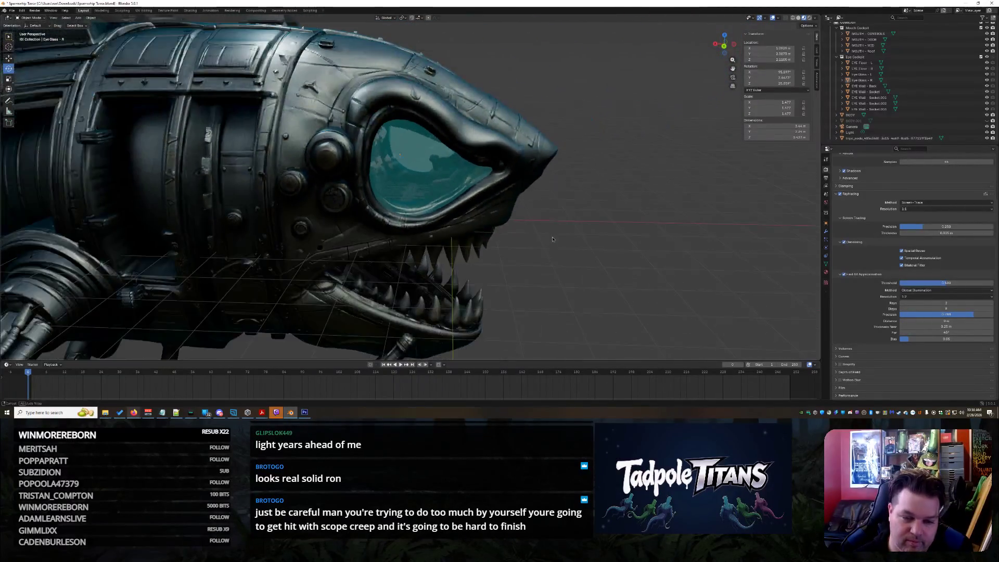
mouse_move(552, 238)
middle_mouse_down()
mouse_move(520, 228)
mouse_move(533, 230)
mouse_move(377, 125)
mouse_move(629, 246)
middle_mouse_up()
left_click(377, 125)
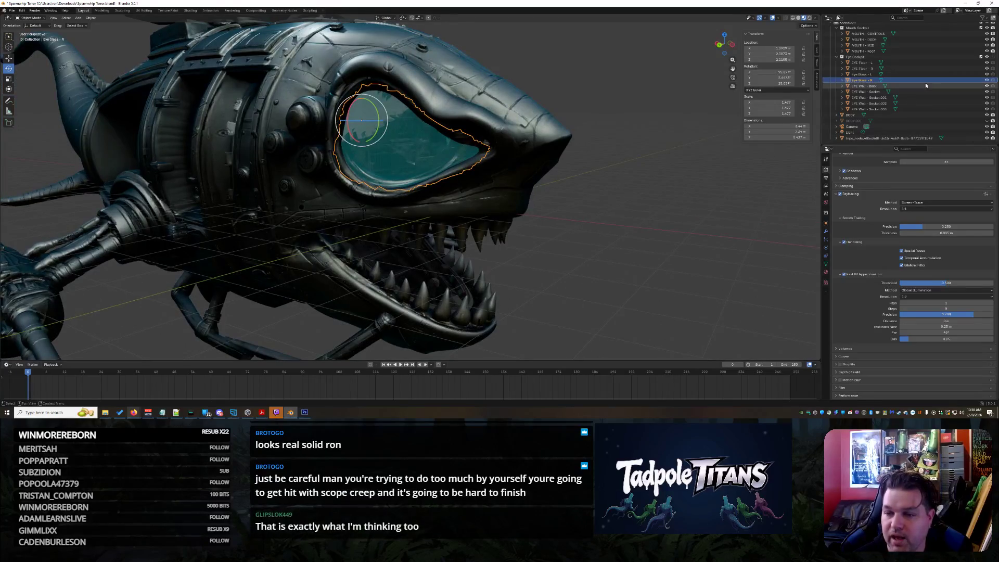
- Try moving and deleting the eye glasses, undo, and leave both in the Eye Cockpit collection
key("shift+ctrl+m")
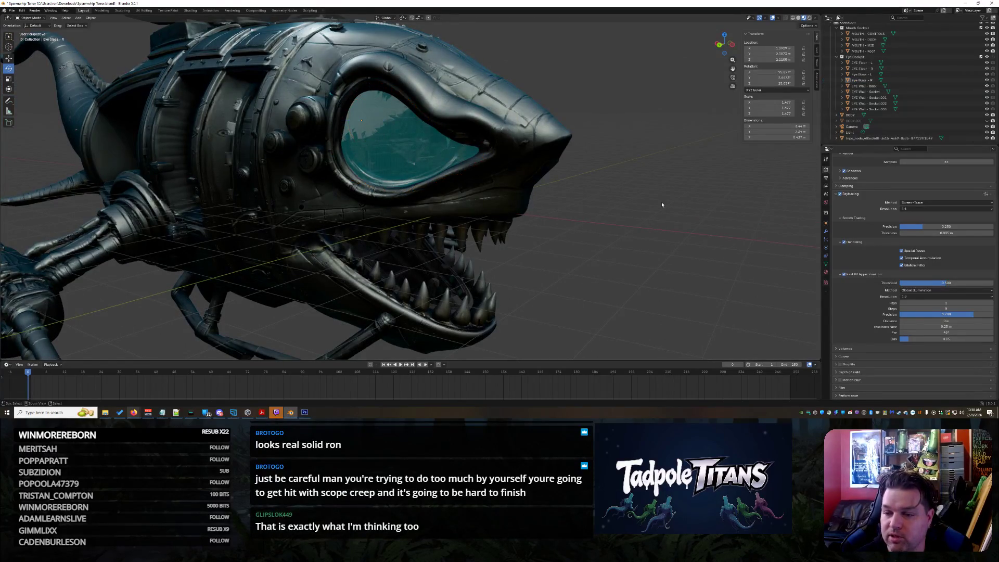
key("m")
left_click(662, 204)
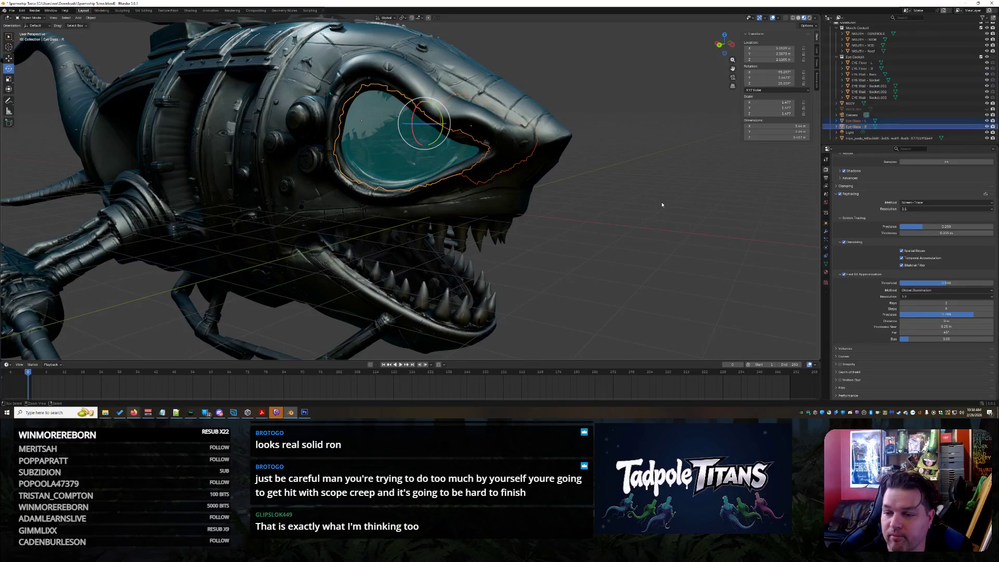
left_click(888, 127)
right_click(883, 127)
left_click(880, 127)
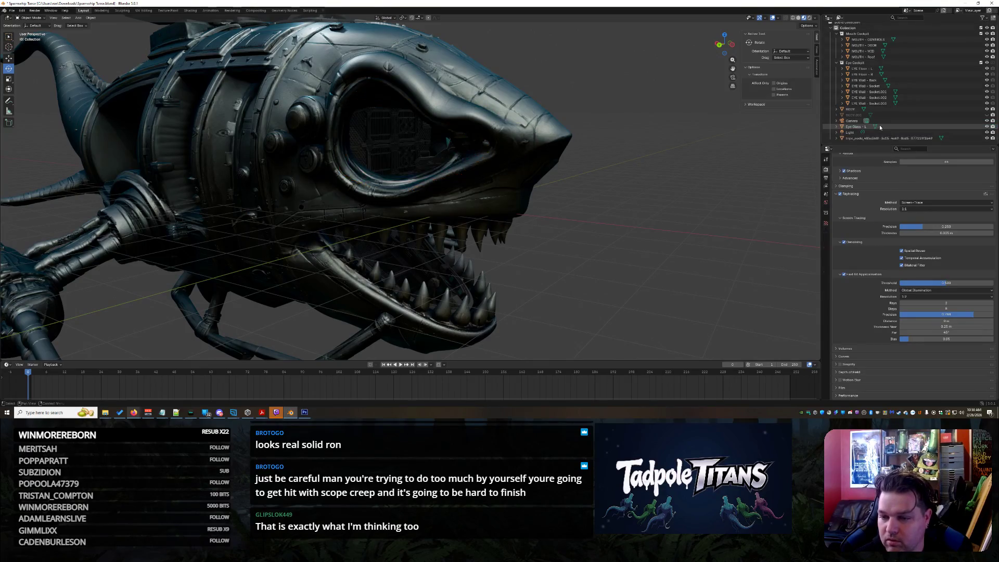
key("ctrl+z")
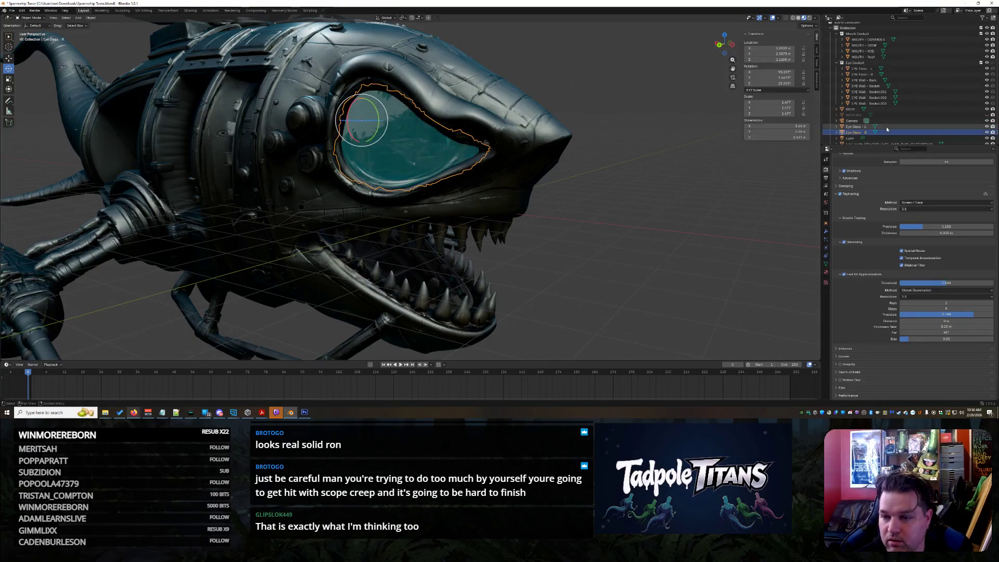
left_click(883, 126, "ctrl")
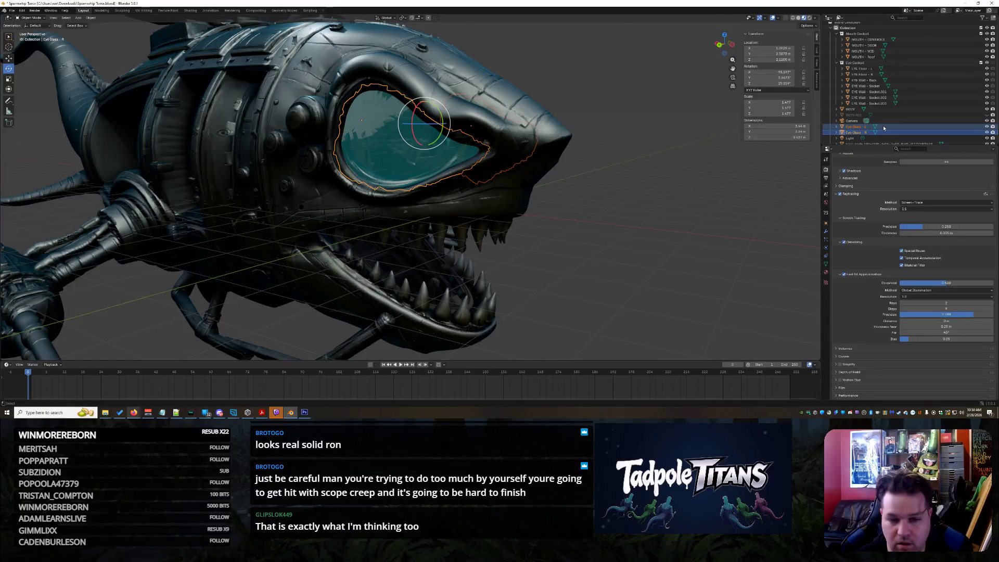
key("Delete")
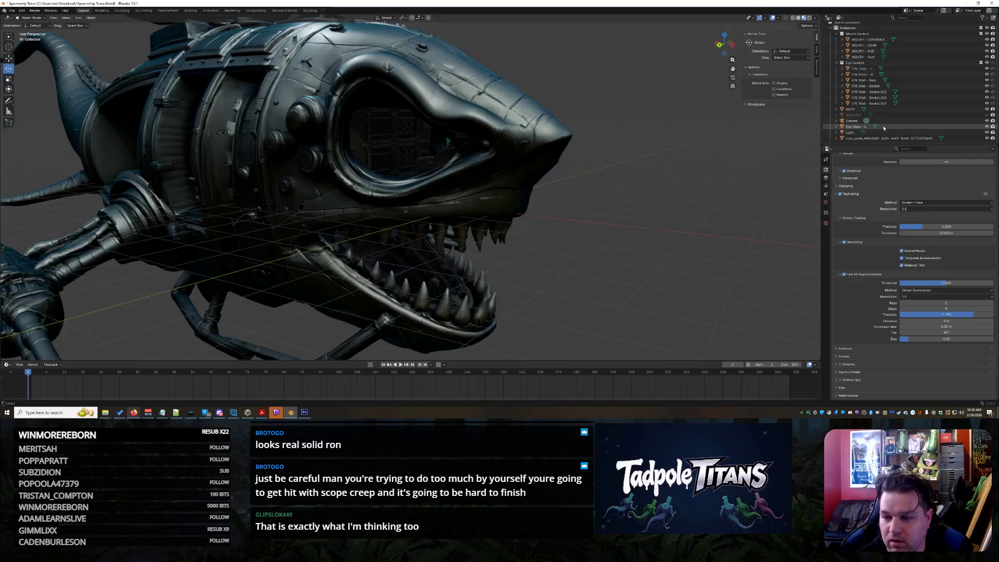
key("ctrl+z")
mouse_move(883, 126)
left_mouse_down()
mouse_move(875, 69)
mouse_move(878, 131)
mouse_move(866, 133)
mouse_move(862, 63)
mouse_move(862, 80)
left_mouse_up()
left_click(864, 81)
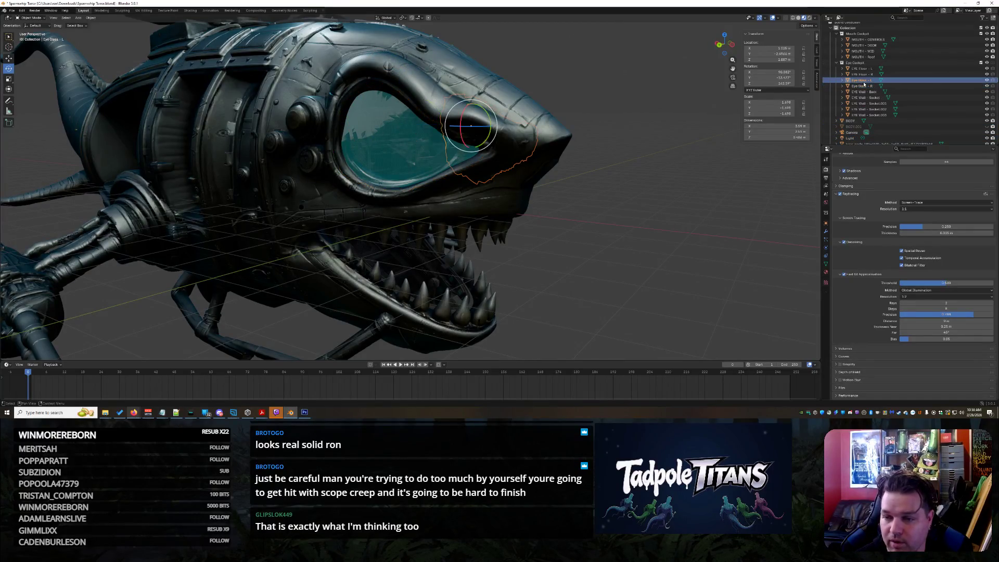
- Copy Eye Glass - L.001, paste it into Mouth Cockpit, and rename the copy MOUTH - GLASS
key("ctrl+c")
scroll(859, 63, "up", 1)
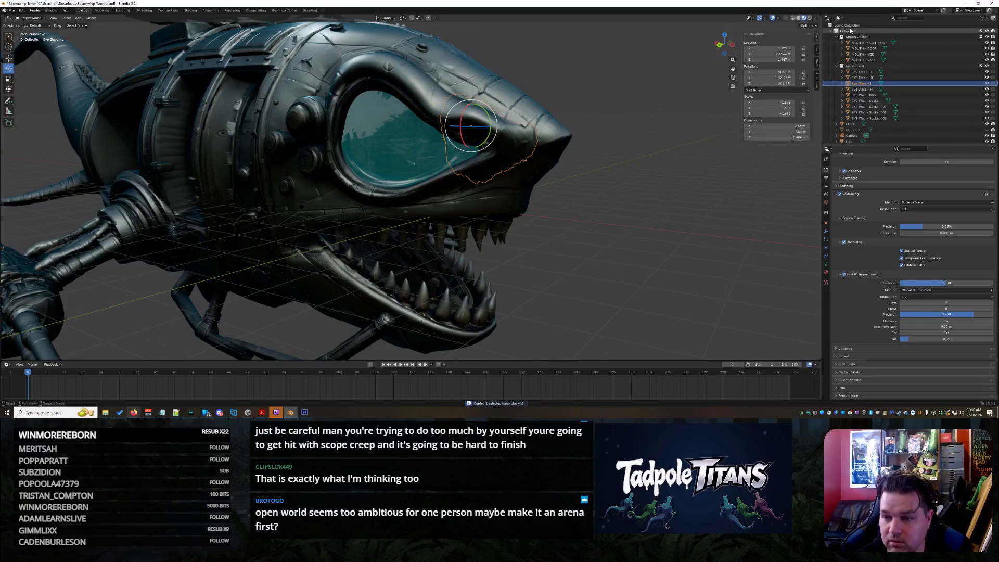
left_click(857, 36)
key("ctrl+v")
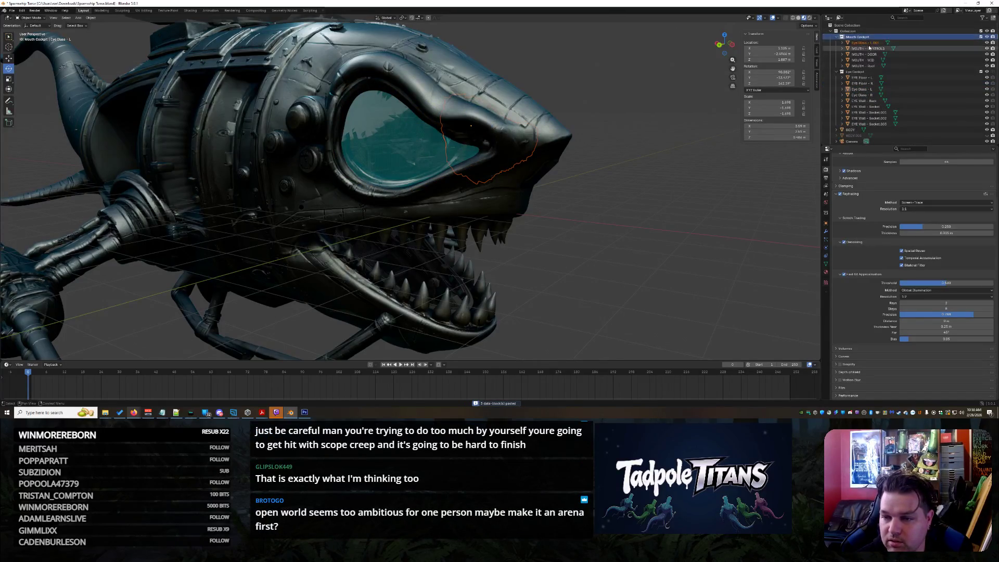
double_click(866, 43)
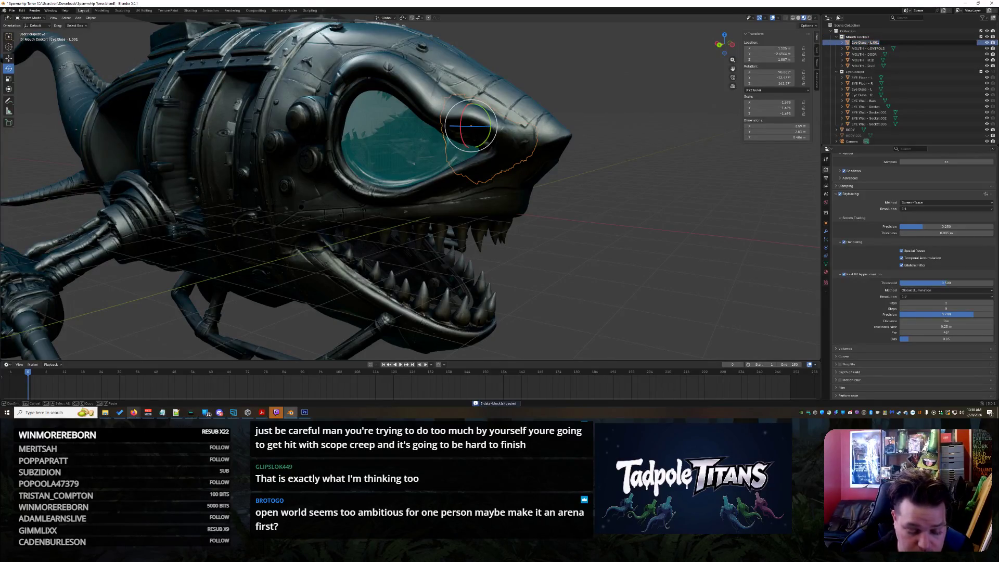
type("MOUTH - GLASS")
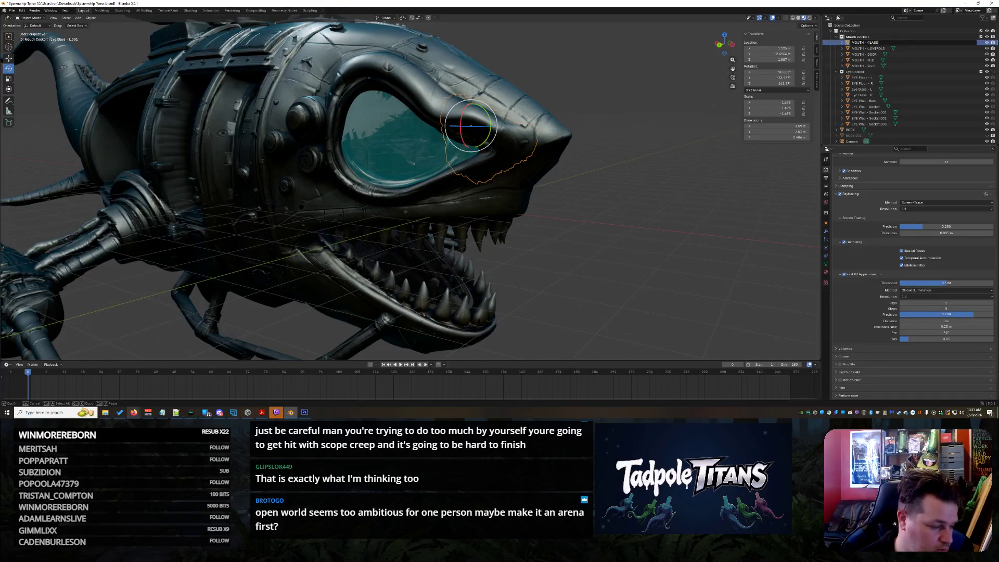
key("Return")
middle_click_drag(546, 260, 588, 266)
- Select MOUTH - GLASS with the Move tool and lower it along Z toward the mouth
left_click(864, 94)
left_click(881, 95)
middle_click_drag(468, 229, 551, 236)
left_click(486, 149)
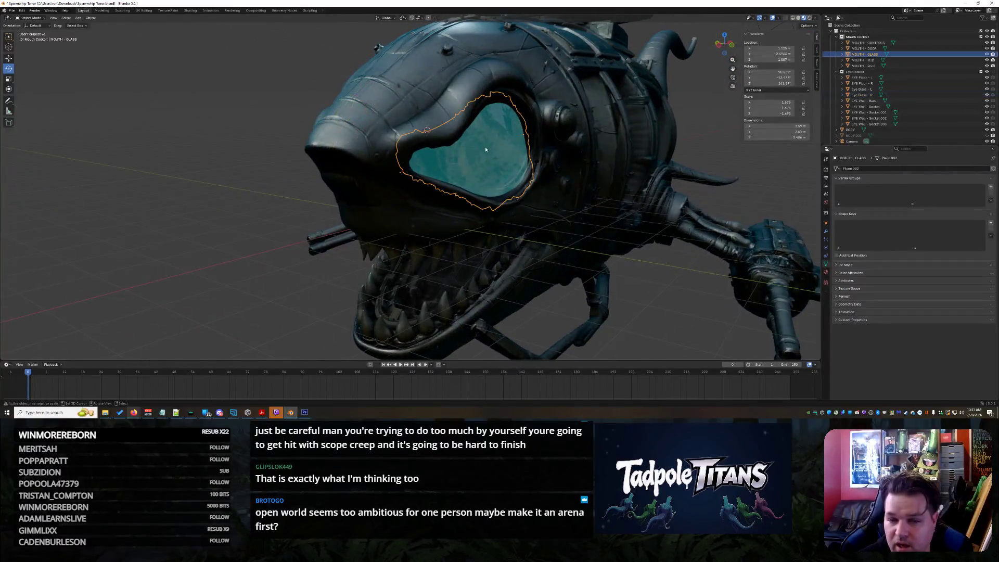
left_click(8, 58)
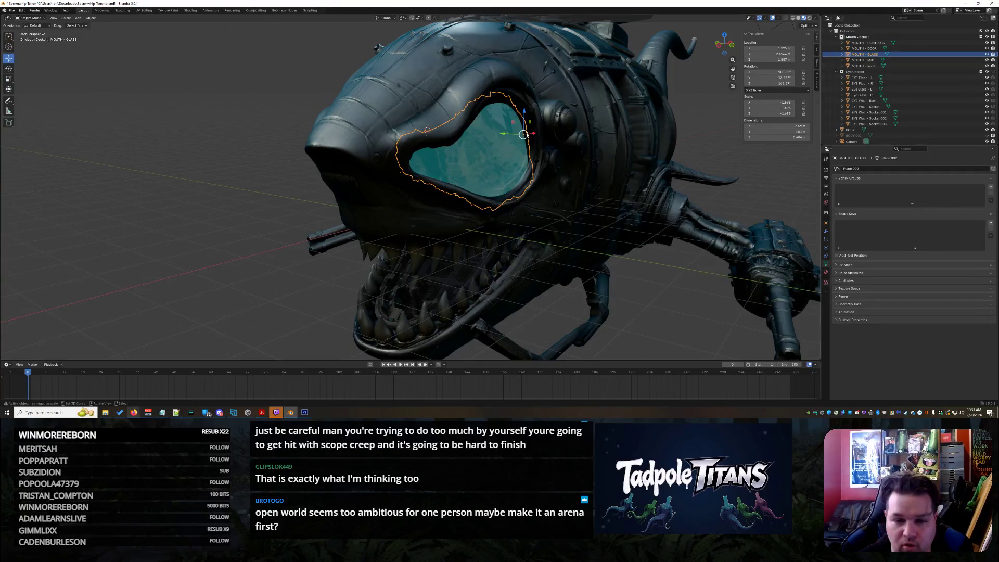
left_click_drag(528, 115, 527, 261)
- Shift MOUTH - GLASS along Y into the mouth opening behind the upper teeth
mouse_move(528, 260)
middle_mouse_down()
mouse_move(577, 250)
mouse_move(522, 262)
middle_mouse_up()
scroll(473, 270, "up", 4)
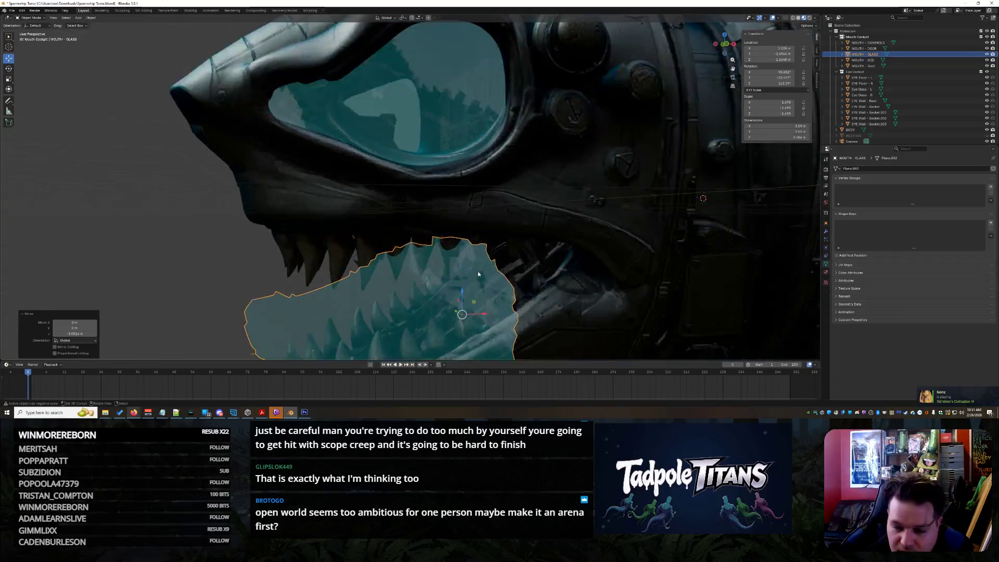
left_click_drag(463, 318, 562, 224)
mouse_move(562, 223)
middle_mouse_down()
mouse_move(557, 301)
mouse_move(632, 271)
middle_mouse_up()
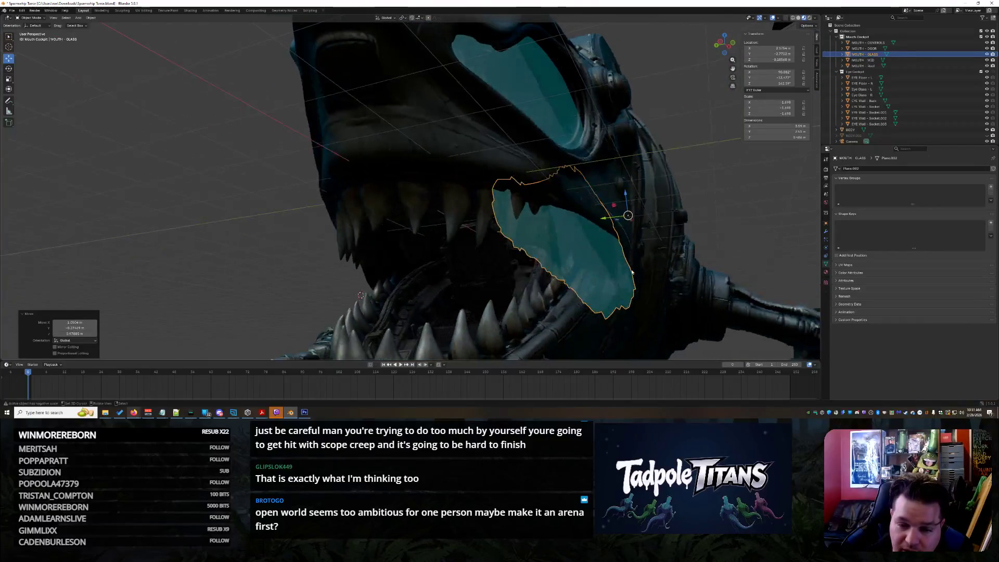
left_click_drag(604, 216, 563, 216)
mouse_move(563, 215)
middle_mouse_down()
mouse_move(587, 211)
mouse_move(605, 250)
mouse_move(720, 257)
mouse_move(629, 269)
mouse_move(627, 255)
middle_mouse_up()
- Check the glass placement from below and the front, then select the shark BODY mesh
scroll(628, 254, "up", 5)
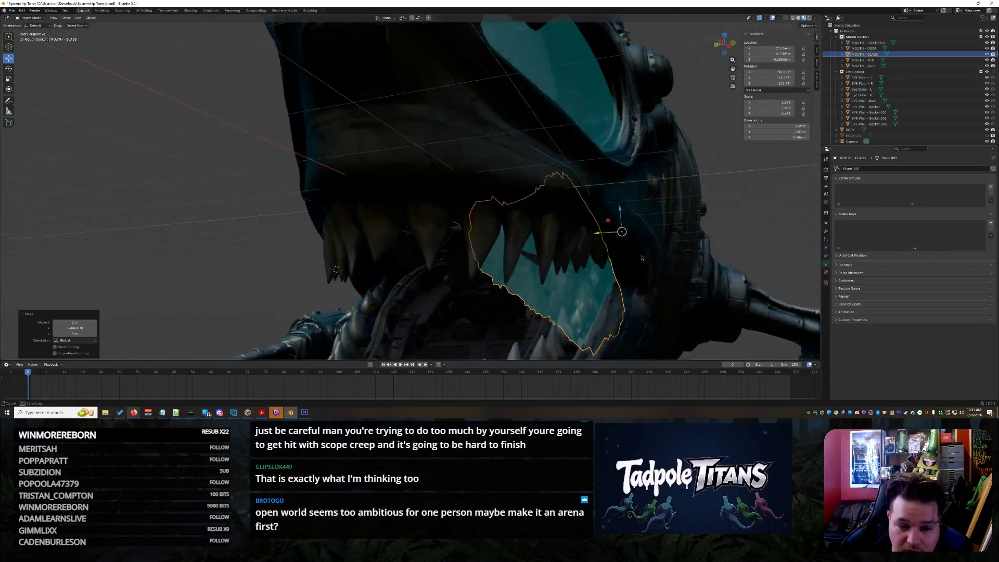
scroll(628, 253, "up", 2)
mouse_move(636, 249)
middle_mouse_down()
mouse_move(722, 232)
mouse_move(718, 163)
mouse_move(645, 240)
middle_mouse_up()
scroll(645, 240, "up", 2)
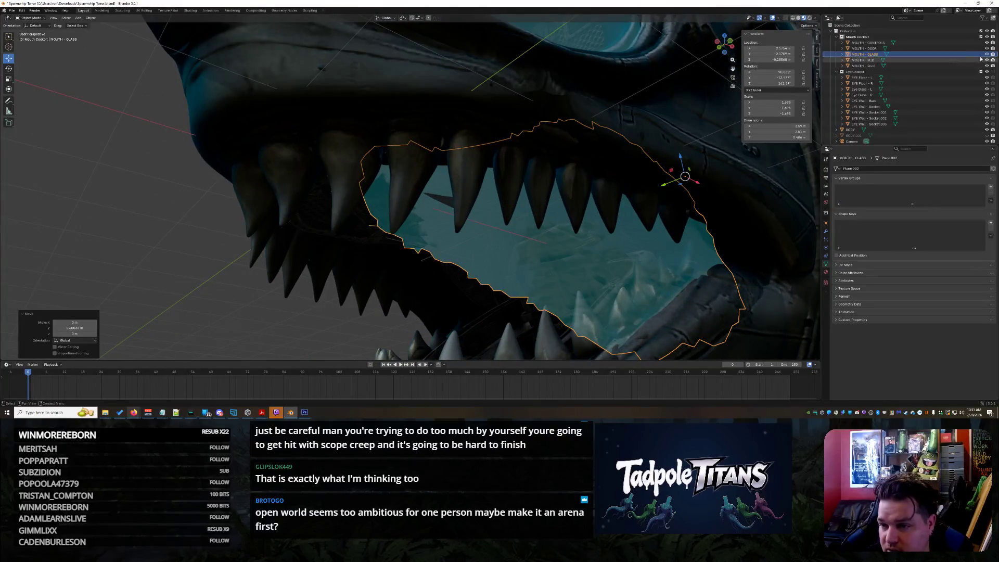
mouse_move(693, 197)
middle_mouse_down()
mouse_move(705, 211)
mouse_move(571, 147)
mouse_move(613, 171)
mouse_move(630, 147)
mouse_move(598, 182)
mouse_move(437, 281)
mouse_move(507, 282)
mouse_move(406, 268)
middle_mouse_up()
scroll(571, 147, "up", 4)
left_click(120, 79)
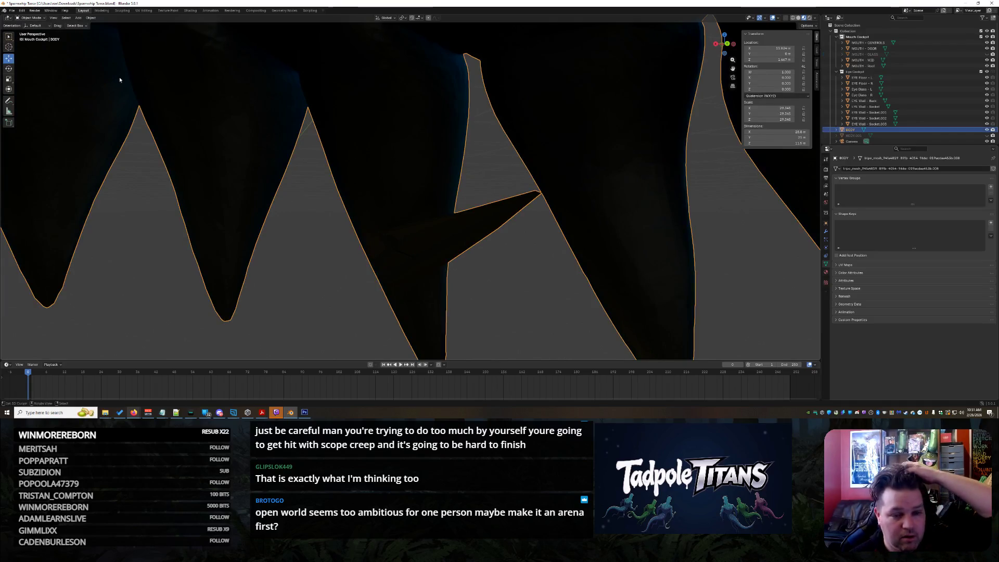
- Put BODY in Edit Mode with circle select and the Move tool, framing the stray spike
left_click(24, 18)
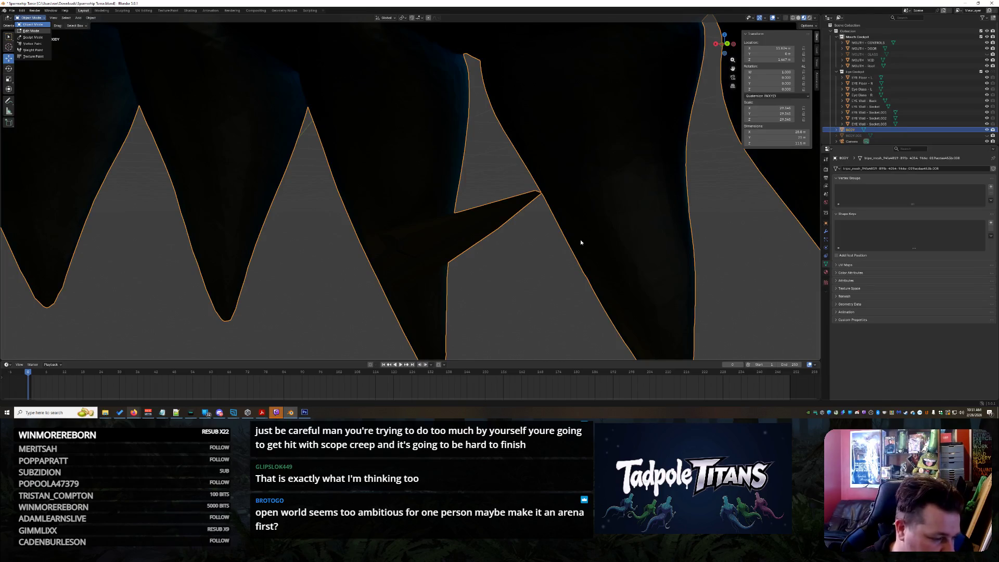
key("Tab")
key("c")
scroll(586, 234, "up", 2)
mouse_move(591, 230)
middle_mouse_down()
mouse_move(448, 258)
mouse_move(235, 270)
middle_mouse_up()
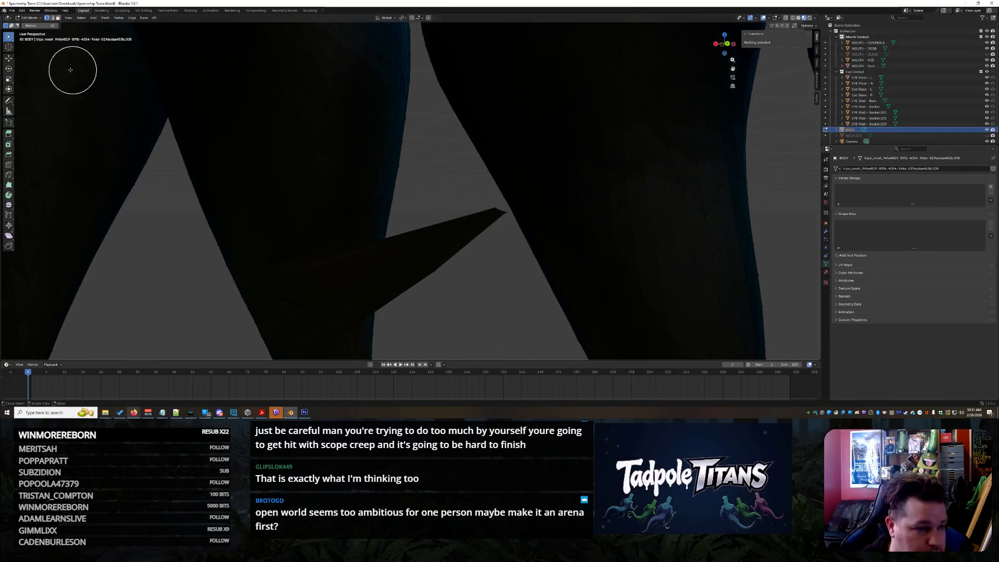
left_click(8, 60)
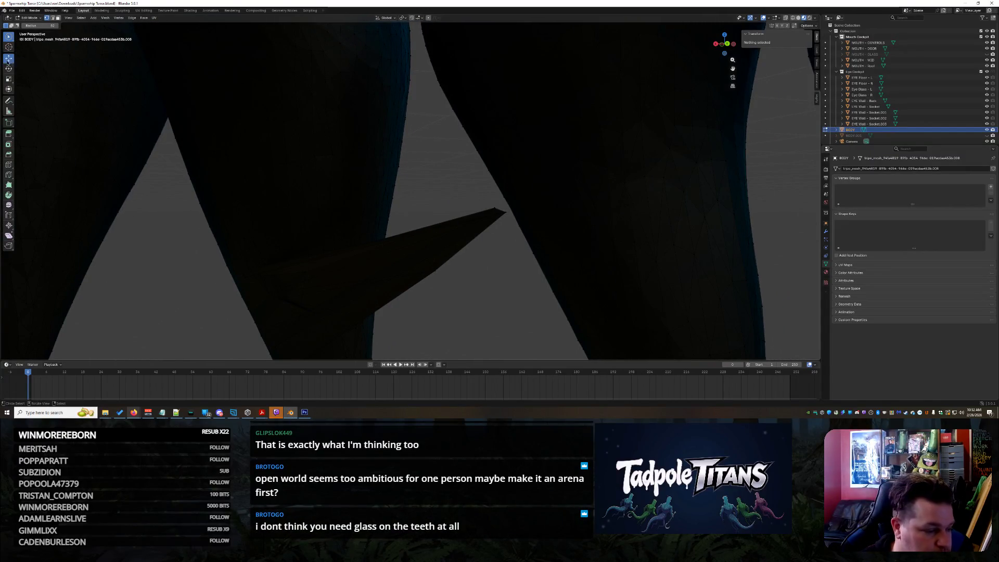
- Grab the spike's tip vertex and pull it back into the body surface, retrying until flat
left_click(497, 209)
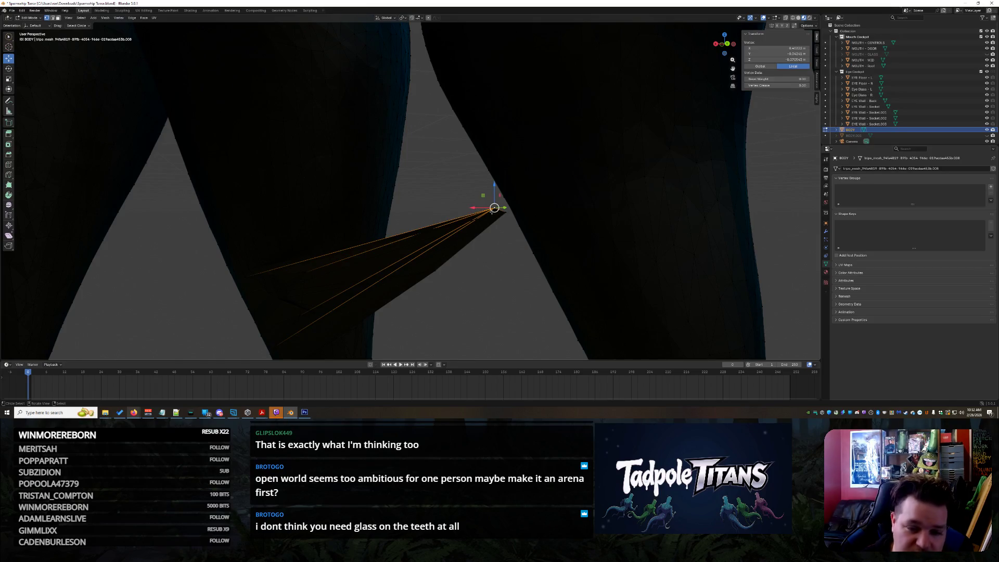
key("g")
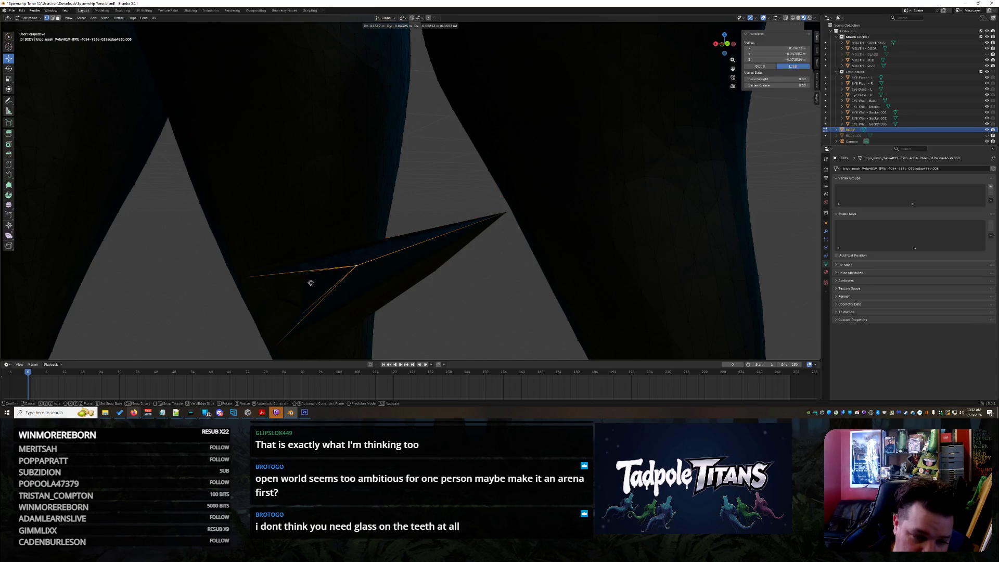
left_click(272, 295)
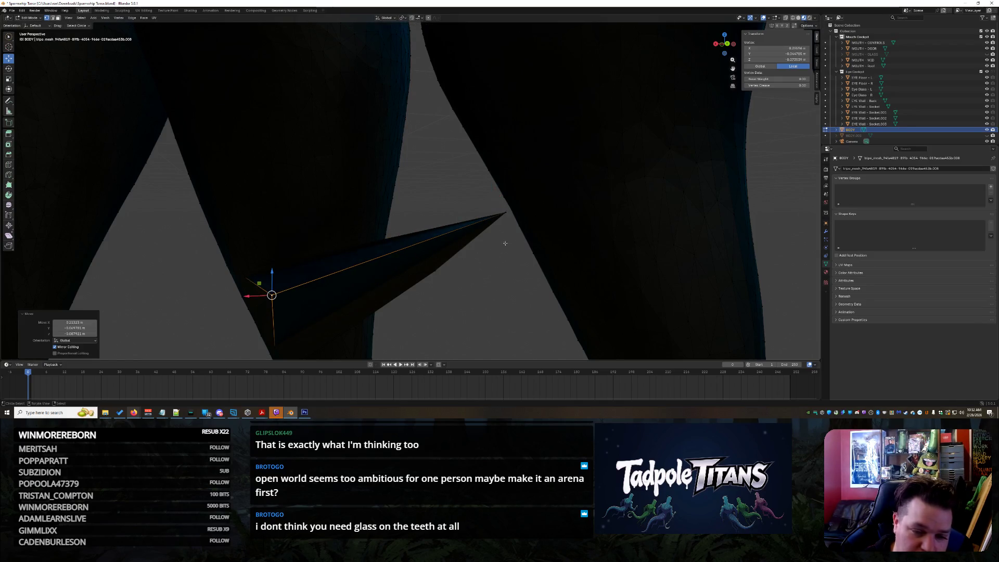
key("ctrl+z")
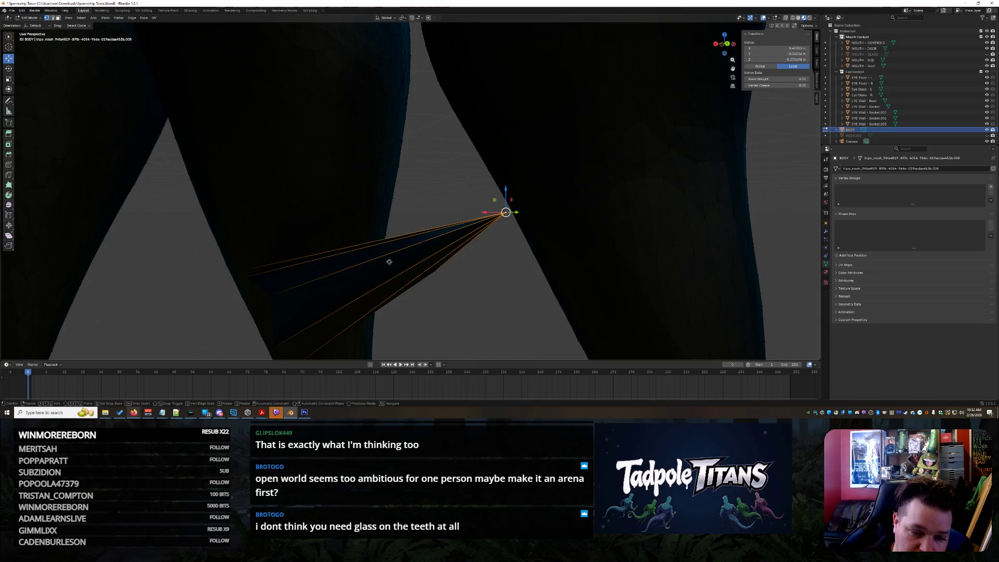
key("g")
left_click(388, 282)
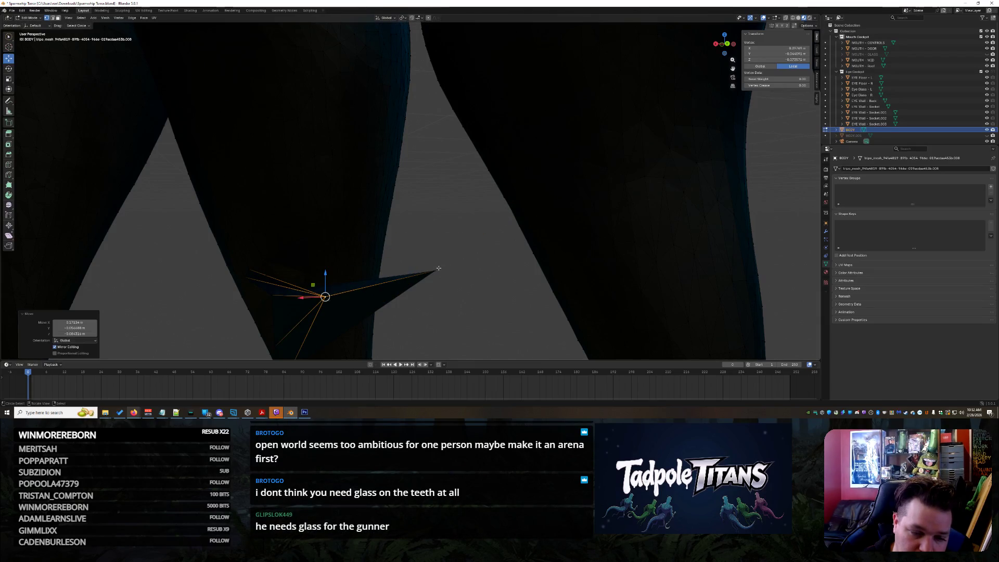
key("ctrl+z")
key("g")
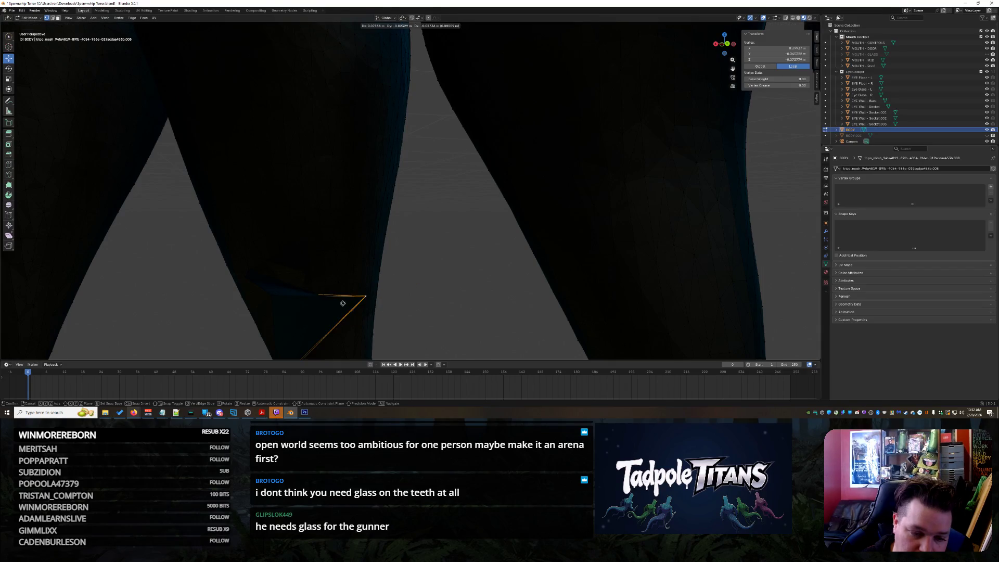
left_click(433, 279)
left_click(475, 289)
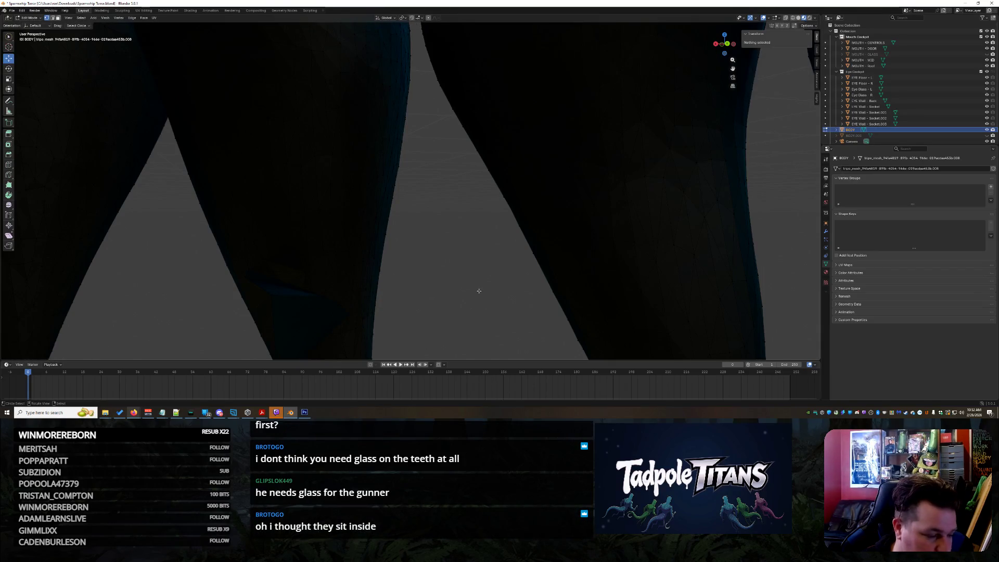
scroll(477, 285, "down", 3)
mouse_move(477, 285)
middle_mouse_down()
mouse_move(392, 310)
mouse_move(411, 311)
mouse_move(332, 226)
mouse_move(365, 178)
mouse_move(458, 181)
mouse_move(437, 136)
mouse_move(455, 2)
middle_mouse_up()
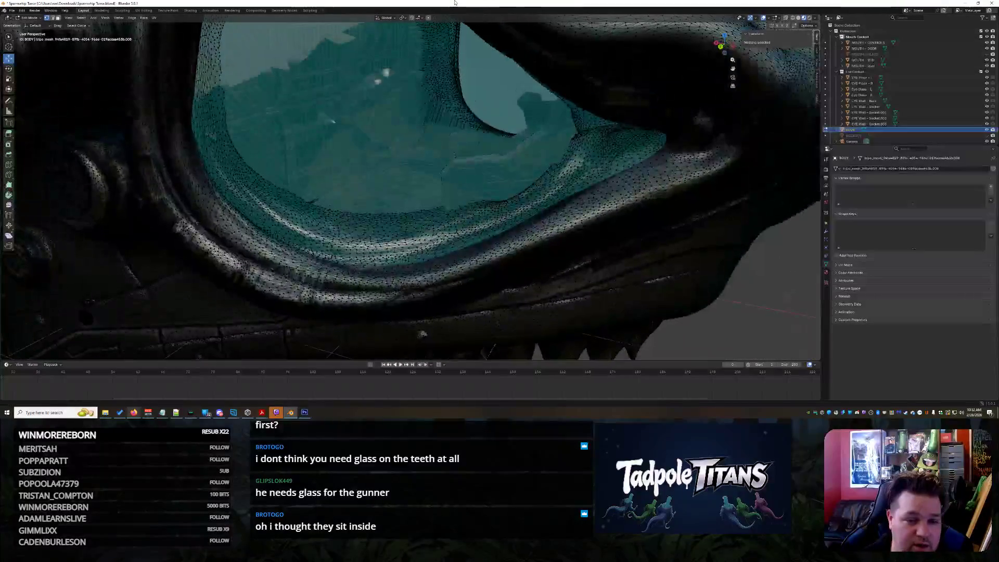
- Orbit to view the eye glass, teeth and gun, then show the teal fish submarine reference in Firefox
middle_click_drag(459, 123, 561, 195)
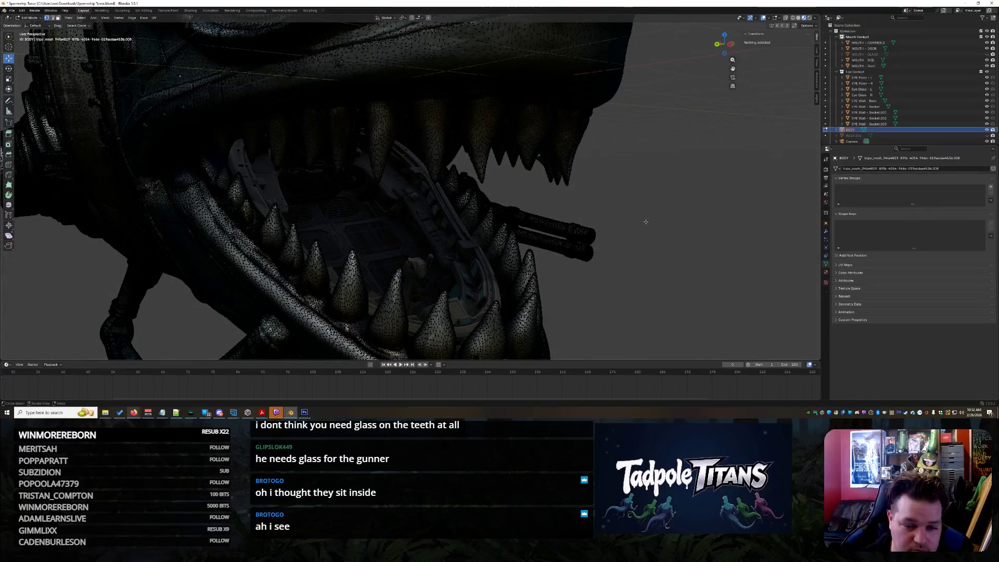
middle_click_drag(646, 222, 507, 275)
mouse_move(140, 413)
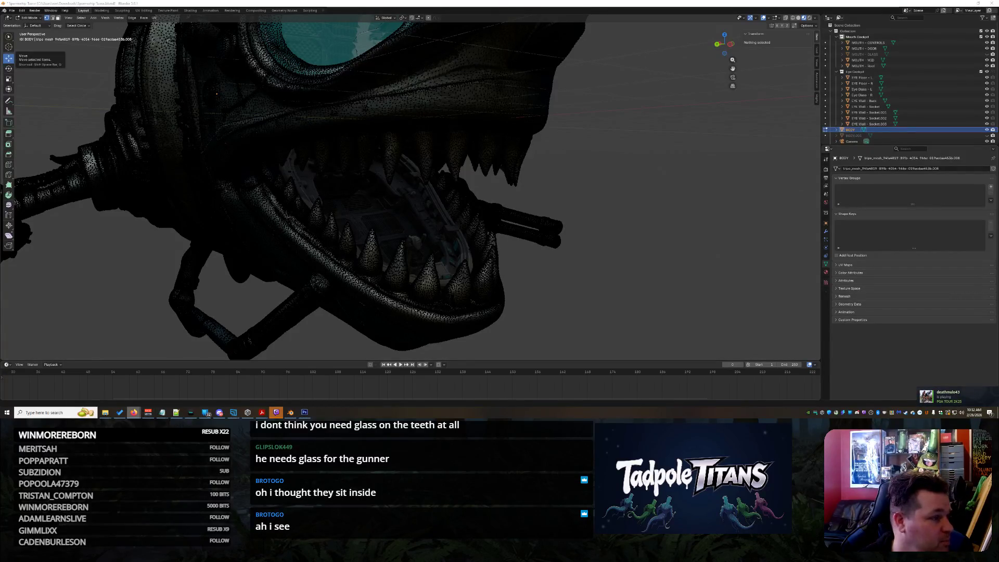
key("alt+Tab")
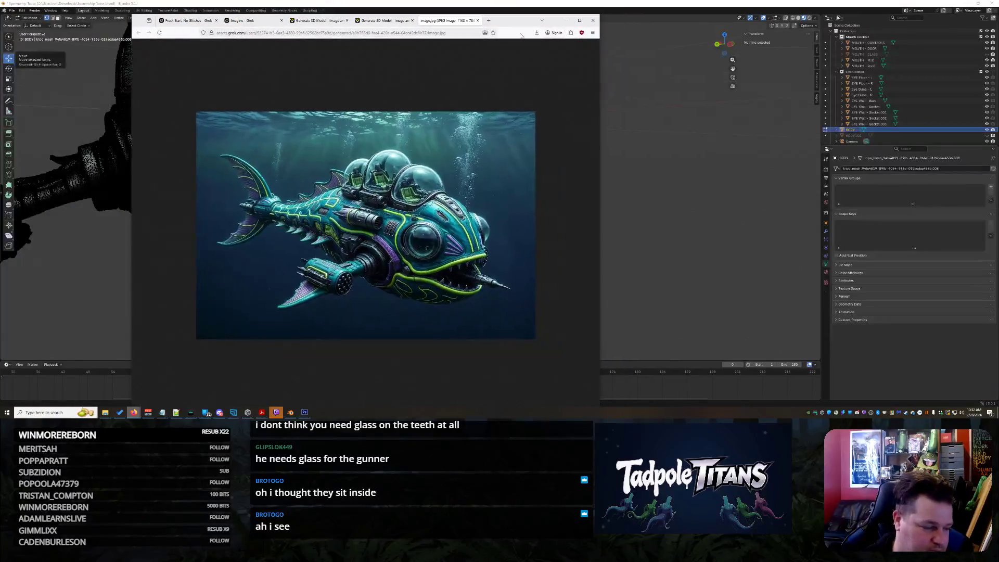
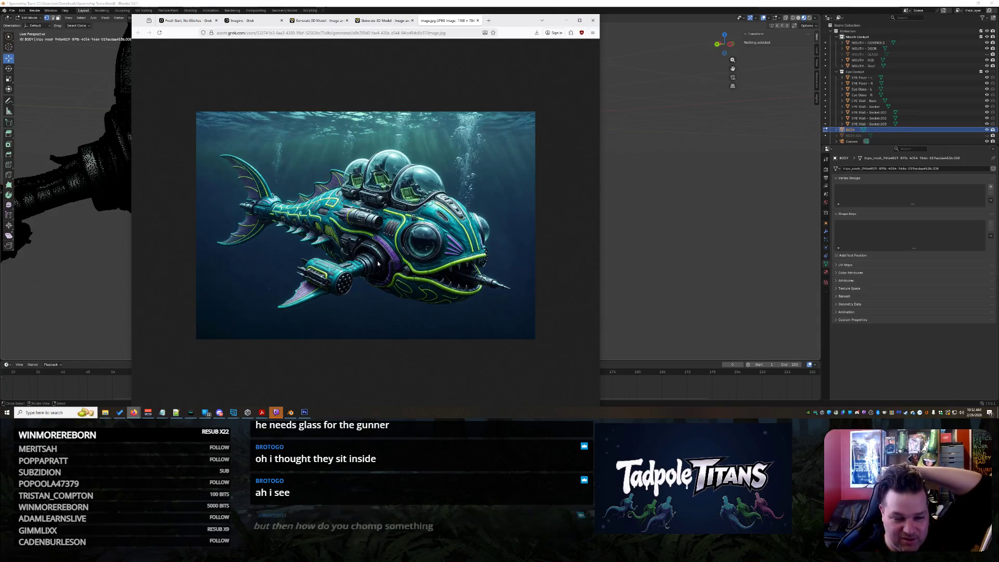
- Hide the shark reference image and orbit around inside the shark's open mouth
left_click(565, 22)
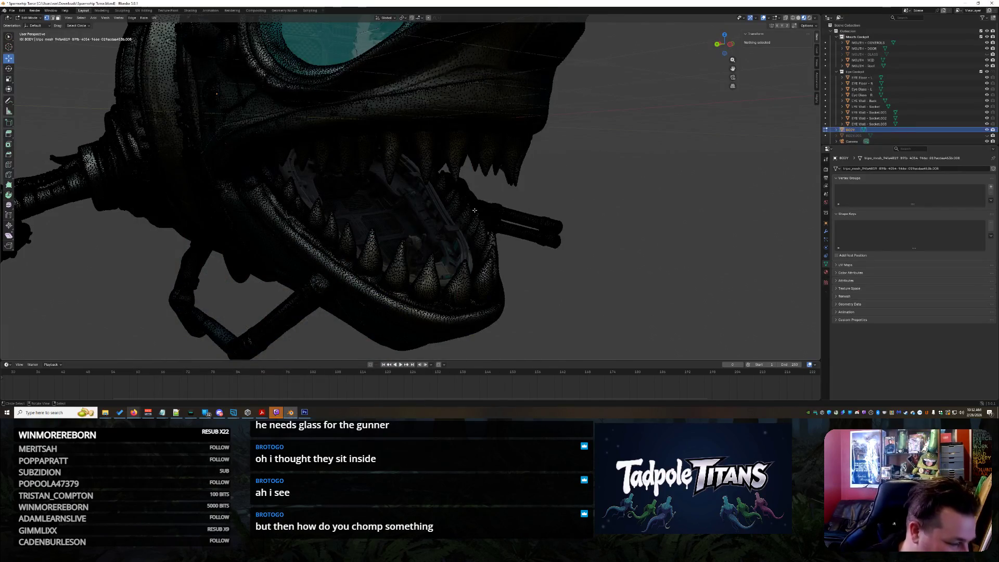
middle_click_drag(463, 189, 278, 159)
middle_click_drag(470, 225, 505, 228)
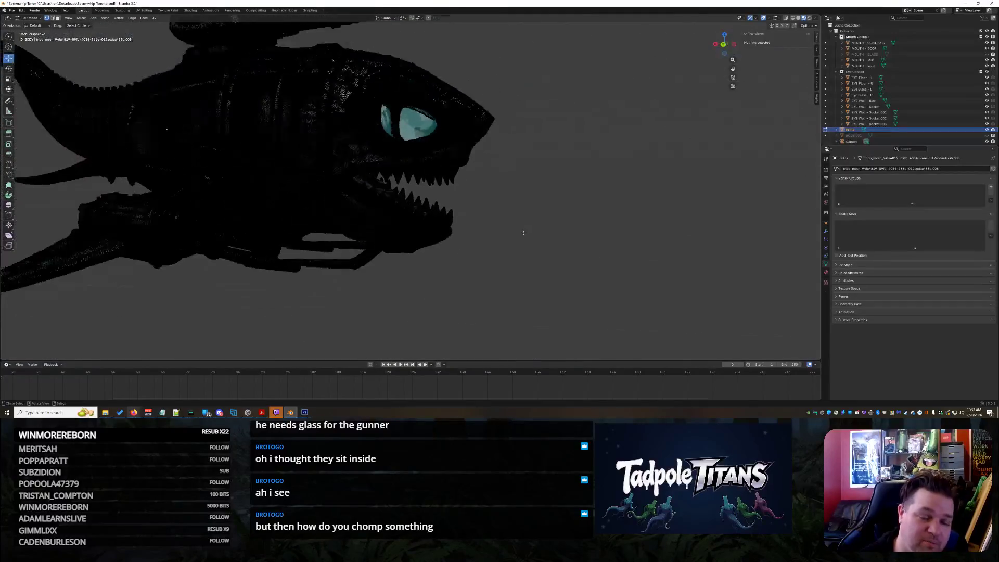
mouse_move(489, 230)
middle_mouse_down()
mouse_move(456, 237)
mouse_move(493, 224)
middle_mouse_up()
middle_click_drag(482, 185, 463, 187)
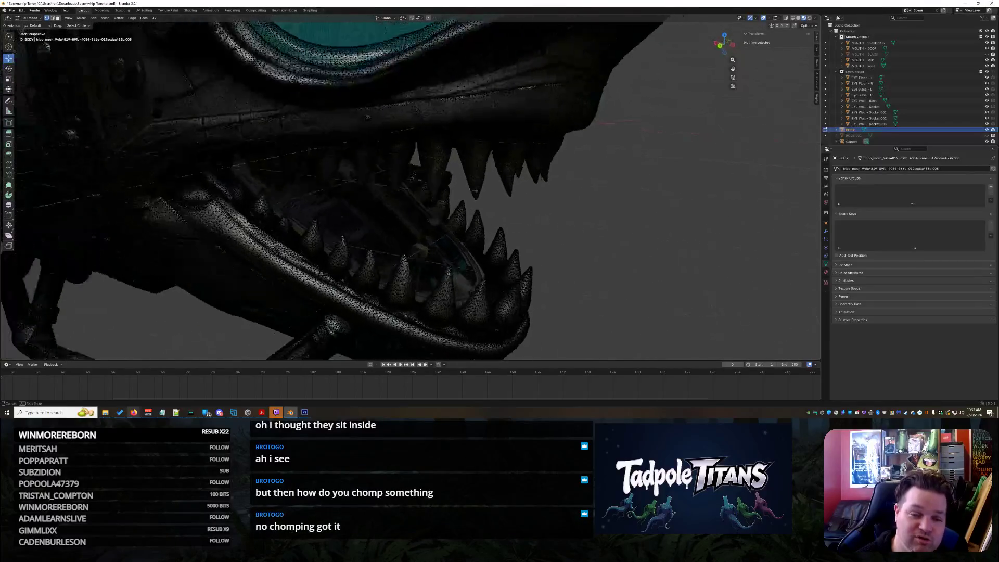
middle_click_drag(466, 173, 473, 193)
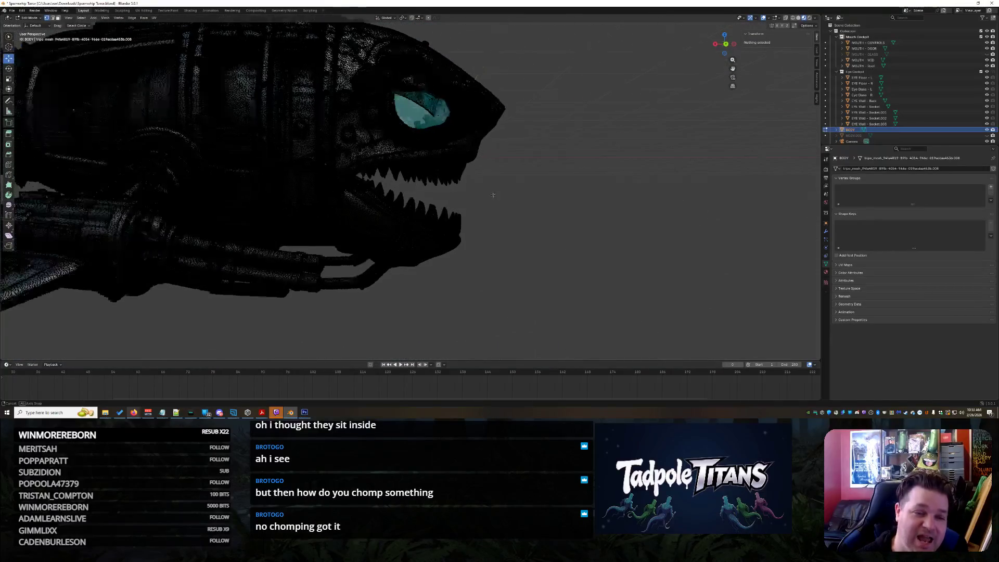
mouse_move(447, 222)
middle_mouse_down()
mouse_move(430, 192)
mouse_move(456, 184)
mouse_move(447, 190)
middle_mouse_up()
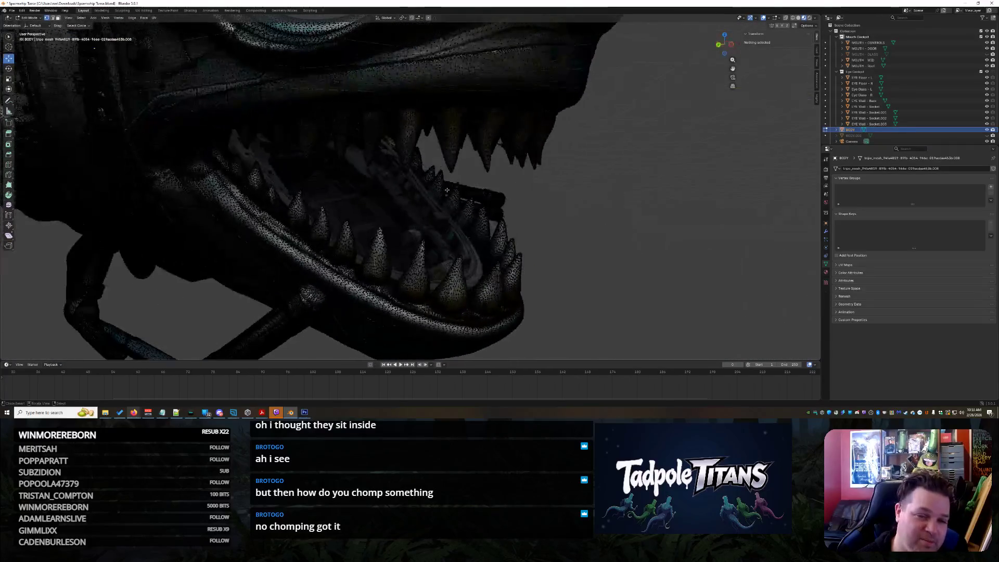
scroll(447, 190, "down", 6)
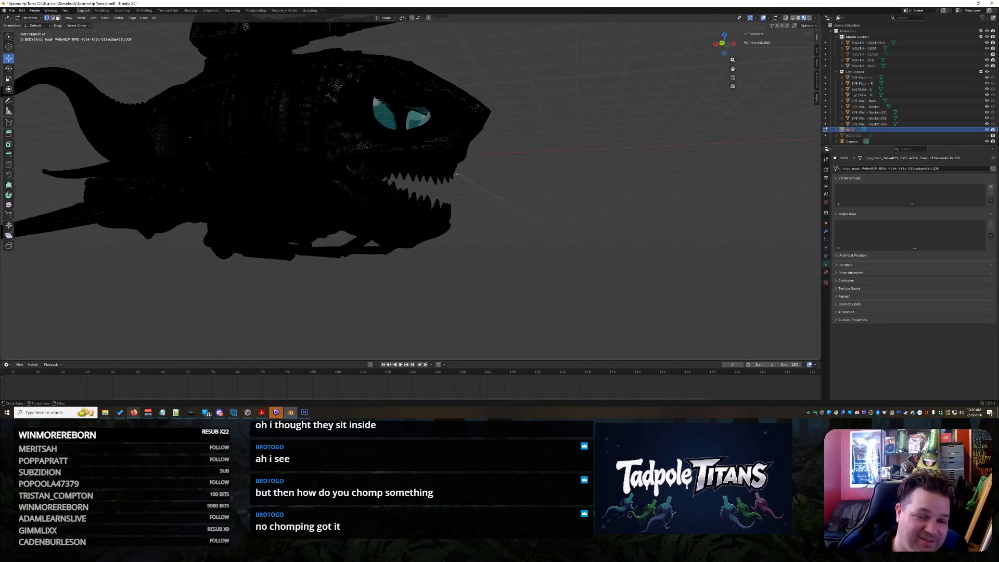
- Orbit and zoom in for a close, angled look at the mouth and teeth
middle_click_drag(381, 167, 368, 181)
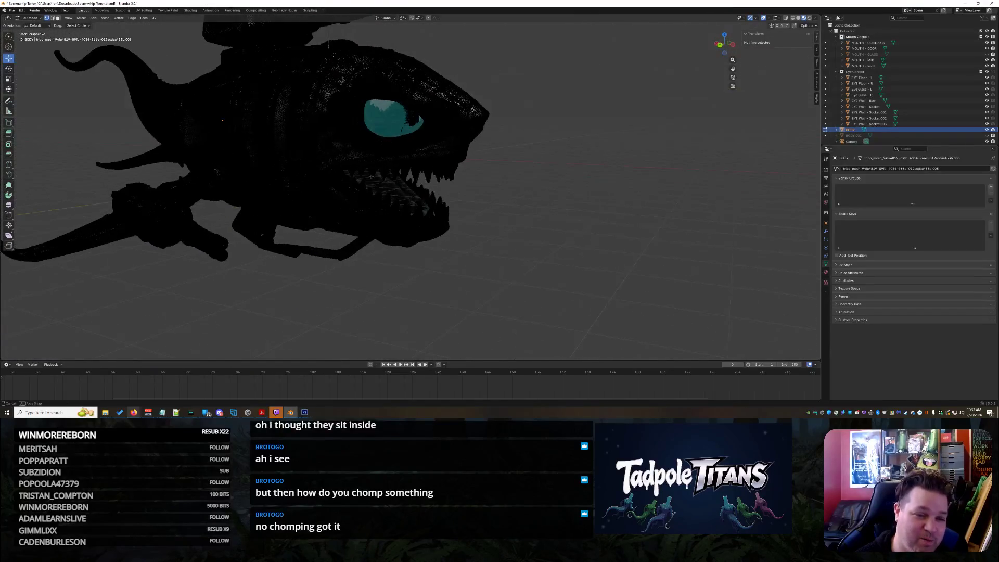
middle_click_drag(260, 142, 354, 159)
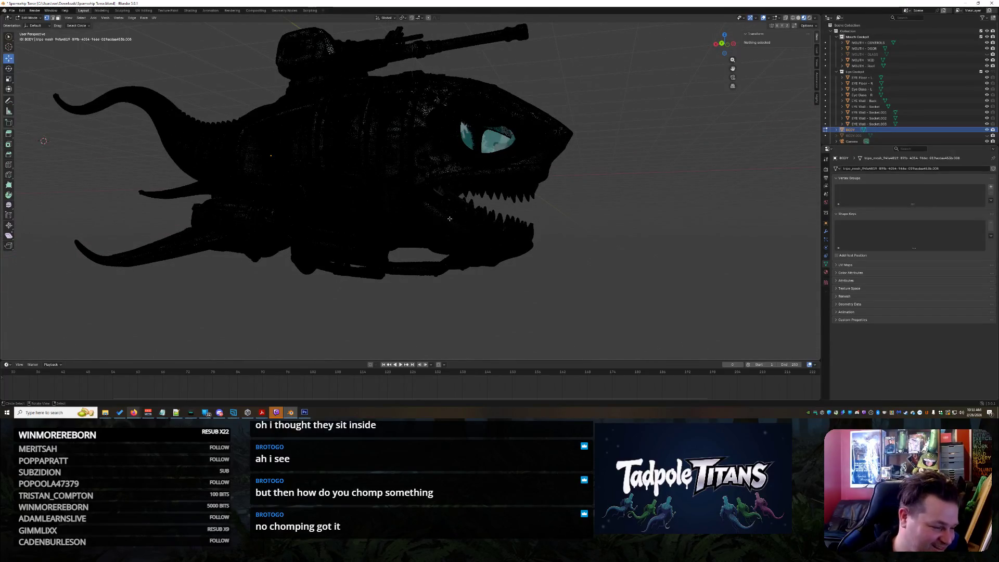
middle_click_drag(515, 224, 538, 225)
scroll(538, 225, "up", 4)
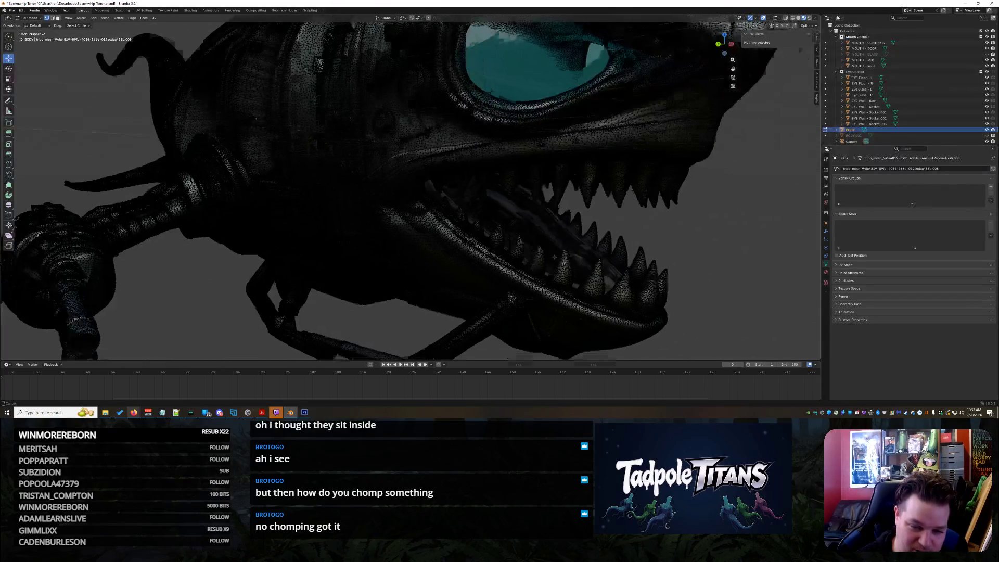
scroll(420, 229, "up", 5)
scroll(419, 230, "down", 5)
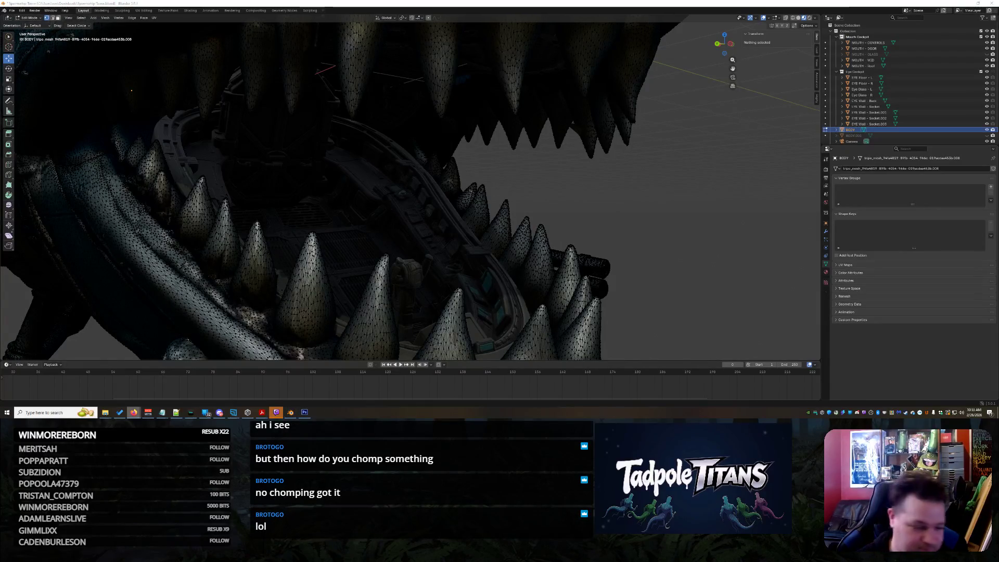
scroll(645, 186, "down", 5)
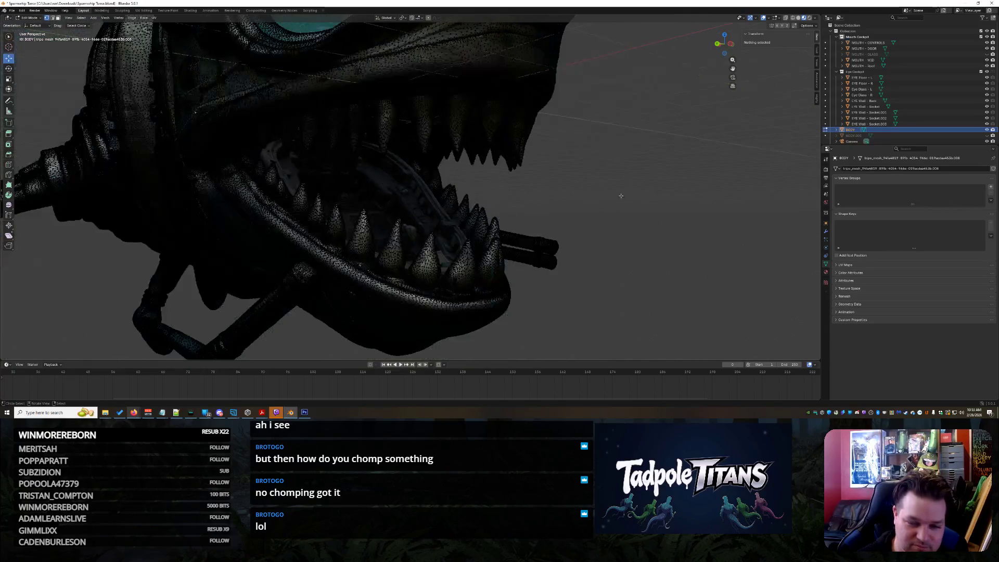
scroll(645, 187, "up", 5)
mouse_move(645, 186)
middle_mouse_down()
mouse_move(584, 233)
mouse_move(568, 207)
mouse_move(530, 226)
mouse_move(564, 234)
mouse_move(494, 214)
middle_mouse_up()
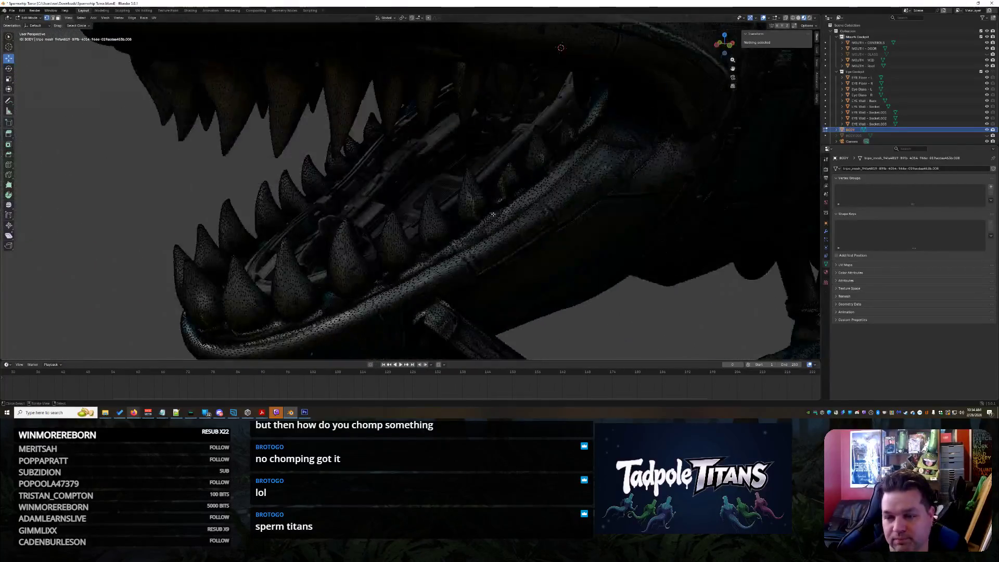
- Return to Object Mode, select MOUTH - GLASS in the Outliner and unhide it
left_click(826, 131)
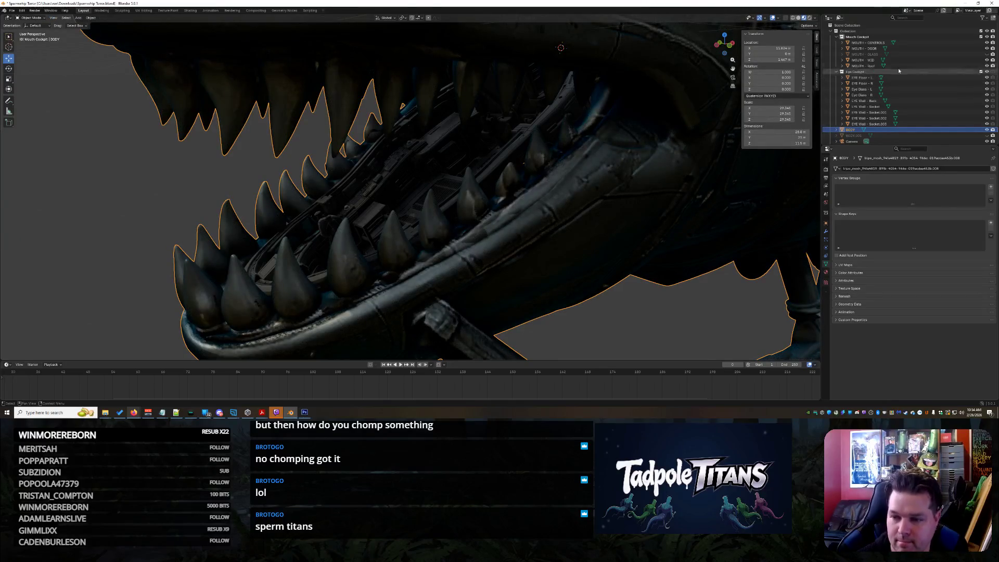
left_click(943, 55)
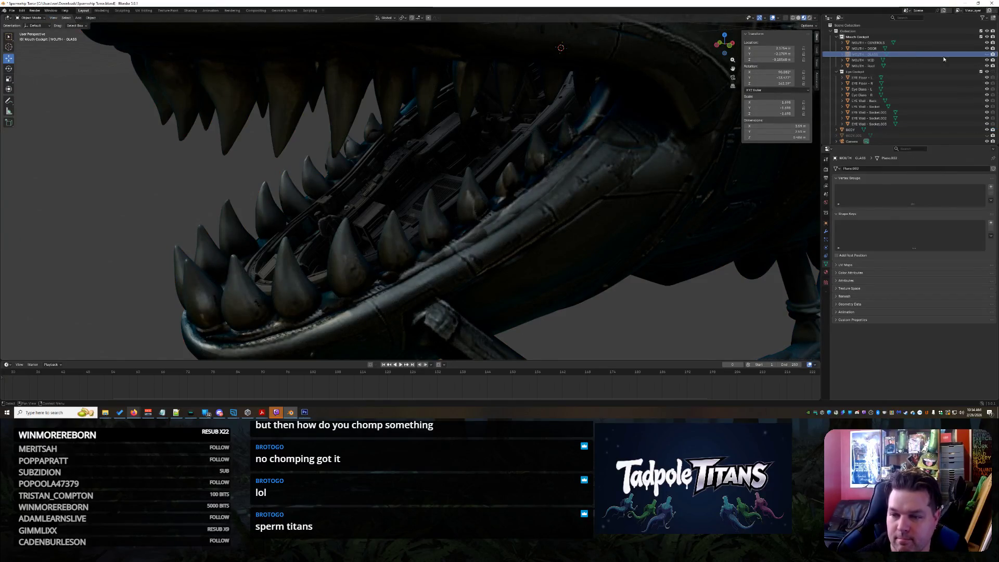
left_click(988, 54)
mouse_move(457, 198)
middle_mouse_down()
mouse_move(470, 183)
mouse_move(437, 173)
mouse_move(502, 172)
middle_mouse_up()
middle_click_drag(82, 77, 610, 60)
- Tilt the MOUTH - GLASS pane around the X axis
left_click_drag(594, 70, 599, 73)
left_click(599, 73)
mouse_move(598, 72)
middle_mouse_down()
mouse_move(583, 94)
mouse_move(622, 154)
middle_mouse_up()
left_click(623, 154)
left_click(443, 188)
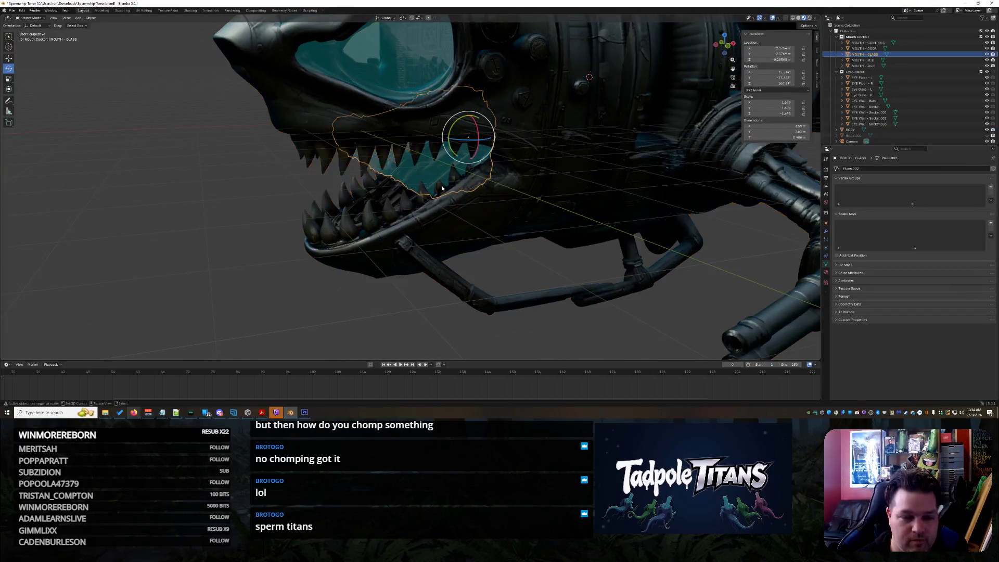
- Slide the glass pane along the Y axis toward the side of the jaw
left_click(9, 59)
middle_click_drag(312, 156, 344, 127)
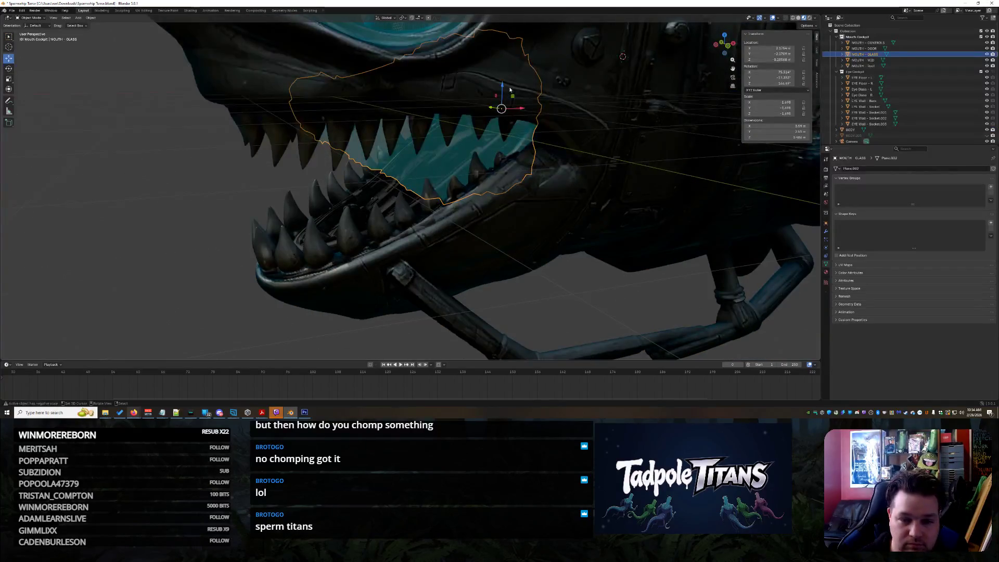
left_click(576, 226)
mouse_move(576, 225)
middle_mouse_down()
mouse_move(656, 224)
mouse_move(593, 228)
mouse_move(591, 193)
middle_mouse_up()
left_click(591, 194)
left_click_drag(607, 76, 595, 78)
mouse_move(596, 77)
middle_mouse_down()
mouse_move(622, 200)
mouse_move(611, 210)
mouse_move(675, 222)
middle_mouse_up()
- Move the glass pane further along the Y axis with G, Y
left_click(8, 69)
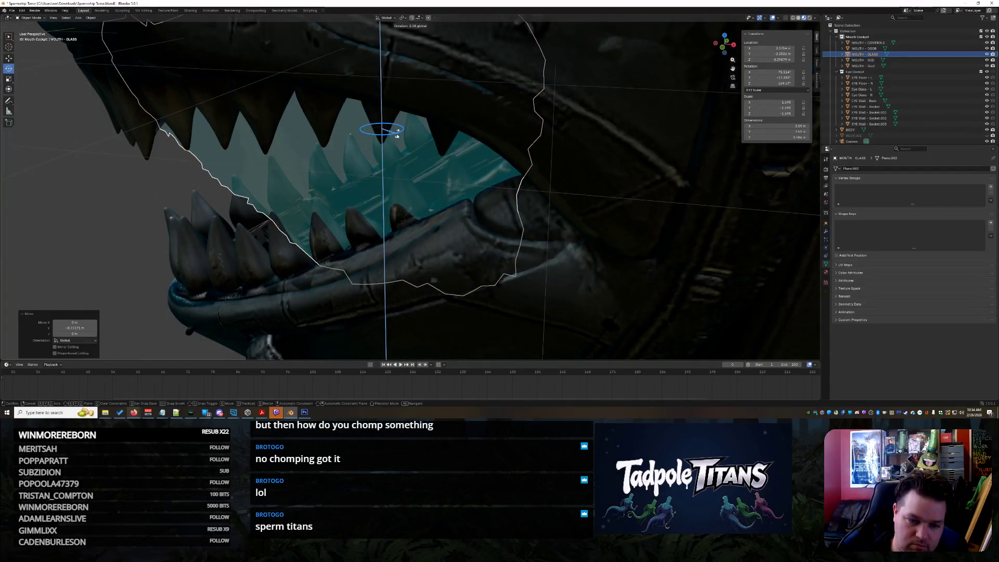
left_click(291, 120)
middle_click_drag(346, 205, 510, 197)
left_click(591, 77)
key("g")
key("y")
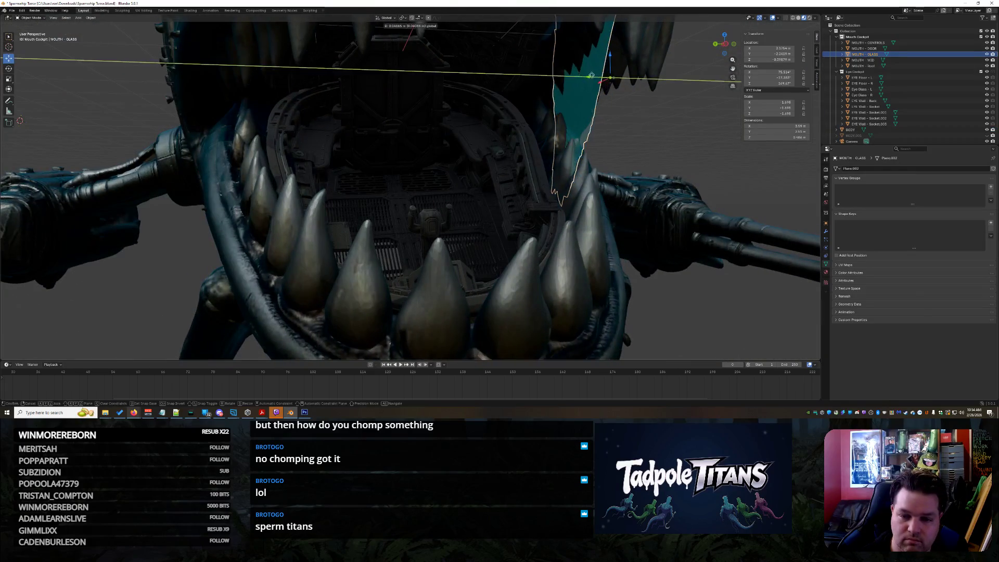
left_click(591, 76)
middle_click_drag(364, 94, 84, 108)
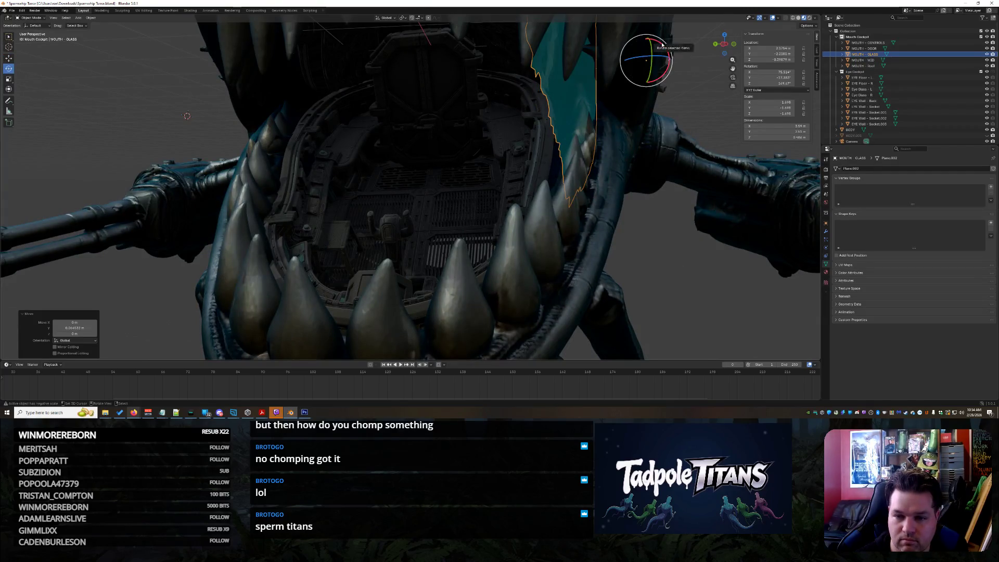
- Tilt the glass around X, slide it left inside the mouth, and start scaling it
left_click_drag(667, 52, 663, 48)
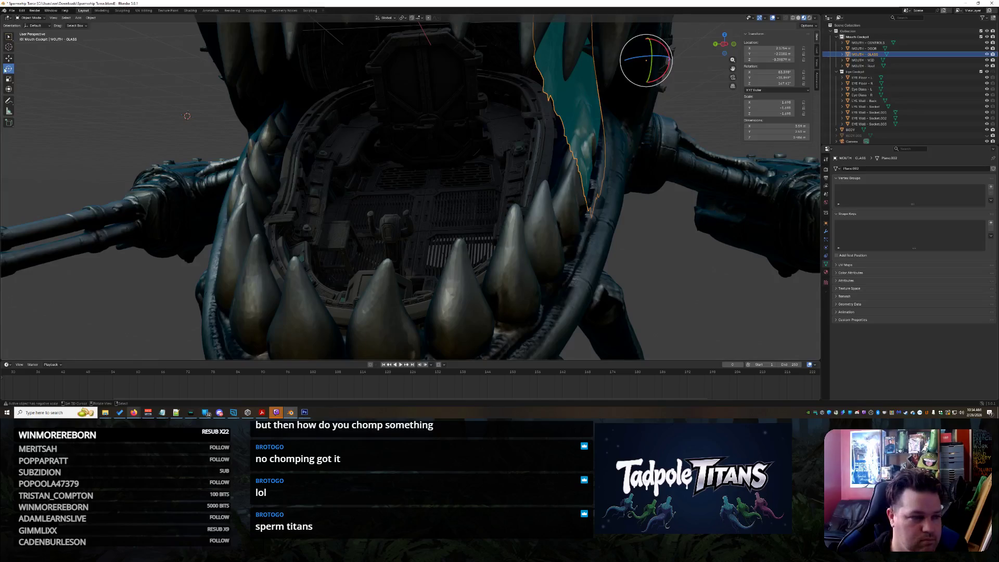
left_click_drag(623, 65, 606, 65)
mouse_move(653, 236)
middle_mouse_down()
mouse_move(599, 239)
mouse_move(708, 231)
mouse_move(662, 235)
middle_mouse_up()
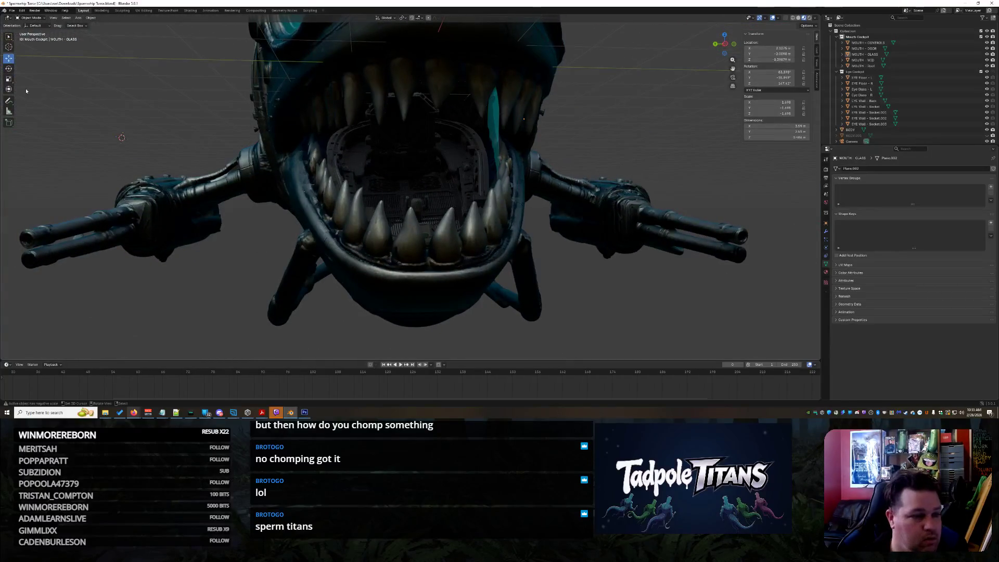
left_click(498, 148)
mouse_move(59, 64)
middle_mouse_down()
mouse_move(457, 194)
mouse_move(474, 181)
middle_mouse_up()
key("s")
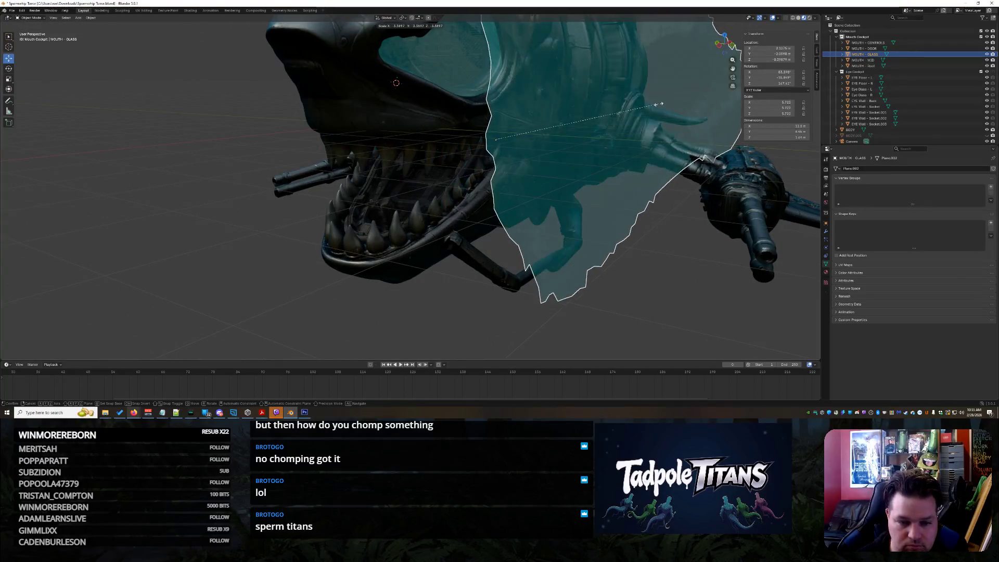
- Scale the glass pane to about 2.84 and rotate it freely with the trackball
left_click(354, 166)
middle_click_drag(354, 165, 489, 226)
scroll(489, 225, "up", 1)
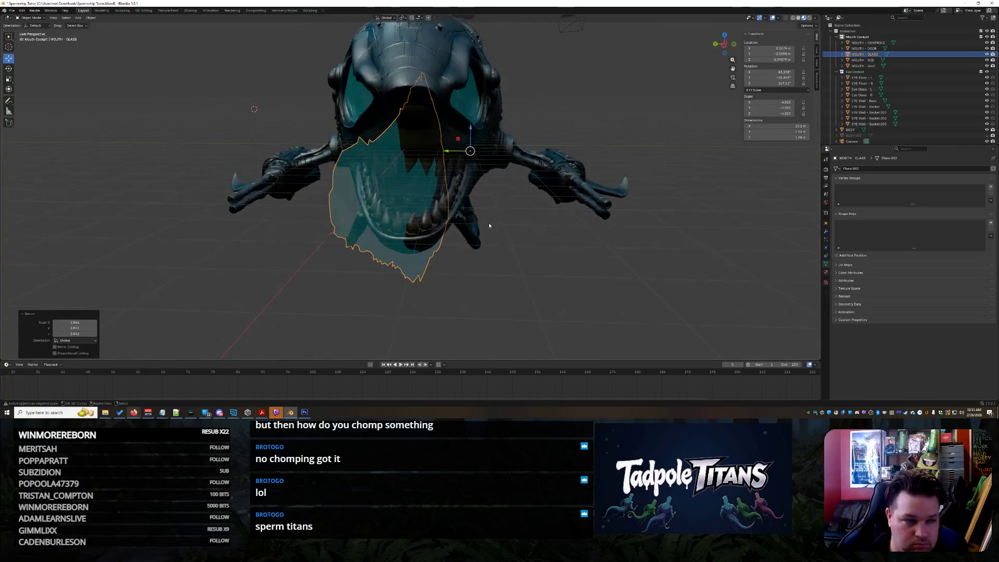
left_click_drag(468, 159, 582, 237)
middle_click_drag(582, 237, 113, 121)
- Slide the glass along X across the jaw and switch to the Sculpting workspace
left_click(10, 61)
scroll(356, 228, "up", 3)
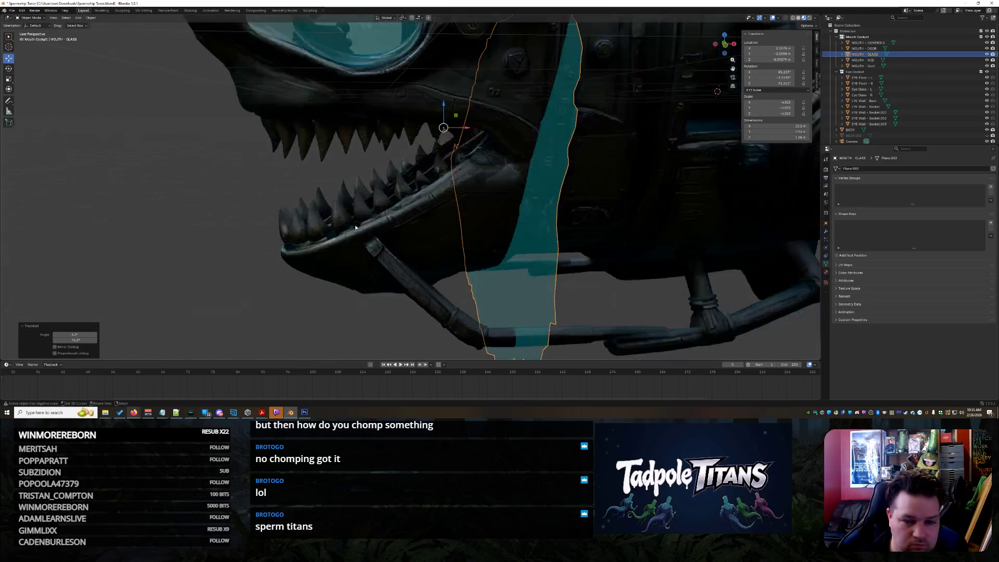
mouse_move(464, 131)
left_mouse_down()
mouse_move(250, 134)
mouse_move(364, 182)
mouse_move(456, 205)
left_mouse_up()
middle_click_drag(586, 159, 547, 209)
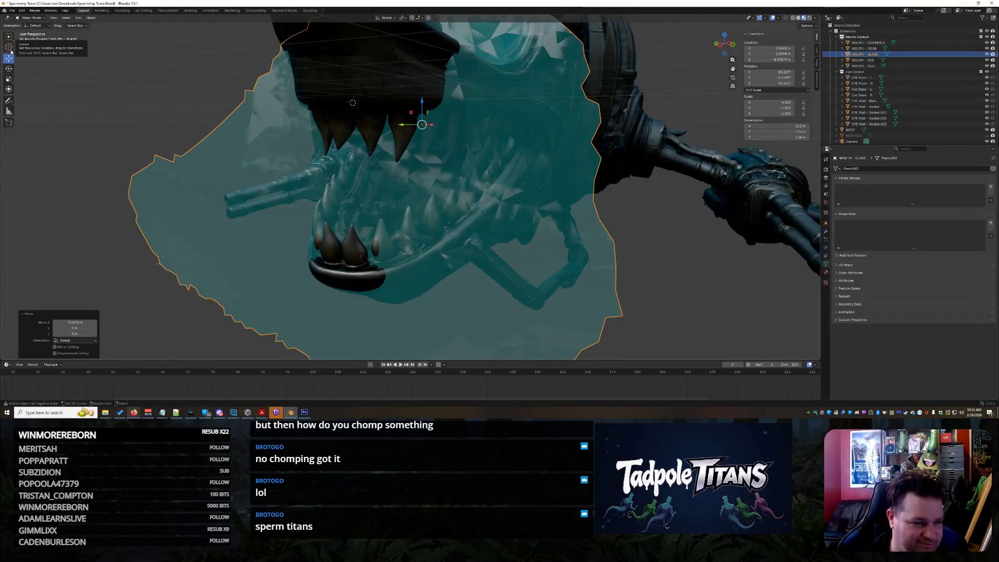
left_click(124, 10)
scroll(499, 245, "down", 5)
mouse_move(500, 244)
middle_mouse_down()
mouse_move(477, 267)
mouse_move(270, 159)
middle_mouse_up()
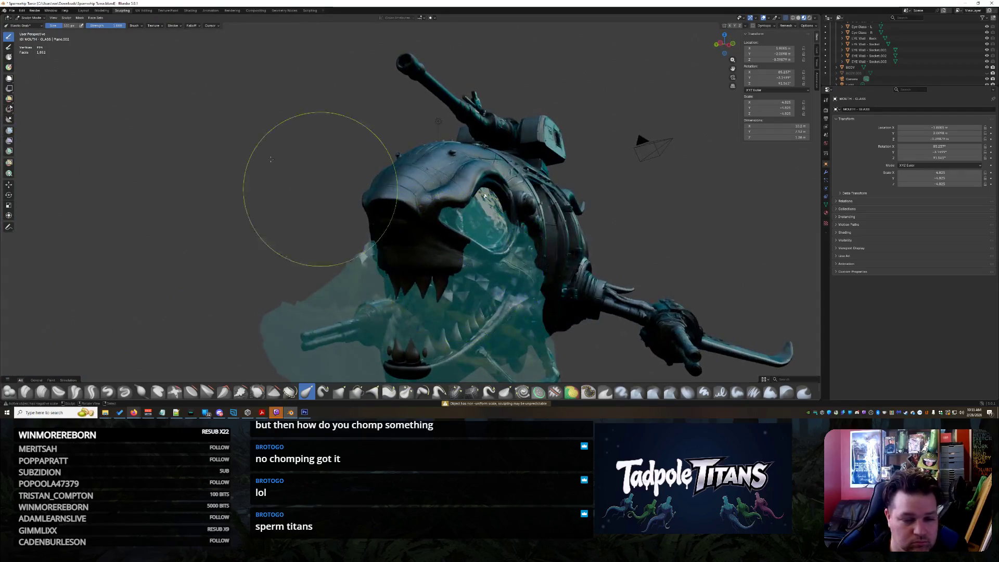
- Select MOUTH - GLASS in Object Mode and put it into Sculpt Mode
left_click(32, 17)
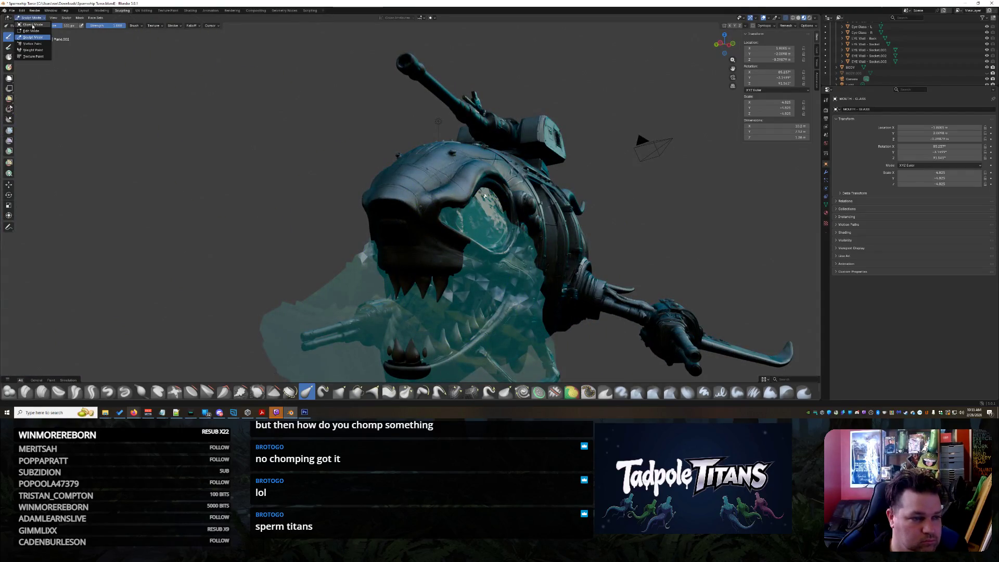
left_click(32, 25)
mouse_move(256, 219)
middle_mouse_down()
mouse_move(508, 271)
mouse_move(557, 263)
mouse_move(368, 196)
mouse_move(402, 286)
mouse_move(384, 243)
middle_mouse_up()
left_click(403, 285)
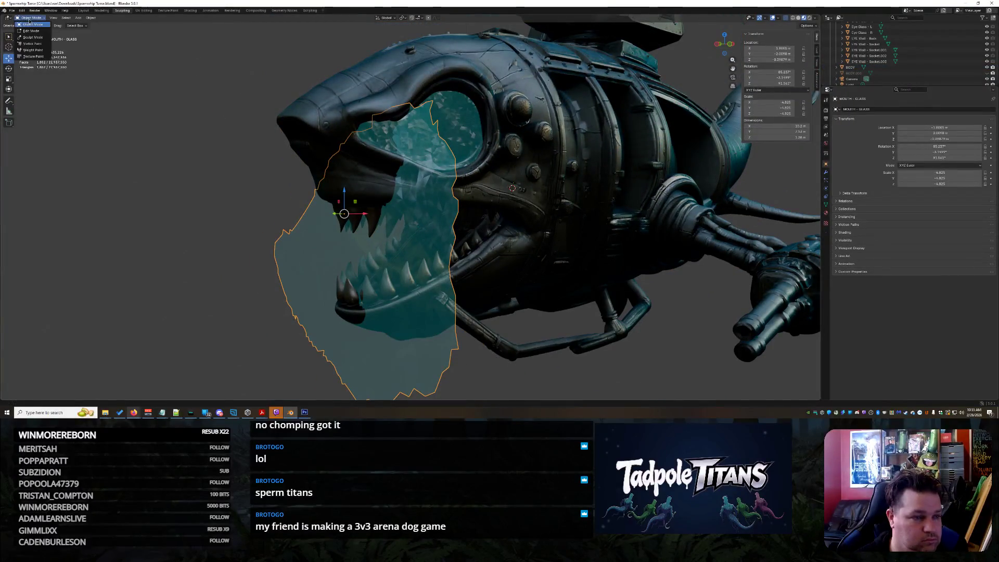
left_click(33, 37)
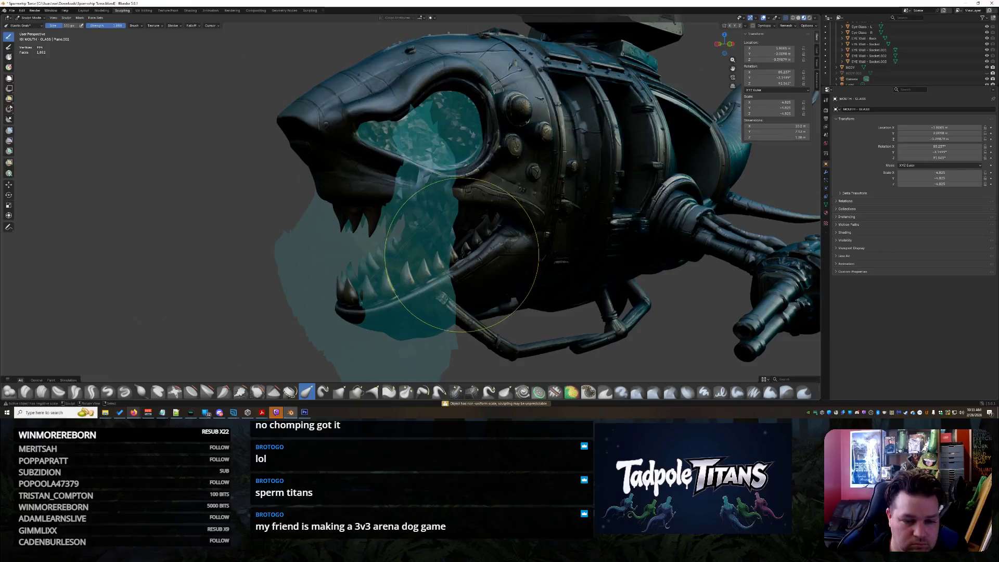
- Stretch the glass mesh with Elastic Grab toward and around the jaw
middle_click_drag(440, 260, 500, 236)
scroll(499, 235, "up", 2)
left_click_drag(446, 221, 606, 216)
middle_click_drag(606, 216, 619, 216)
mouse_move(425, 286)
left_mouse_down()
mouse_move(468, 290)
mouse_move(500, 276)
left_mouse_up()
mouse_move(499, 275)
middle_mouse_down()
mouse_move(509, 272)
mouse_move(449, 216)
mouse_move(286, 201)
mouse_move(291, 190)
middle_mouse_up()
mouse_move(327, 301)
left_mouse_down()
mouse_move(297, 288)
mouse_move(267, 250)
left_mouse_up()
mouse_move(268, 250)
middle_mouse_down()
mouse_move(294, 270)
mouse_move(388, 233)
mouse_move(375, 233)
middle_mouse_up()
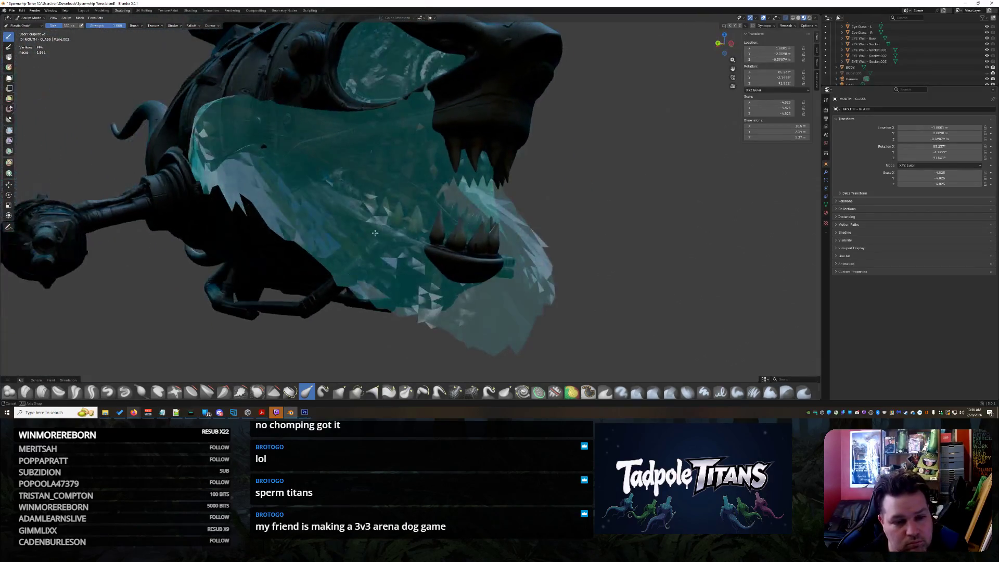
- Pull the glass back from the front to reveal the teeth
mouse_move(224, 142)
middle_mouse_down()
mouse_move(237, 148)
mouse_move(201, 156)
mouse_move(373, 234)
mouse_move(284, 149)
middle_mouse_up()
mouse_move(335, 206)
middle_mouse_down()
mouse_move(319, 196)
mouse_move(313, 170)
middle_mouse_up()
mouse_move(320, 229)
middle_mouse_down()
mouse_move(403, 272)
mouse_move(359, 224)
middle_mouse_up()
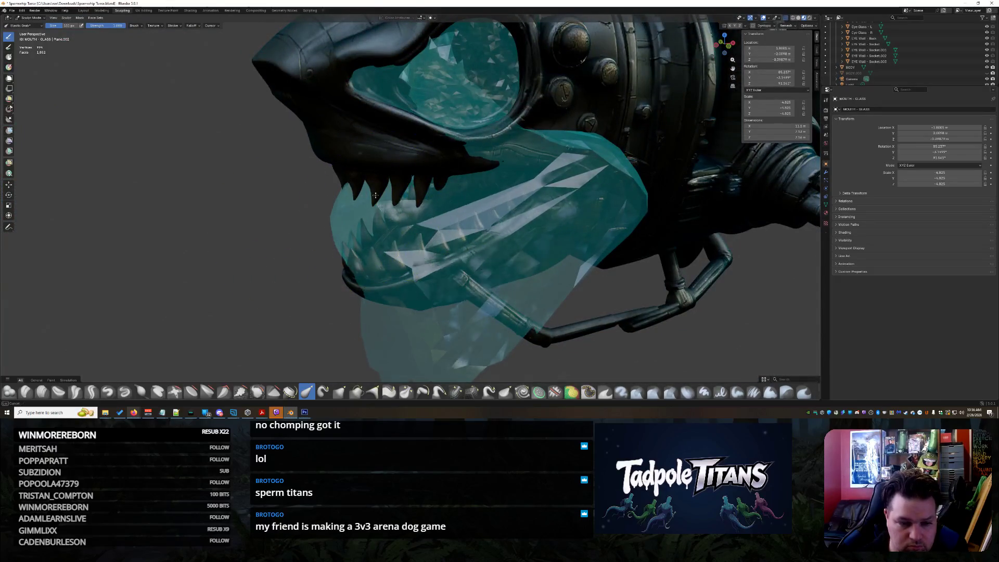
middle_click_drag(435, 301, 509, 267)
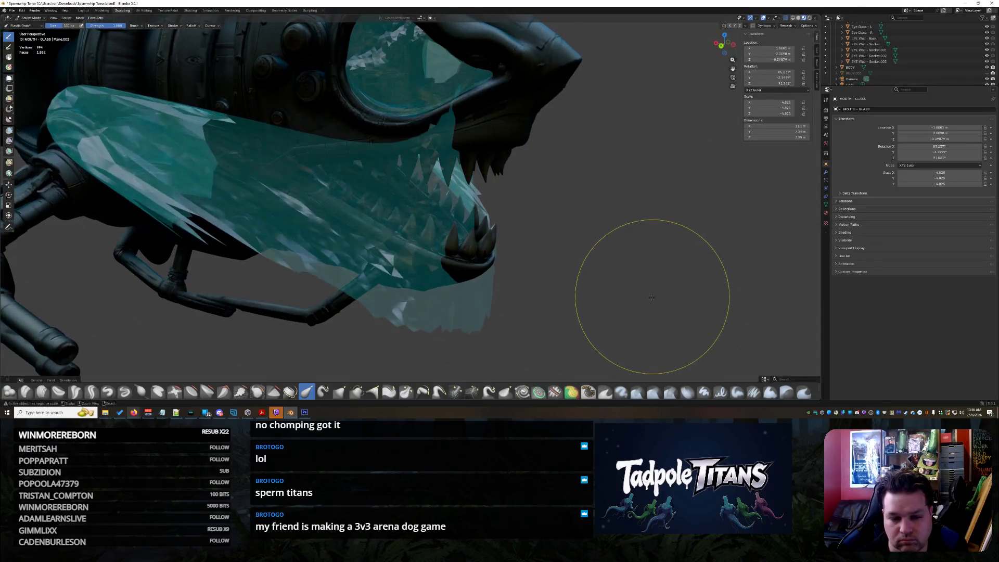
mouse_move(642, 297)
middle_mouse_down()
mouse_move(660, 310)
mouse_move(659, 302)
middle_mouse_up()
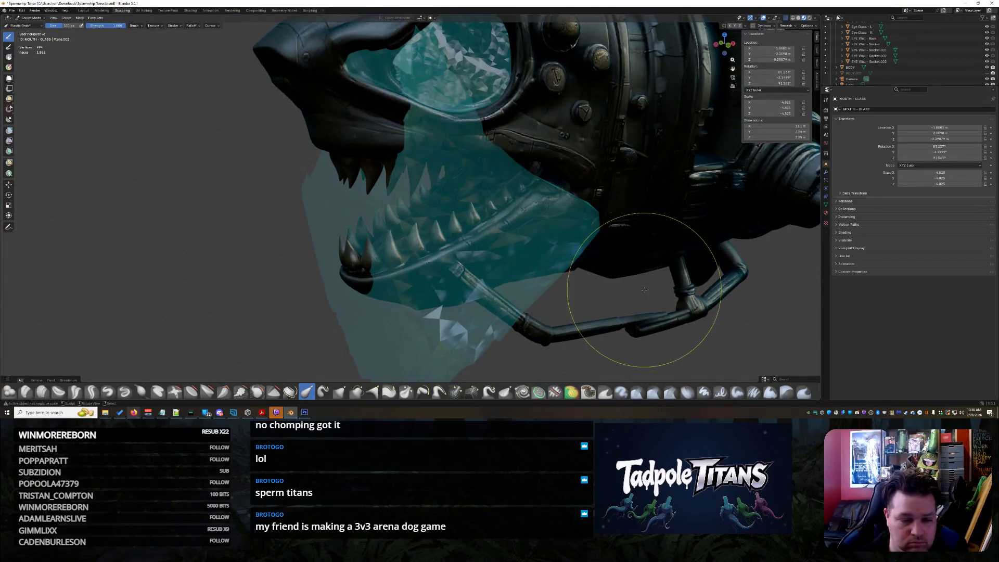
left_click_drag(644, 290, 587, 270)
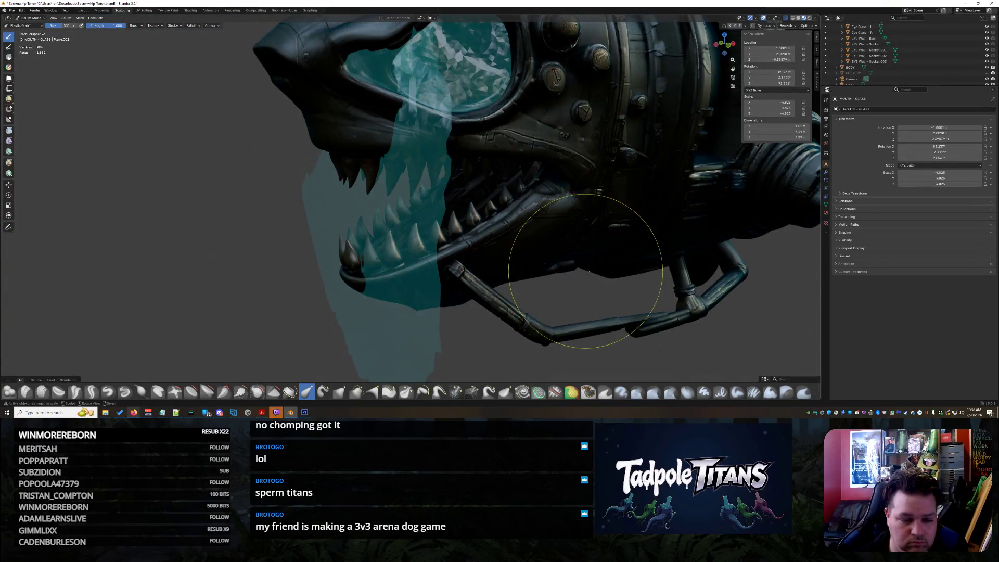
- Enable Dyntopo and pull the glass further rightward over the jaw
left_click(65, 18)
left_click(96, 183)
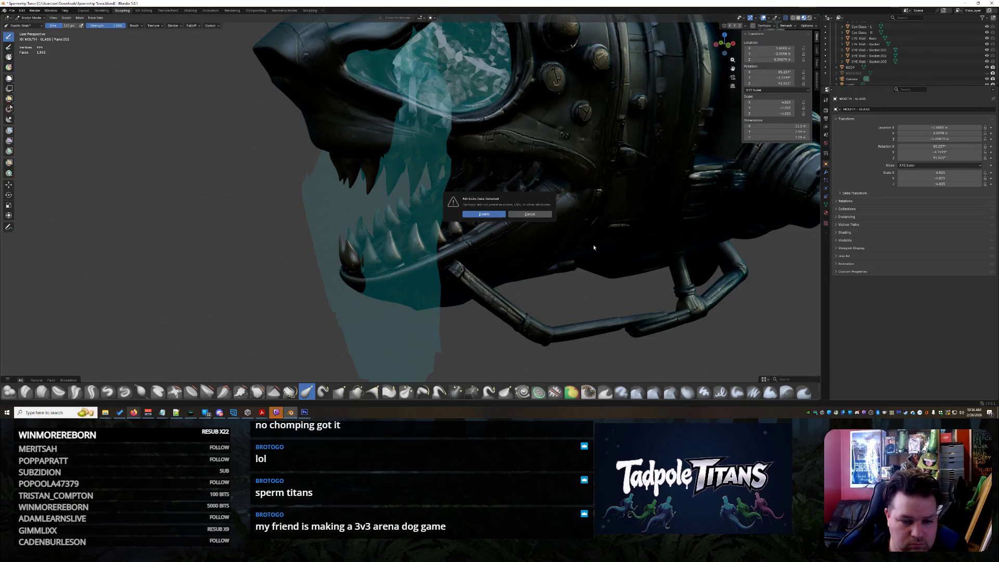
middle_click_drag(515, 279, 515, 279)
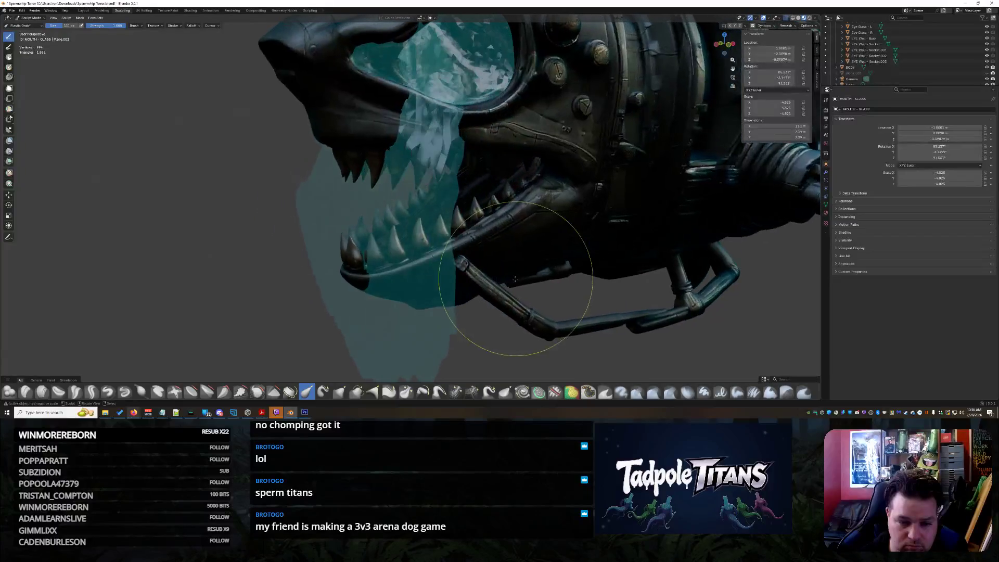
mouse_move(431, 263)
left_mouse_down()
mouse_move(485, 223)
mouse_move(616, 245)
left_mouse_up()
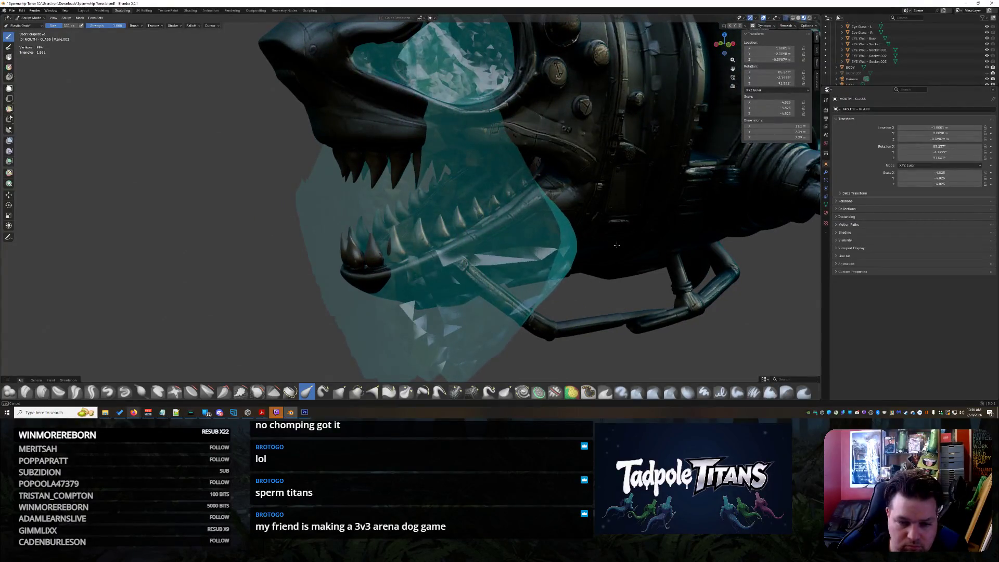
middle_click_drag(567, 257, 602, 245)
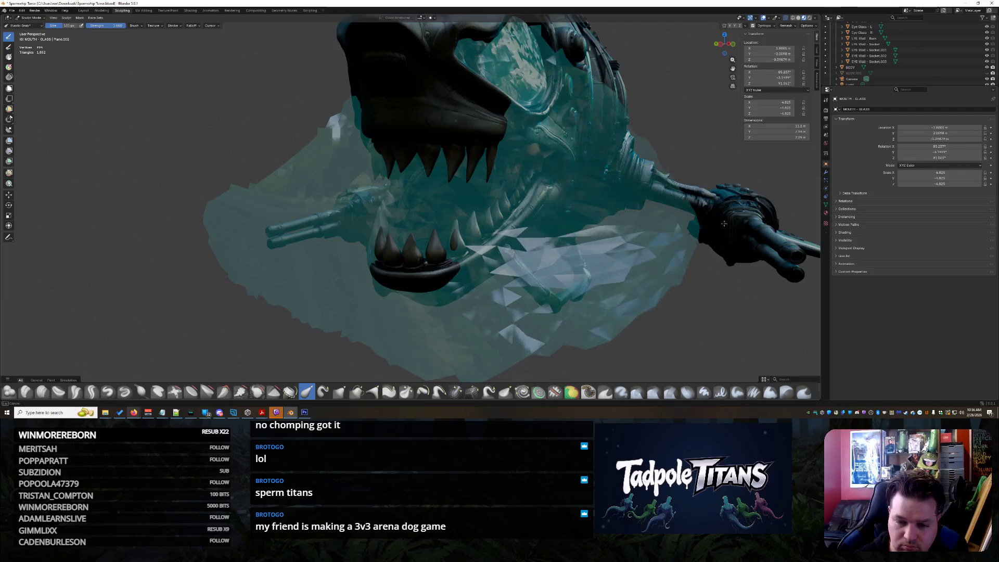
scroll(676, 239, "up", 3)
middle_click_drag(676, 238, 383, 324)
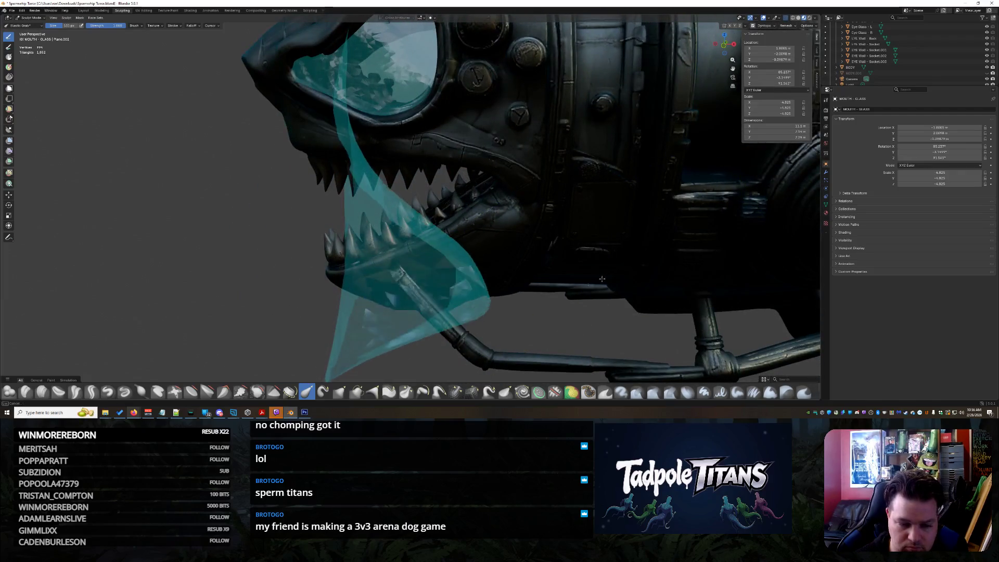
left_click_drag(602, 279, 713, 295)
- Drag the glass up over the jaw and teeth and reshape its left part
mouse_move(480, 238)
left_mouse_down()
mouse_move(481, 203)
mouse_move(520, 198)
mouse_move(617, 214)
left_mouse_up()
mouse_move(618, 213)
middle_mouse_down()
mouse_move(420, 242)
mouse_move(455, 194)
mouse_move(457, 319)
middle_mouse_up()
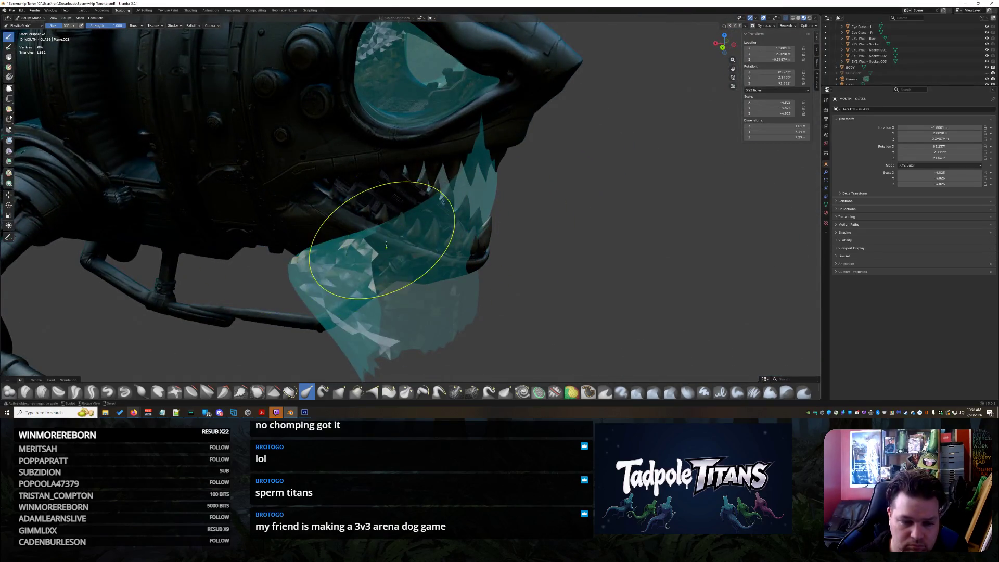
mouse_move(268, 288)
left_mouse_down()
mouse_move(198, 255)
mouse_move(177, 213)
mouse_move(274, 241)
left_mouse_up()
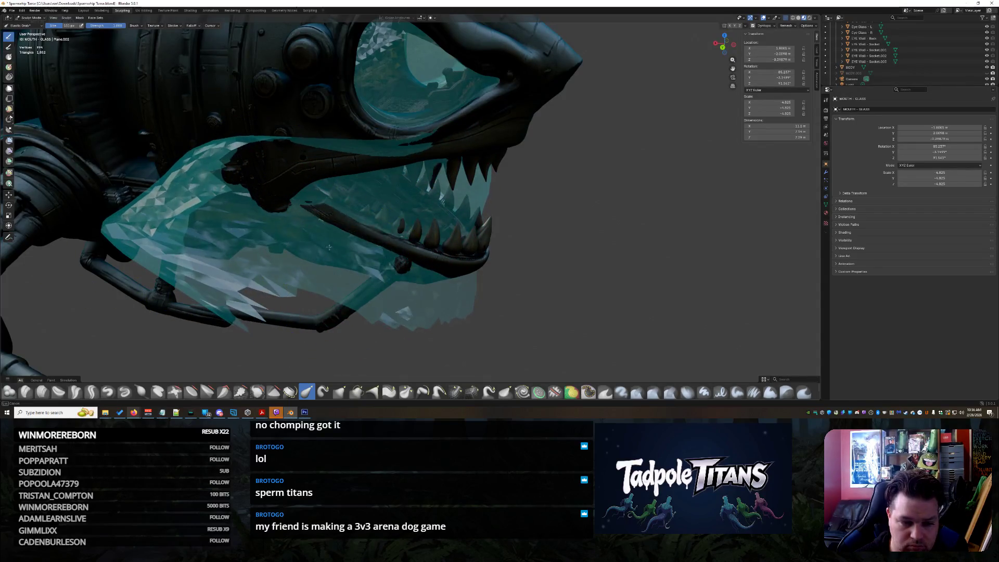
middle_click_drag(274, 241, 315, 227)
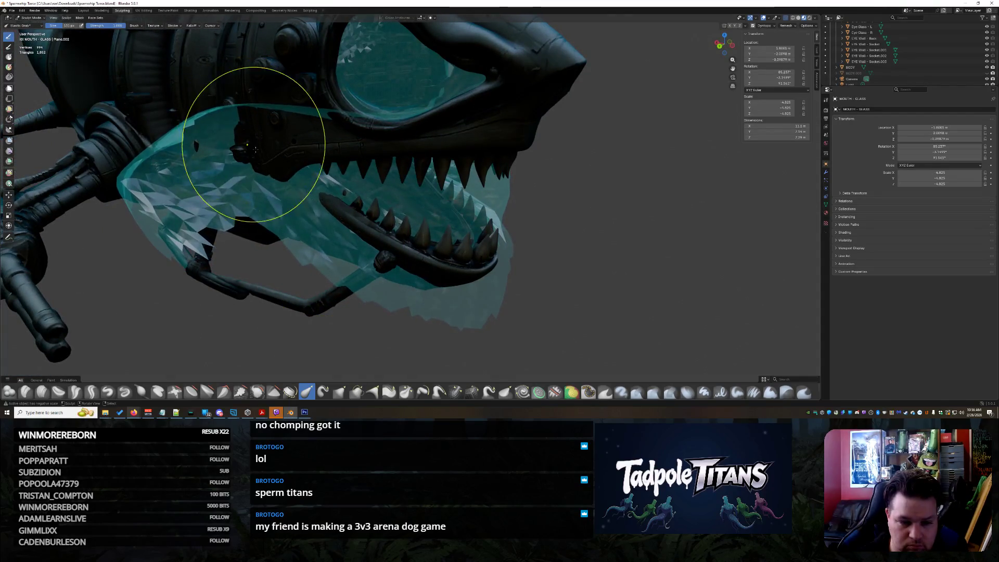
scroll(268, 142, "up", 4)
left_click_drag(252, 151, 261, 136)
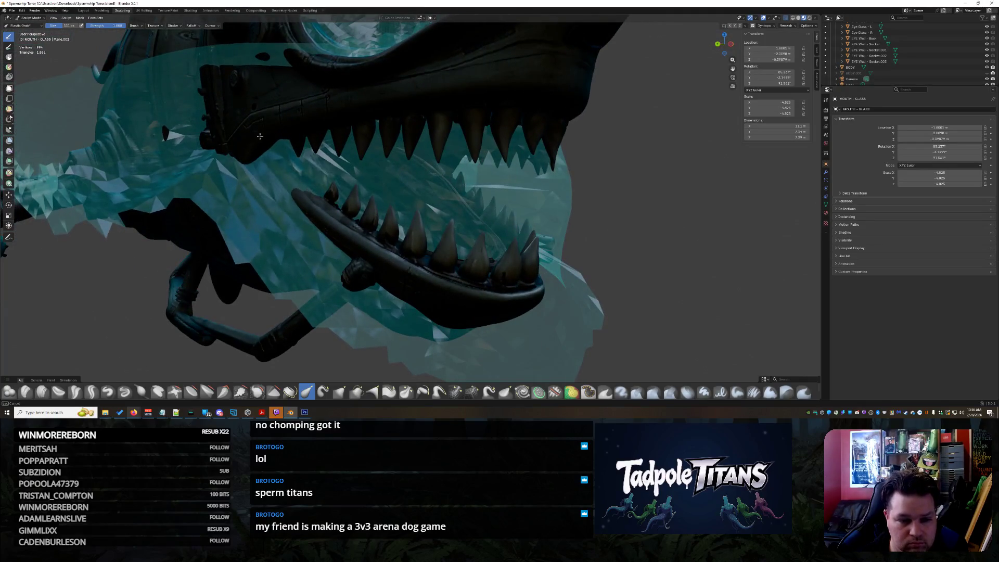
- Pull the glass mouth faces upward and check the fit from several angles
mouse_move(298, 196)
middle_mouse_down()
mouse_move(369, 221)
mouse_move(456, 211)
middle_mouse_up()
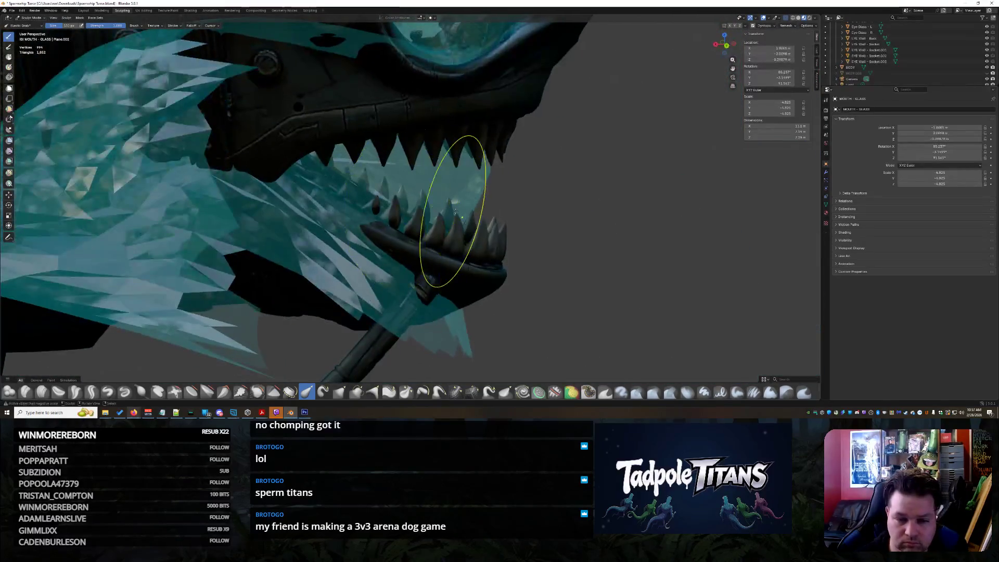
mouse_move(505, 163)
middle_mouse_down()
mouse_move(463, 225)
mouse_move(502, 238)
mouse_move(546, 286)
middle_mouse_up()
left_click_drag(599, 253, 656, 77)
mouse_move(558, 231)
middle_mouse_down()
mouse_move(613, 260)
mouse_move(573, 237)
mouse_move(593, 239)
mouse_move(580, 278)
mouse_move(662, 304)
mouse_move(592, 259)
mouse_move(524, 128)
middle_mouse_up()
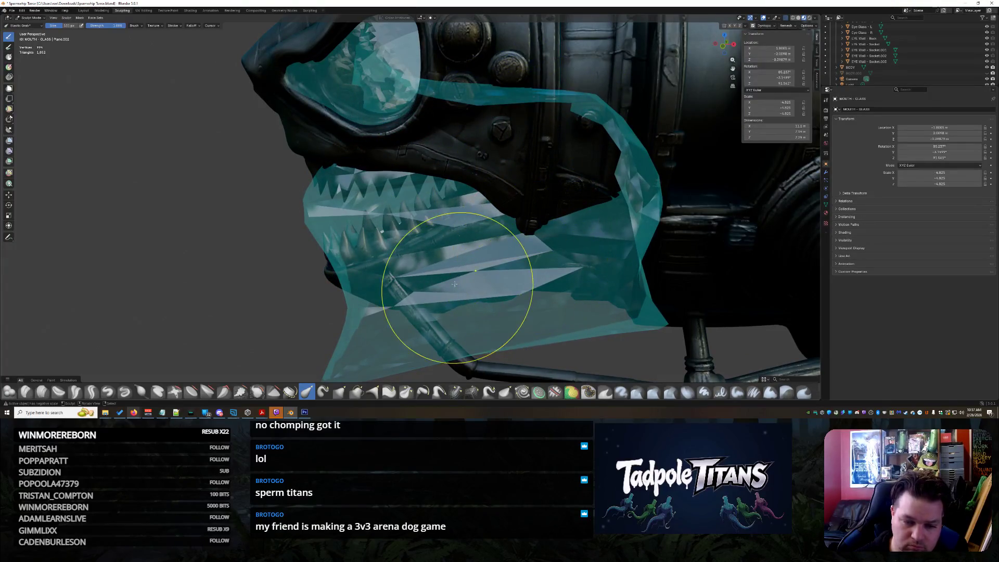
mouse_move(554, 293)
middle_mouse_down()
mouse_move(586, 316)
mouse_move(472, 317)
mouse_move(566, 314)
mouse_move(501, 268)
middle_mouse_up()
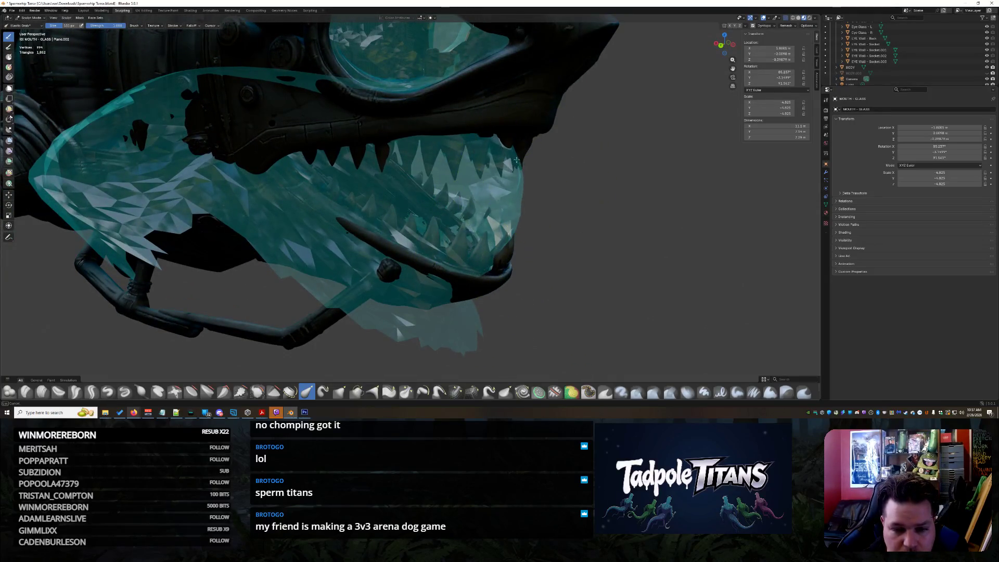
mouse_move(496, 245)
middle_mouse_down()
mouse_move(530, 276)
mouse_move(578, 286)
middle_mouse_up()
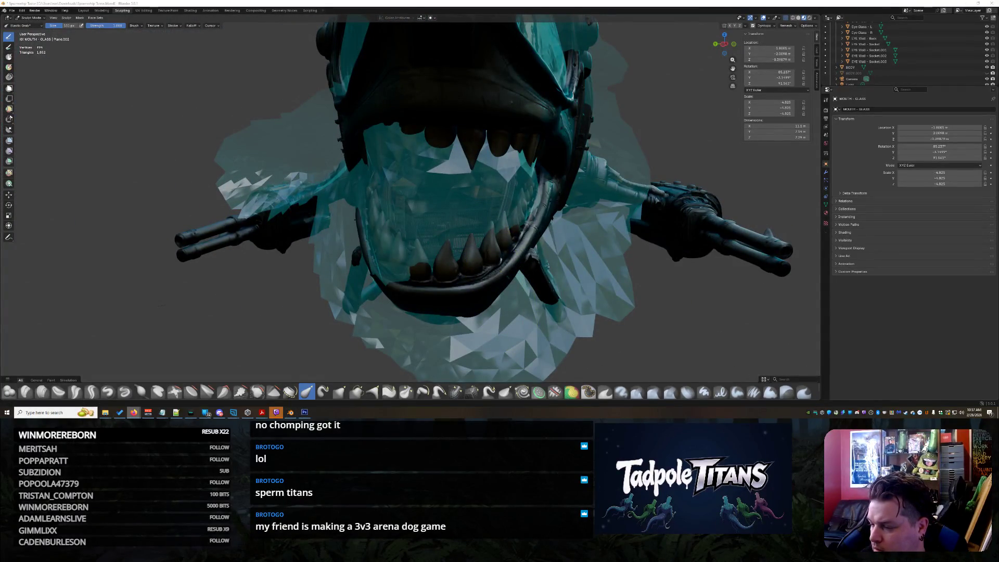
mouse_move(656, 254)
middle_mouse_down()
mouse_move(613, 277)
mouse_move(591, 259)
mouse_move(605, 278)
mouse_move(591, 267)
mouse_move(411, 359)
middle_mouse_up()
mouse_move(326, 399)
middle_mouse_down()
mouse_move(317, 390)
mouse_move(323, 397)
middle_mouse_up()
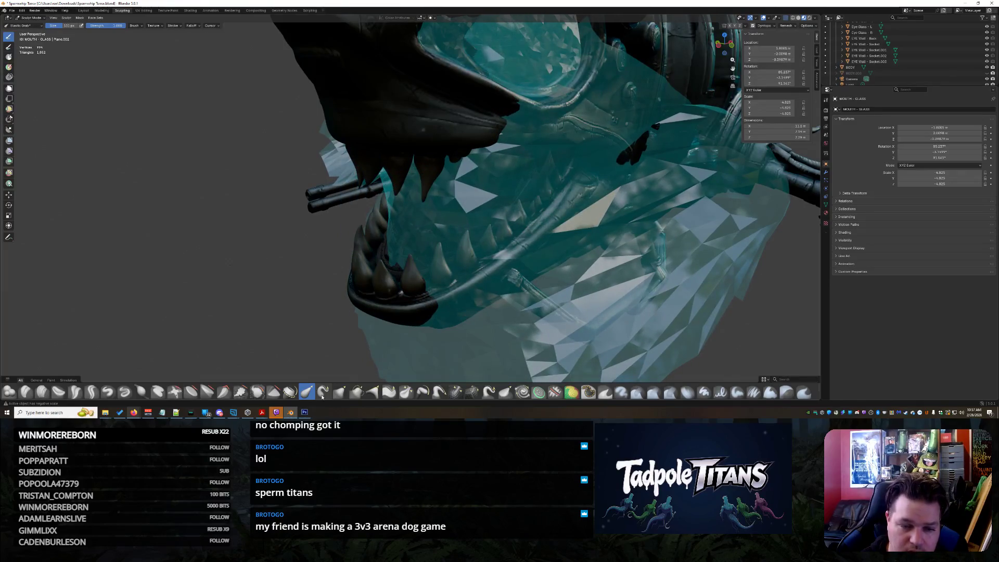
mouse_move(337, 370)
middle_mouse_down()
mouse_move(301, 256)
mouse_move(221, 181)
middle_mouse_up()
- Sculpt the glass down over the lower jaw and pipe, bulging its edges outward
mouse_move(268, 156)
left_mouse_down()
mouse_move(245, 292)
mouse_move(456, 251)
left_mouse_up()
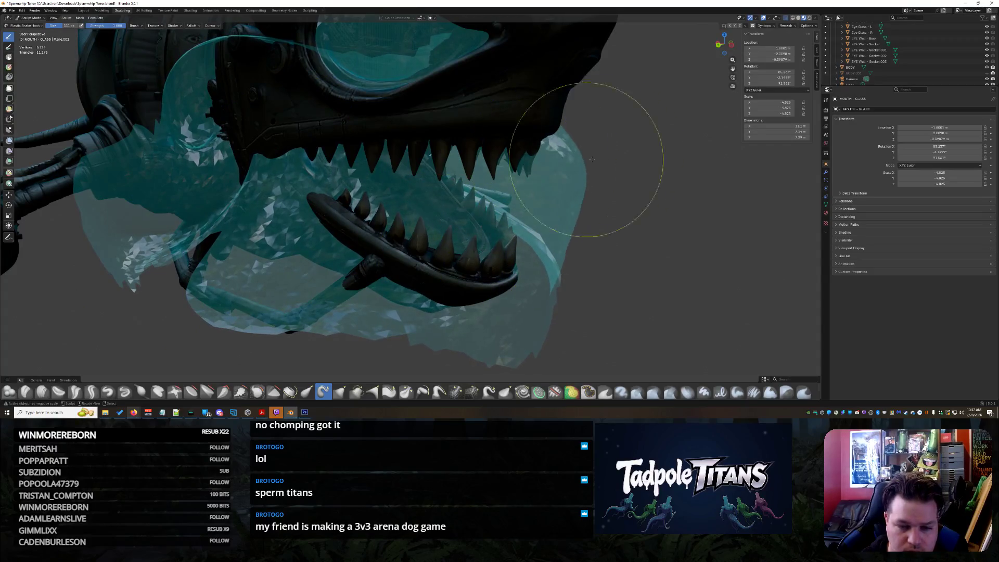
left_click_drag(474, 170, 455, 181)
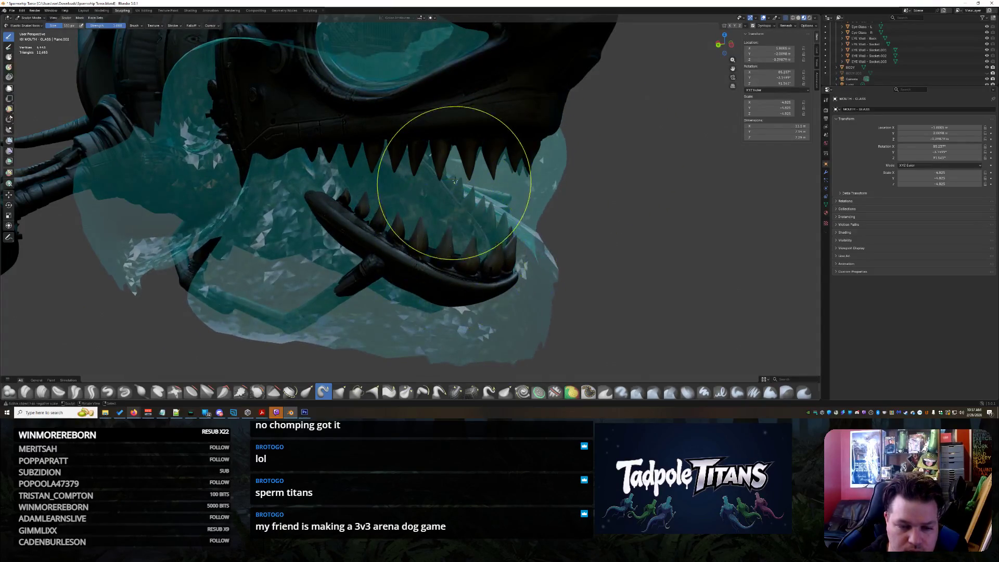
left_click_drag(556, 134, 586, 120)
middle_click_drag(535, 259, 547, 234)
mouse_move(547, 234)
left_mouse_down()
mouse_move(445, 106)
mouse_move(650, 223)
mouse_move(671, 260)
left_mouse_up()
scroll(625, 209, "down", 3)
middle_click_drag(582, 167, 560, 147)
mouse_move(560, 147)
left_mouse_down()
mouse_move(614, 156)
mouse_move(635, 146)
mouse_move(650, 198)
mouse_move(588, 268)
mouse_move(394, 303)
left_mouse_up()
- Switch to the Elastic Grab brush and reshape the glass mouth mesh
mouse_move(369, 185)
middle_mouse_down()
mouse_move(458, 208)
mouse_move(408, 244)
middle_mouse_up()
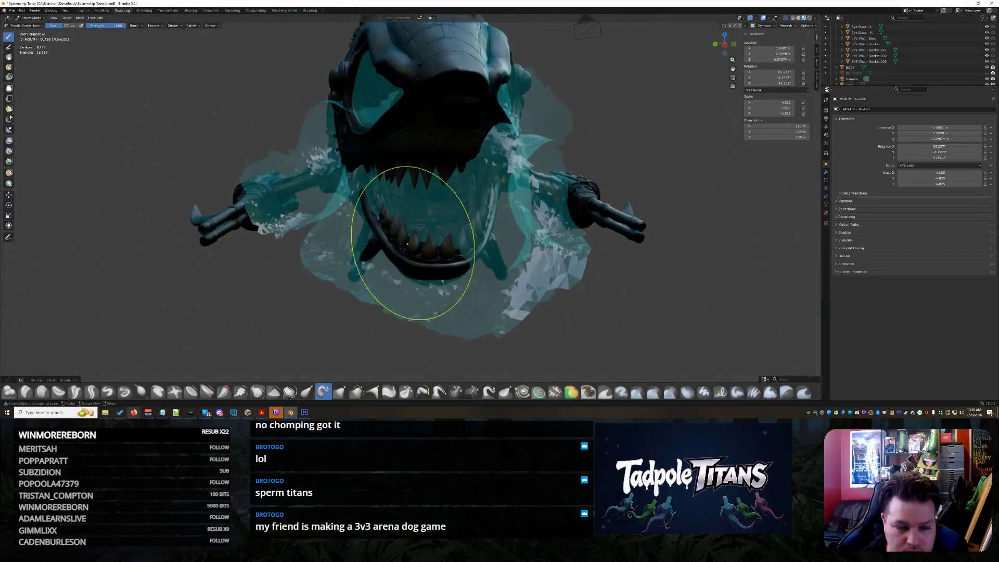
middle_click_drag(579, 225, 446, 193)
mouse_move(459, 234)
middle_mouse_down()
mouse_move(499, 239)
mouse_move(500, 250)
mouse_move(482, 235)
middle_mouse_up()
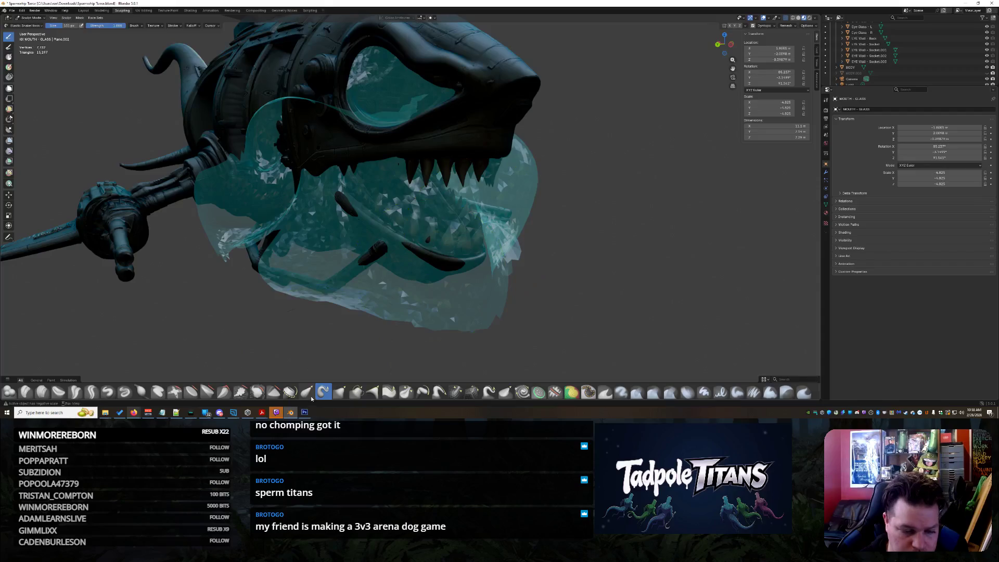
left_click(307, 392)
scroll(401, 312, "up", 4)
mouse_move(238, 61)
left_mouse_down()
mouse_move(293, 188)
mouse_move(329, 194)
left_mouse_up()
middle_click_drag(424, 252, 330, 164)
- Reshape the lower-right glass and deform it around the jaw
mouse_move(311, 159)
left_mouse_down()
mouse_move(302, 174)
mouse_move(312, 179)
left_mouse_up()
middle_click_drag(312, 179, 371, 211)
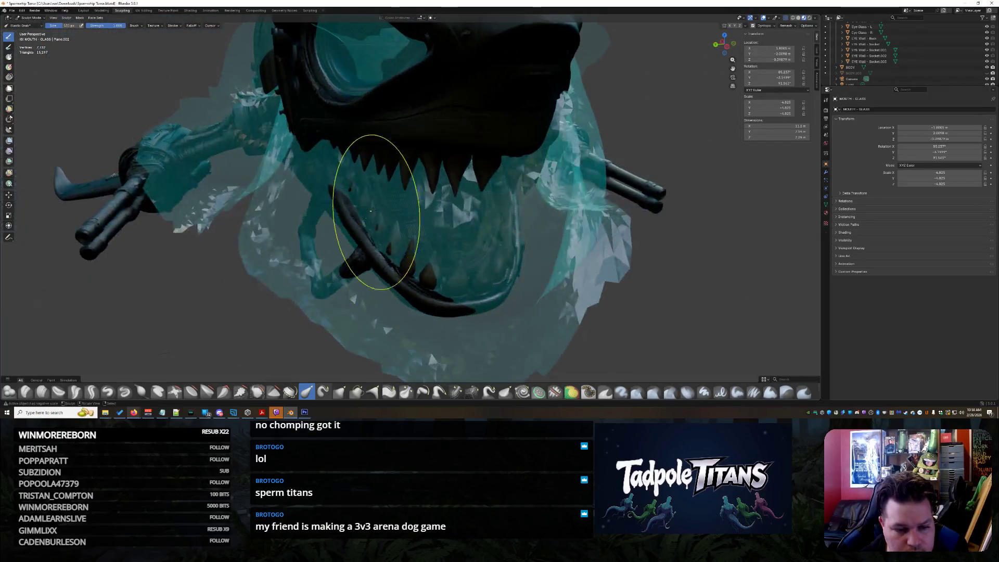
middle_click_drag(436, 263, 457, 312)
mouse_move(457, 312)
left_mouse_down()
mouse_move(610, 227)
mouse_move(523, 222)
left_mouse_up()
mouse_move(580, 279)
middle_mouse_down()
mouse_move(643, 252)
mouse_move(590, 252)
mouse_move(552, 235)
middle_mouse_up()
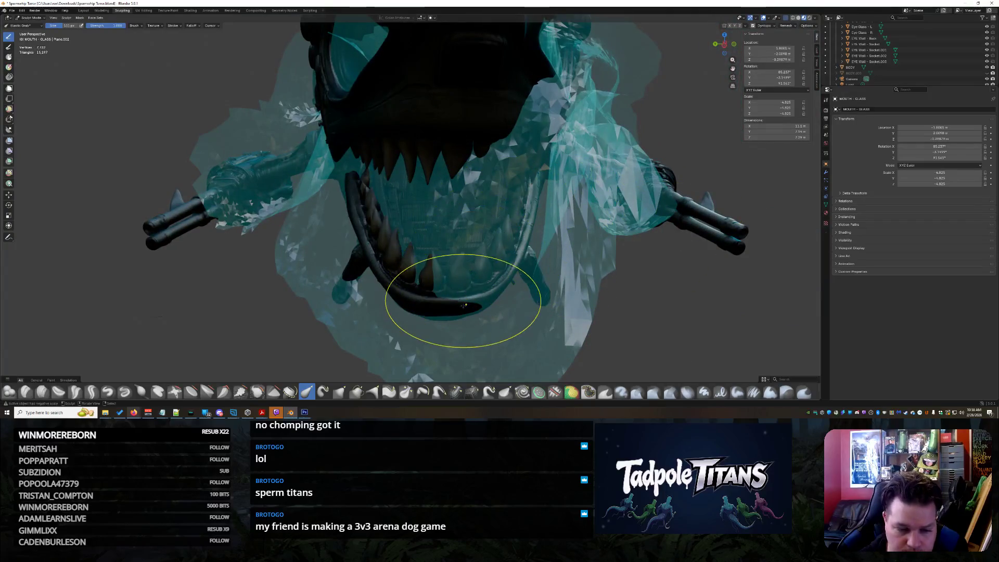
mouse_move(591, 268)
middle_mouse_down()
mouse_move(446, 329)
mouse_move(571, 288)
middle_mouse_up()
mouse_move(571, 288)
left_mouse_down()
mouse_move(569, 319)
mouse_move(711, 128)
mouse_move(624, 300)
mouse_move(671, 146)
left_mouse_up()
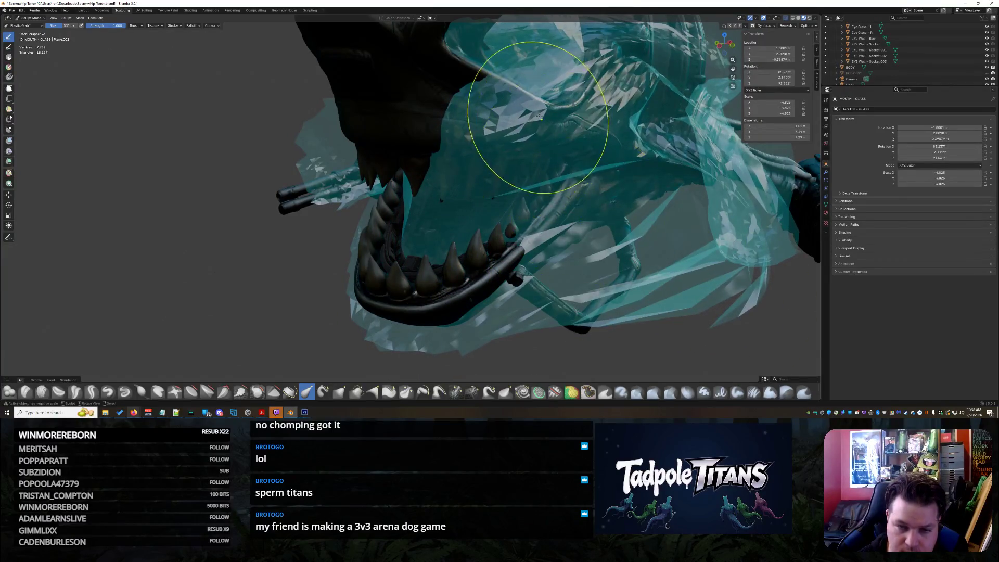
- Pull the glass up and left around the jaw, then check it from the front
middle_click_drag(464, 172, 531, 151)
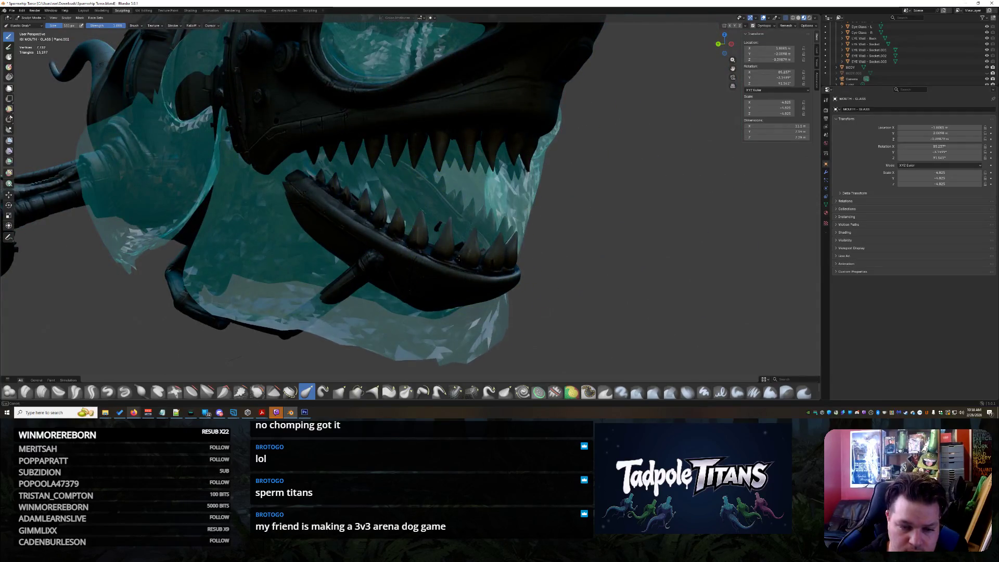
left_click_drag(419, 227, 402, 203)
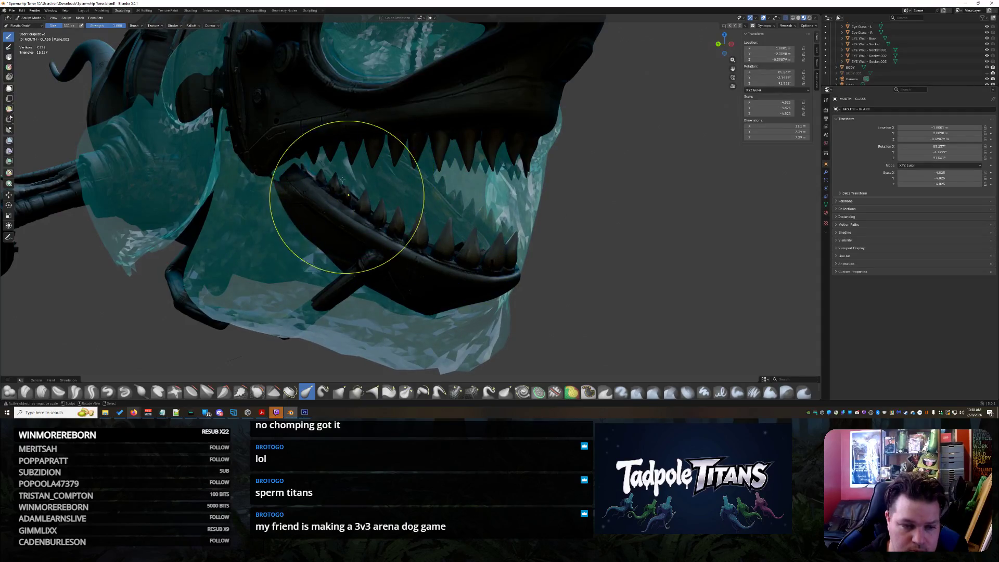
middle_click_drag(268, 176, 323, 307)
middle_click_drag(383, 312, 279, 245)
mouse_move(313, 212)
middle_mouse_down()
mouse_move(400, 236)
mouse_move(385, 232)
mouse_move(404, 248)
mouse_move(364, 281)
mouse_move(335, 267)
mouse_move(366, 172)
mouse_move(359, 256)
mouse_move(313, 249)
middle_mouse_up()
scroll(359, 286, "up", 5)
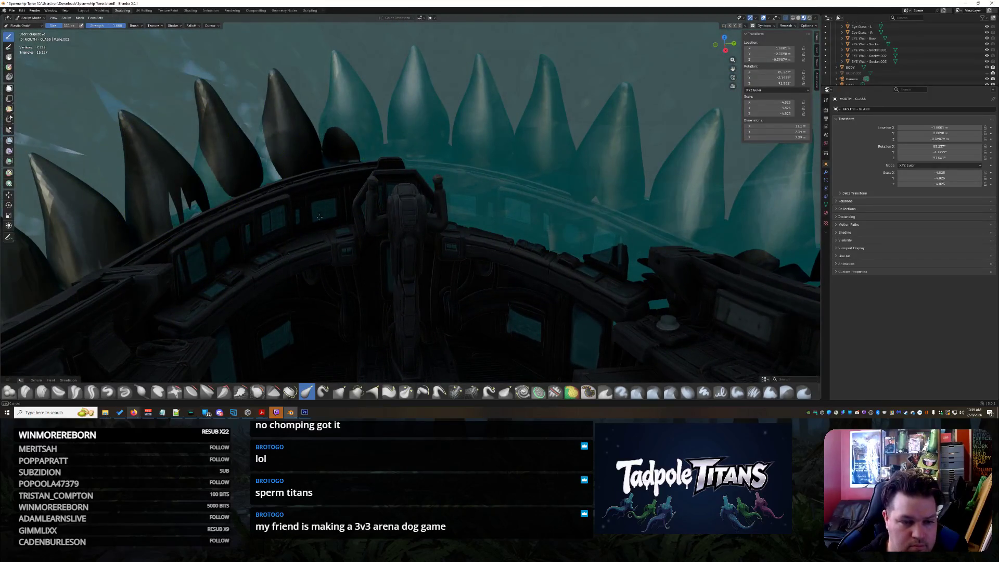
- Pull the teal glass mouth mesh downward with the Elastic Grab brush
mouse_move(311, 180)
middle_mouse_down()
mouse_move(223, 183)
mouse_move(273, 200)
middle_mouse_up()
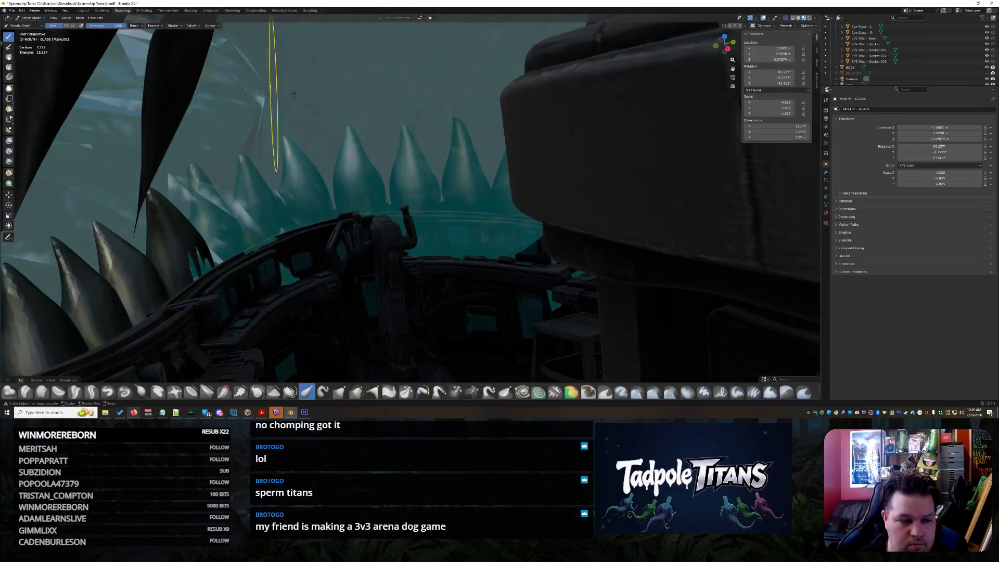
mouse_move(267, 142)
middle_mouse_down()
mouse_move(334, 187)
mouse_move(397, 182)
mouse_move(599, 211)
mouse_move(277, 215)
middle_mouse_up()
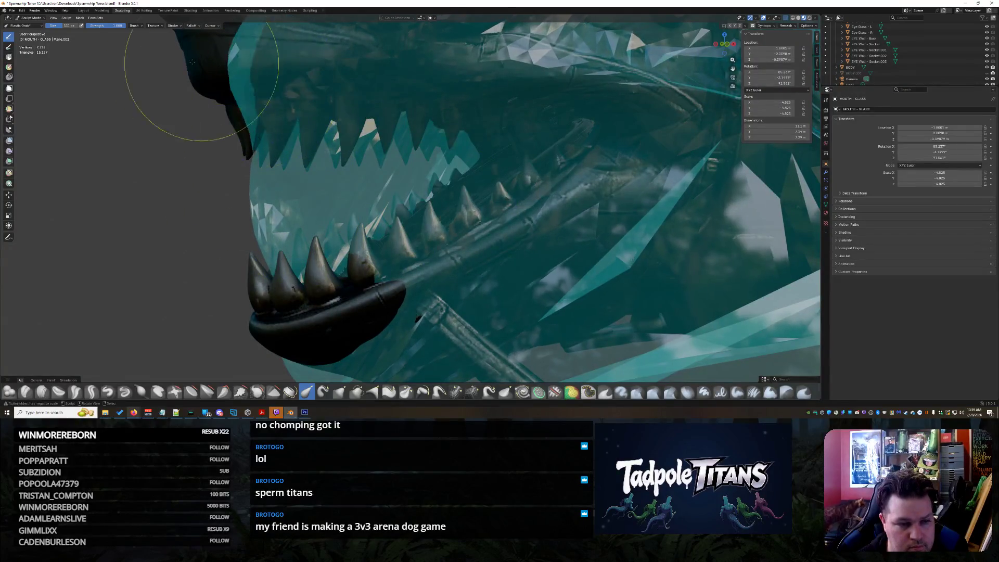
middle_click_drag(234, 121, 480, 196)
mouse_move(498, 241)
middle_mouse_down()
mouse_move(363, 169)
mouse_move(355, 181)
mouse_move(399, 183)
mouse_move(510, 222)
mouse_move(447, 235)
mouse_move(393, 268)
mouse_move(375, 247)
mouse_move(404, 276)
mouse_move(372, 322)
middle_mouse_up()
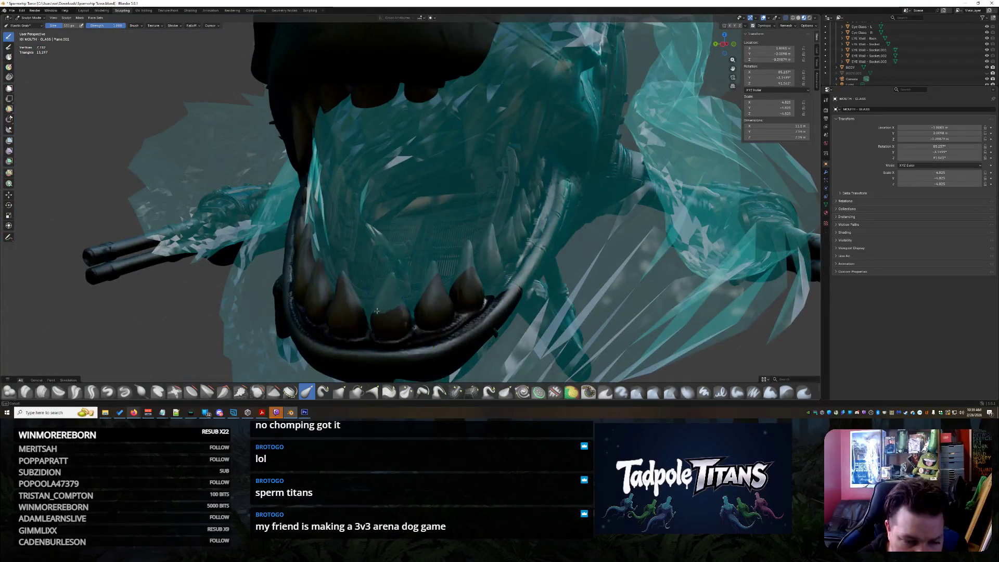
mouse_move(473, 275)
middle_mouse_down()
mouse_move(417, 234)
mouse_move(407, 242)
middle_mouse_up()
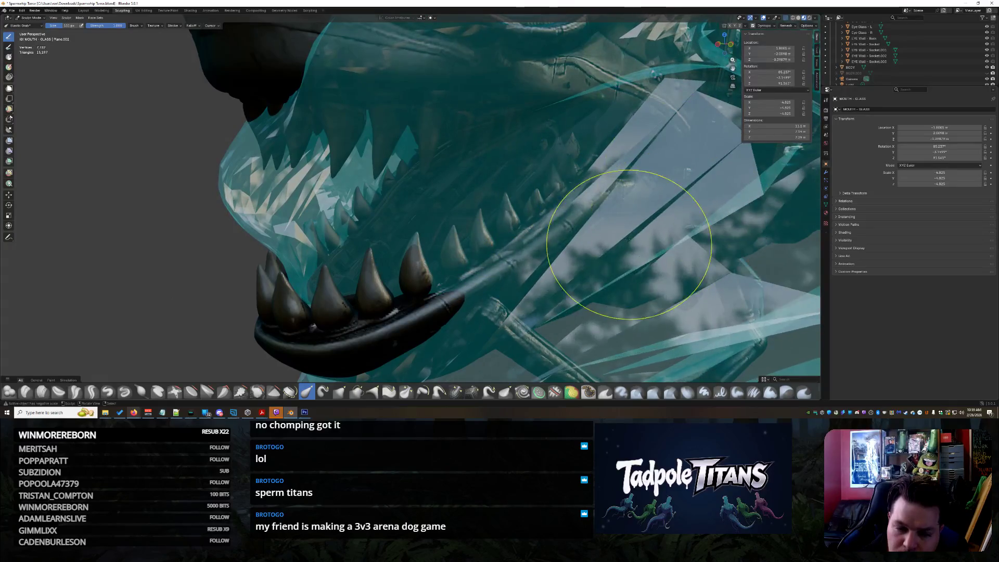
left_click_drag(629, 244, 633, 299)
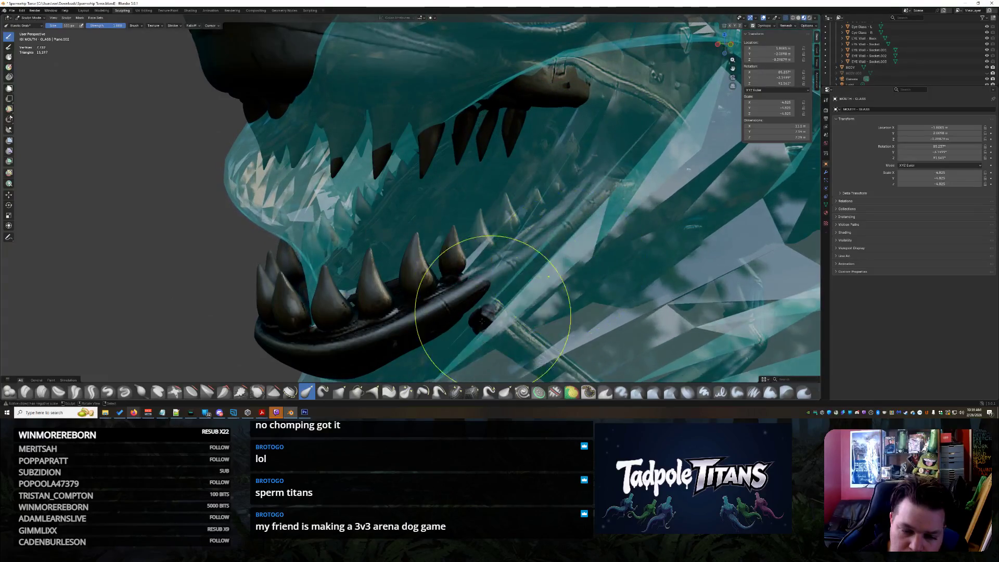
- Reshape the glass near the upper teeth, tucking it in behind them and the lower jaw
mouse_move(500, 326)
middle_mouse_down()
mouse_move(592, 206)
mouse_move(621, 223)
mouse_move(460, 232)
middle_mouse_up()
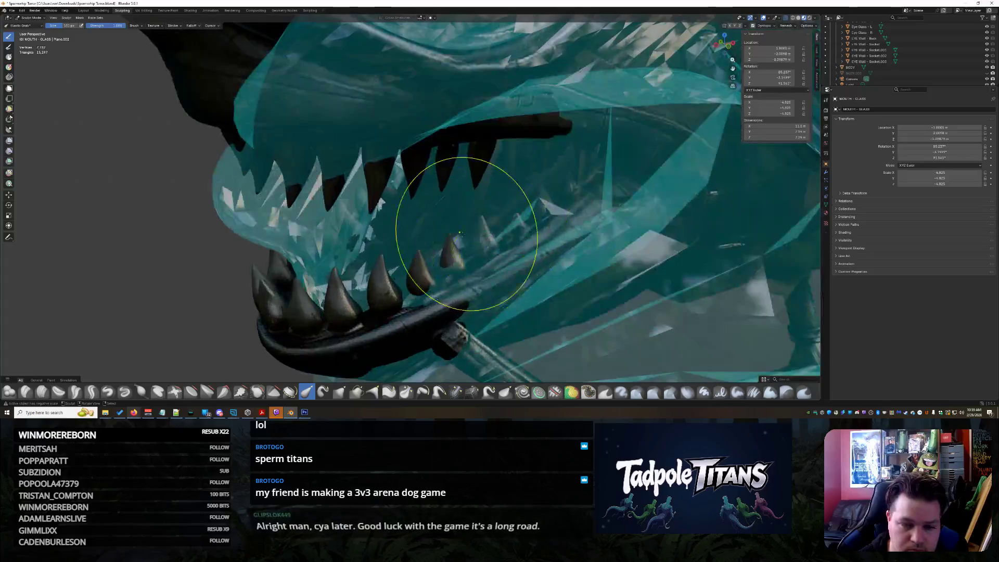
mouse_move(315, 242)
middle_mouse_down()
mouse_move(359, 225)
mouse_move(380, 231)
mouse_move(376, 268)
middle_mouse_up()
mouse_move(403, 183)
middle_mouse_down()
mouse_move(401, 198)
mouse_move(408, 174)
mouse_move(432, 192)
mouse_move(295, 205)
middle_mouse_up()
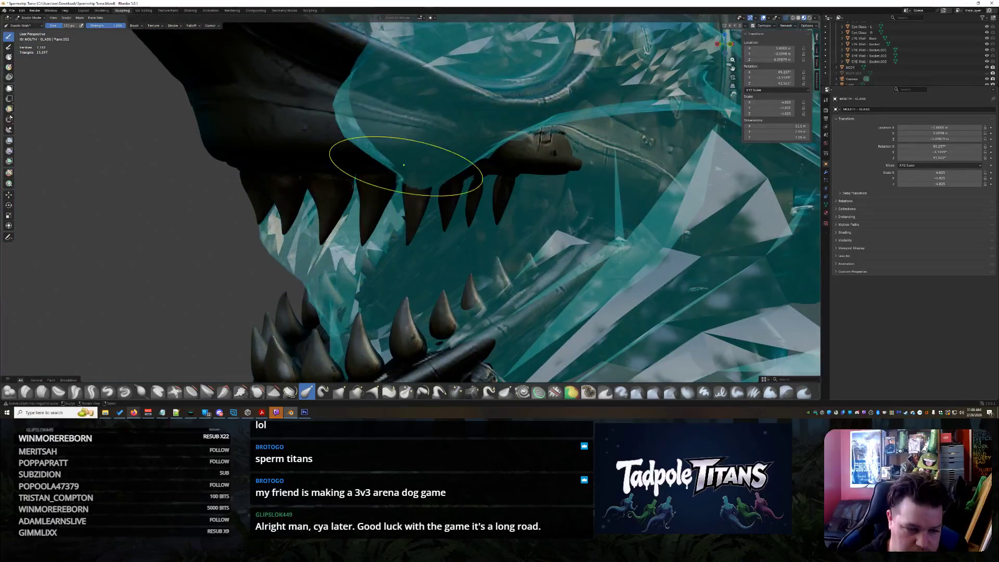
left_click_drag(404, 165, 341, 164)
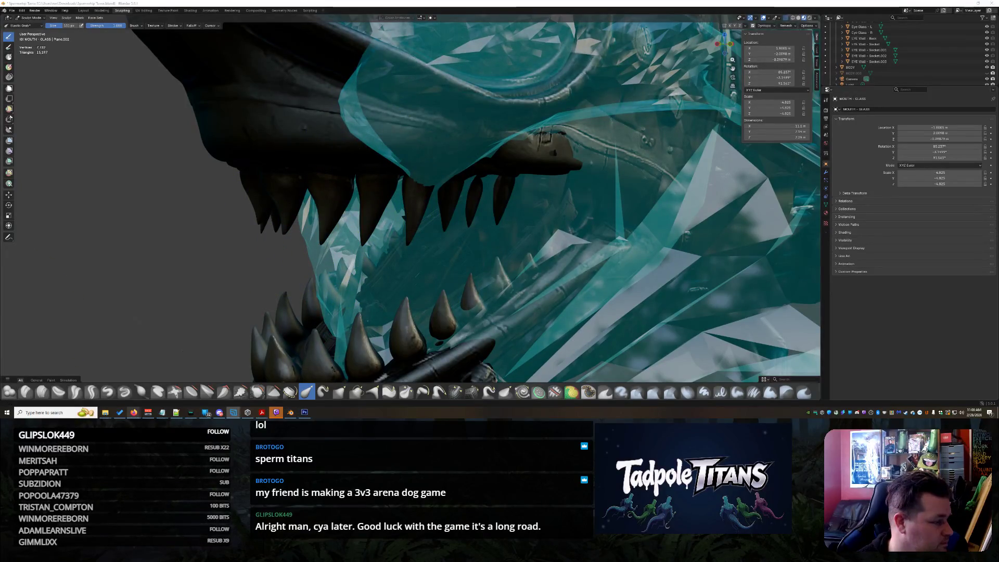
mouse_move(208, 275)
middle_mouse_down()
mouse_move(347, 275)
mouse_move(357, 312)
mouse_move(348, 202)
middle_mouse_up()
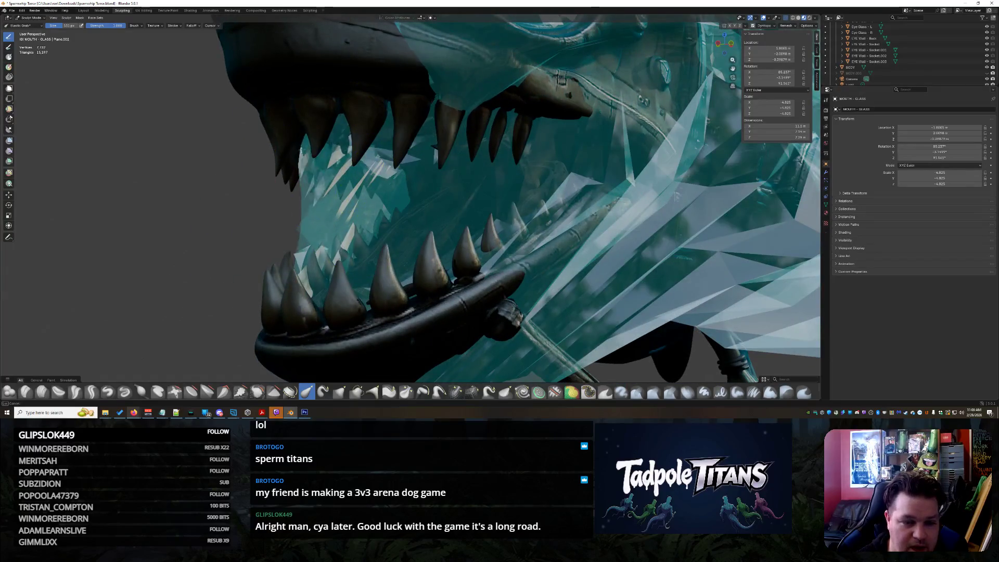
left_click_drag(315, 148, 310, 134)
mouse_move(308, 119)
middle_mouse_down()
mouse_move(438, 155)
mouse_move(435, 167)
mouse_move(500, 126)
mouse_move(420, 154)
middle_mouse_up()
mouse_move(360, 159)
middle_mouse_down()
mouse_move(347, 183)
mouse_move(334, 184)
middle_mouse_up()
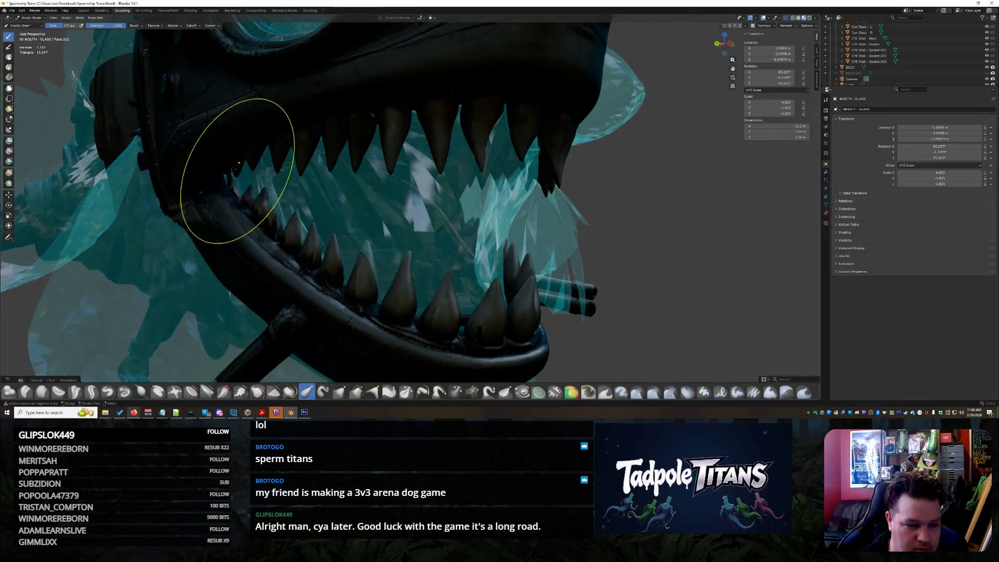
- Stretch the teal glass near the lower jaw
middle_click_drag(238, 163, 219, 187)
scroll(211, 201, "up", 5)
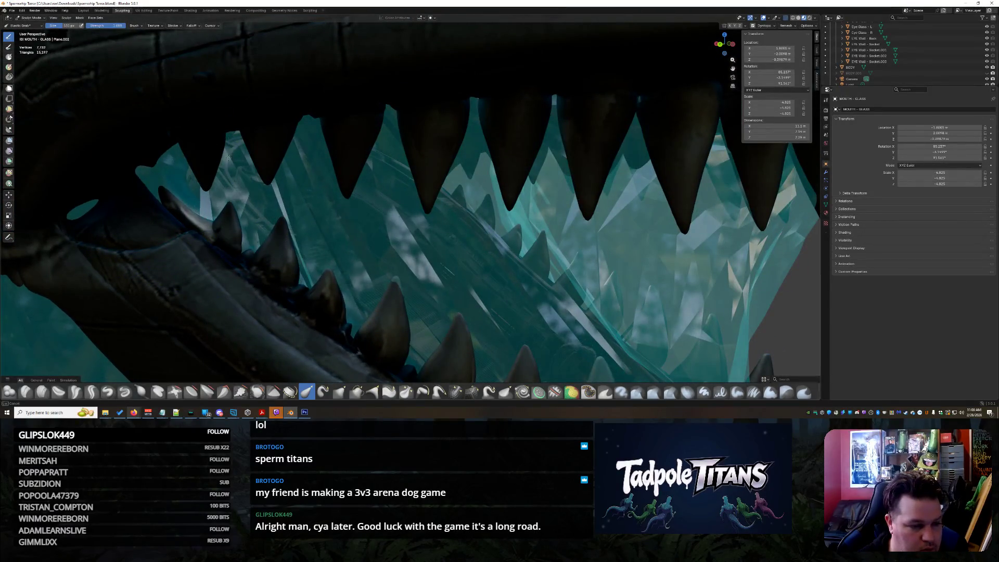
scroll(111, 234, "down", 3)
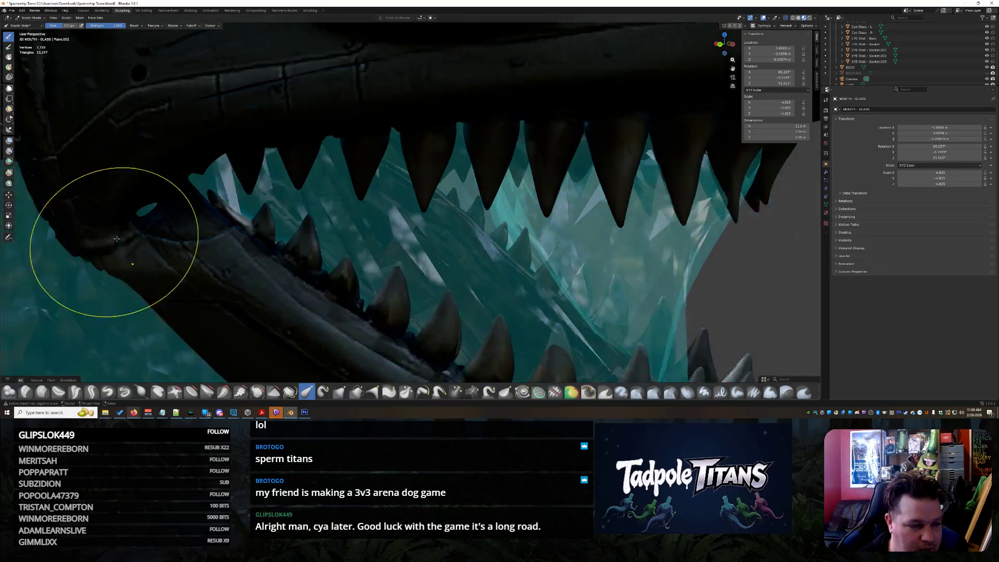
middle_click_drag(111, 235, 92, 223)
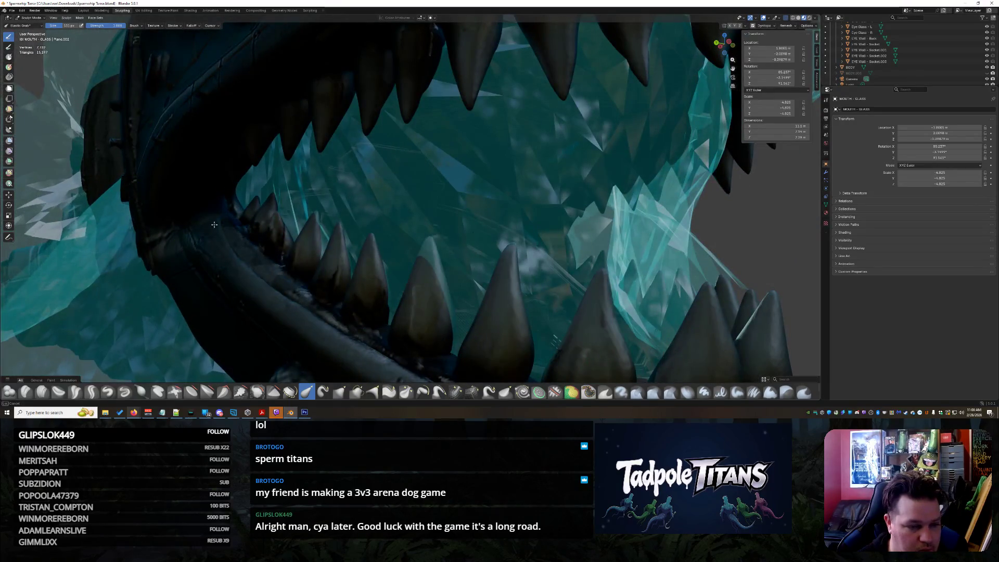
scroll(423, 263, "down", 5)
mouse_move(424, 263)
middle_mouse_down()
mouse_move(394, 275)
mouse_move(435, 295)
mouse_move(397, 300)
mouse_move(457, 302)
mouse_move(468, 267)
mouse_move(551, 245)
middle_mouse_up()
scroll(435, 295, "down", 5)
scroll(457, 301, "up", 3)
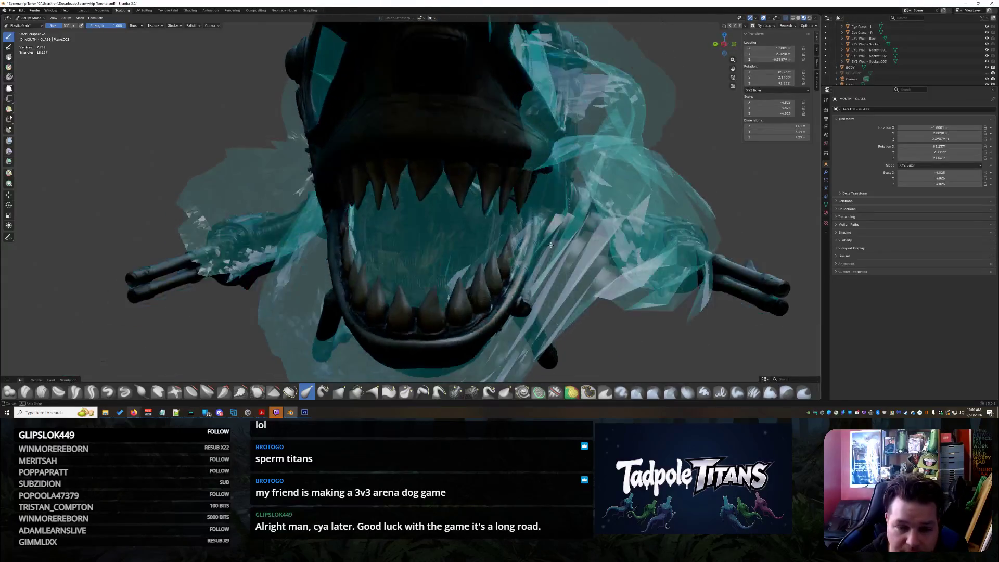
left_click_drag(488, 180, 477, 119)
- Pull the glass strip further over the lower jaw and its pipes
left_click_drag(543, 131, 604, 177)
mouse_move(604, 177)
middle_mouse_down()
mouse_move(415, 323)
mouse_move(385, 250)
middle_mouse_up()
middle_click_drag(341, 279, 313, 254)
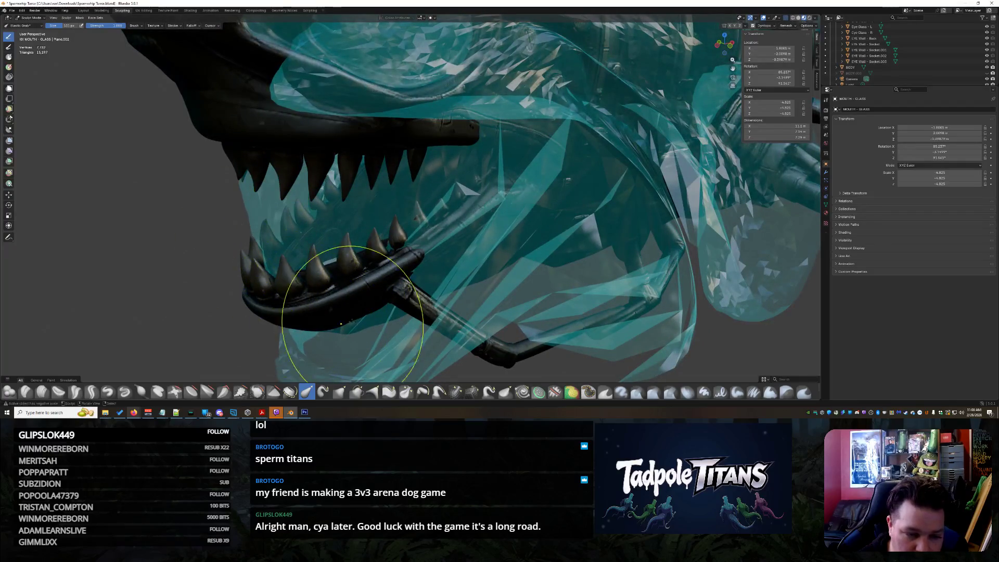
middle_click_drag(524, 312, 408, 220)
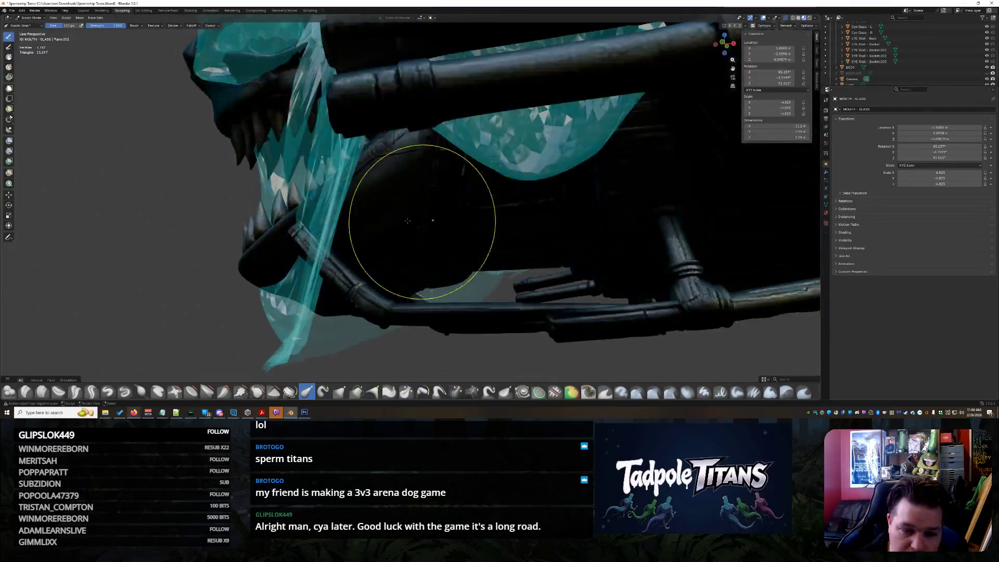
left_click_drag(313, 242, 381, 247)
middle_click_drag(381, 247, 515, 273)
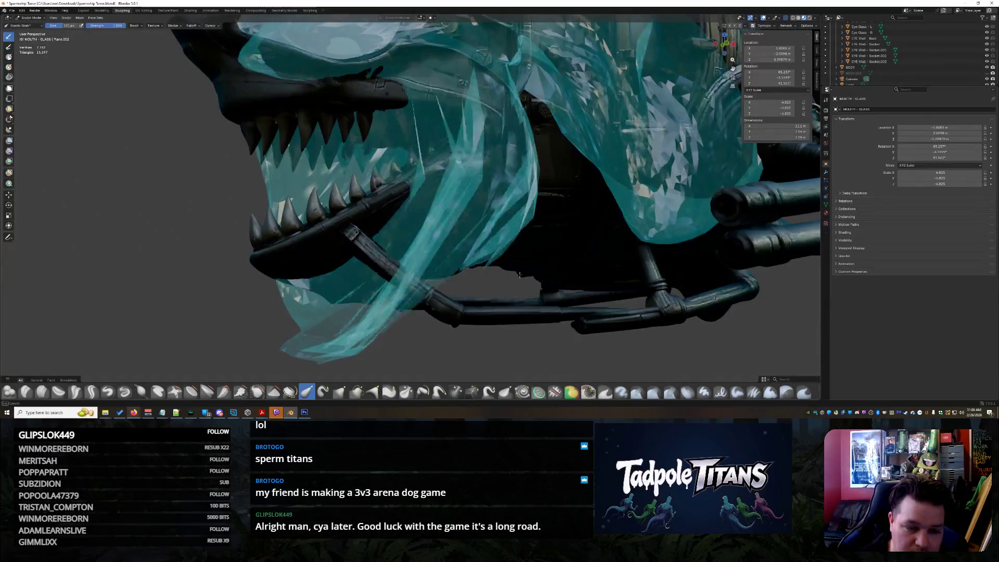
mouse_move(519, 270)
left_mouse_down()
mouse_move(560, 137)
mouse_move(514, 120)
left_mouse_up()
- Orbit to a frontal view to check the glass sealing the mouth behind both tooth rows
mouse_move(526, 98)
middle_mouse_down()
mouse_move(462, 217)
mouse_move(523, 228)
mouse_move(472, 216)
middle_mouse_up()
scroll(473, 216, "up", 6)
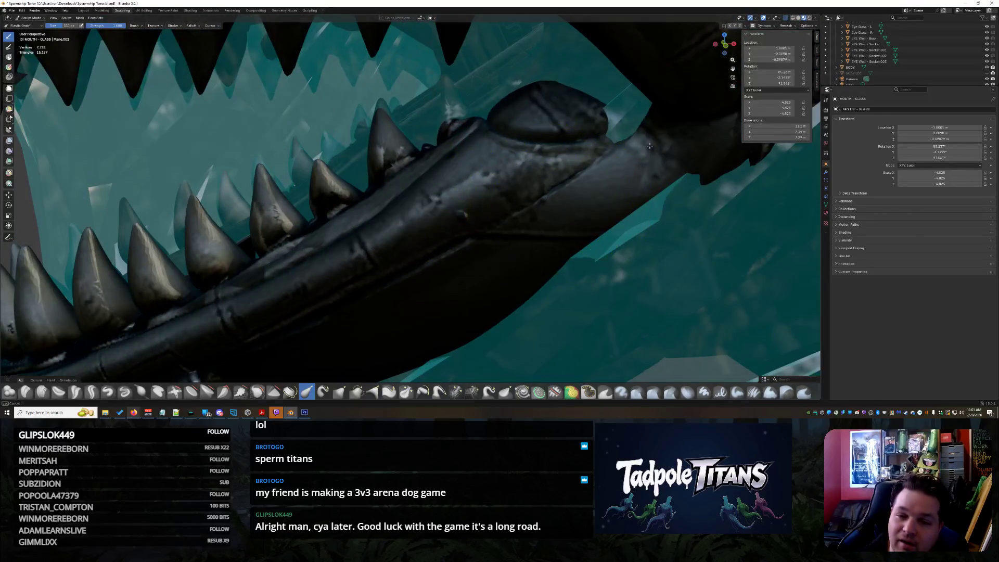
scroll(651, 234, "down", 5)
middle_click_drag(651, 234, 647, 285)
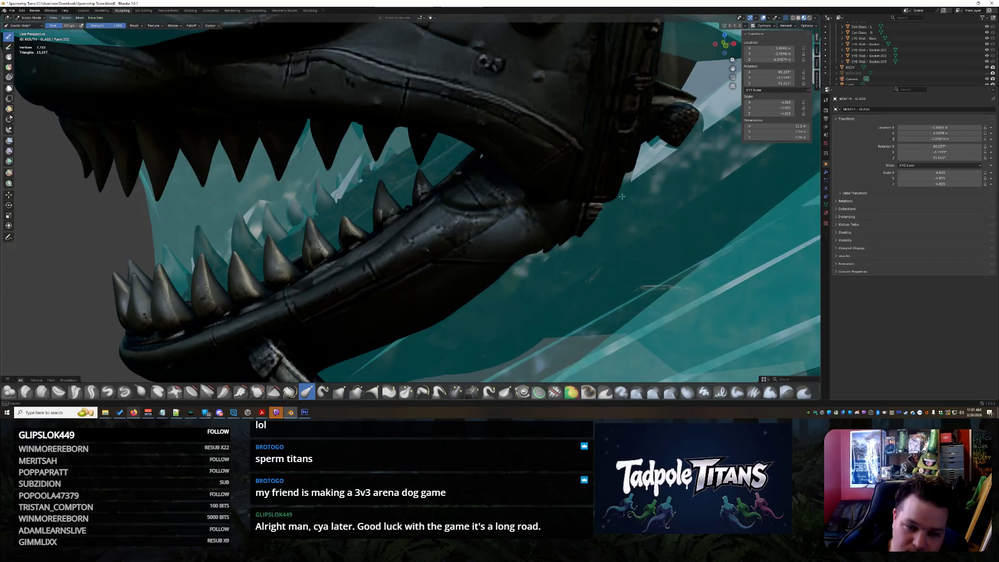
mouse_move(622, 196)
middle_mouse_down()
mouse_move(435, 245)
mouse_move(511, 254)
mouse_move(484, 258)
mouse_move(468, 244)
mouse_move(501, 271)
middle_mouse_up()
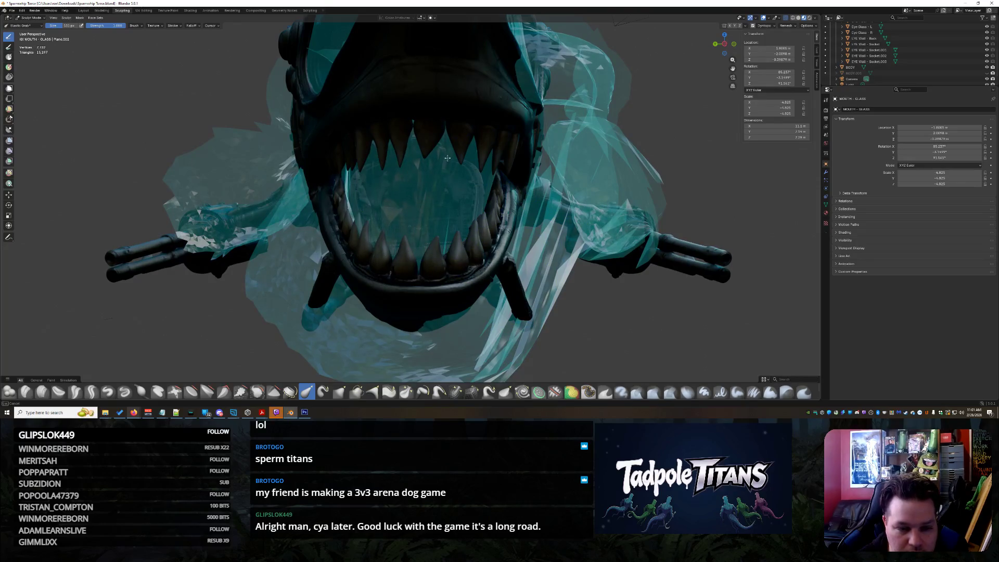
- Inspect the lower jaw and tube, then press the glass against the left teeth
scroll(447, 157, "up", 4)
mouse_move(447, 193)
middle_mouse_down()
mouse_move(461, 204)
mouse_move(432, 203)
middle_mouse_up()
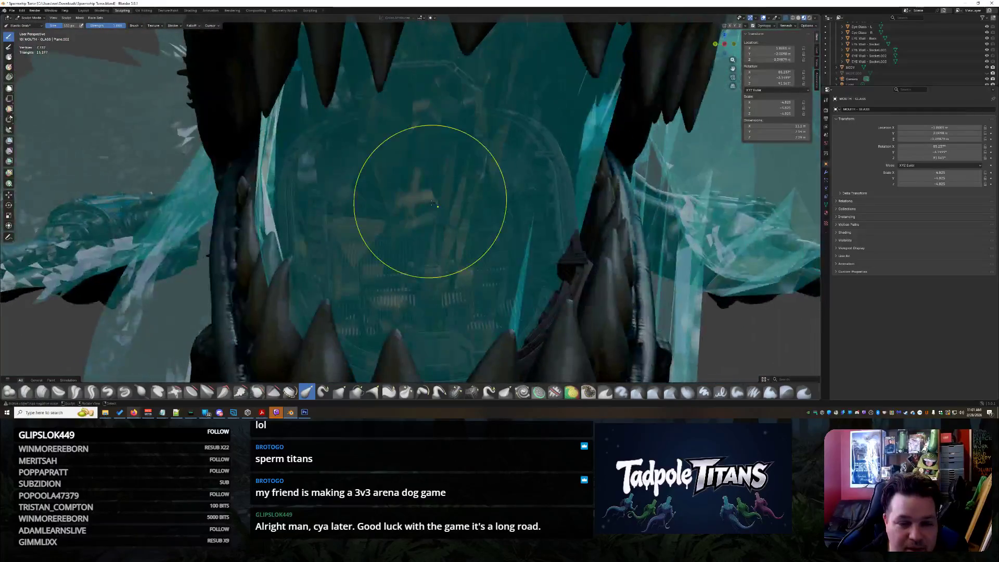
scroll(432, 203, "down", 5)
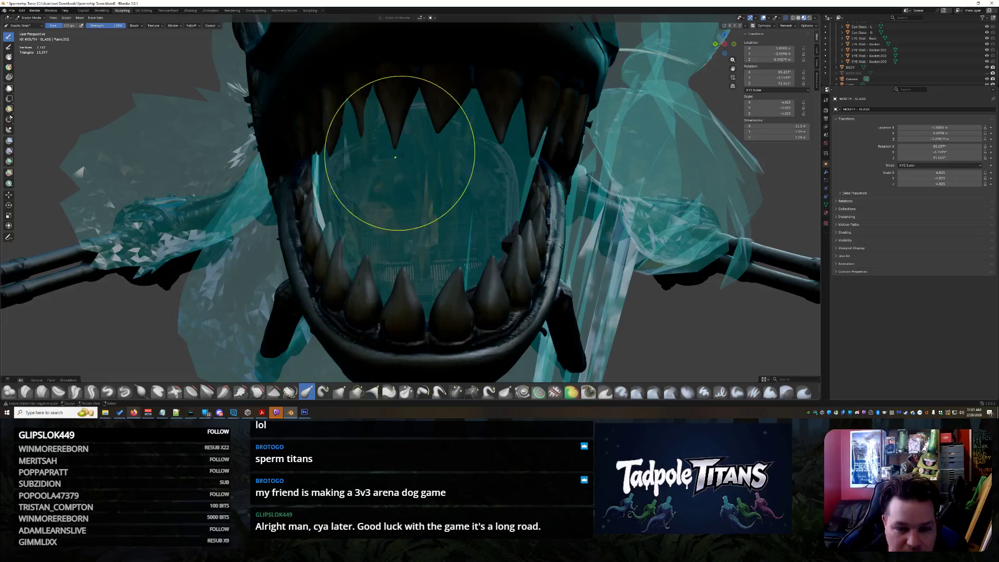
mouse_move(402, 174)
middle_mouse_down()
mouse_move(390, 201)
mouse_move(309, 254)
mouse_move(303, 269)
mouse_move(174, 250)
mouse_move(200, 245)
middle_mouse_up()
scroll(357, 224, "up", 3)
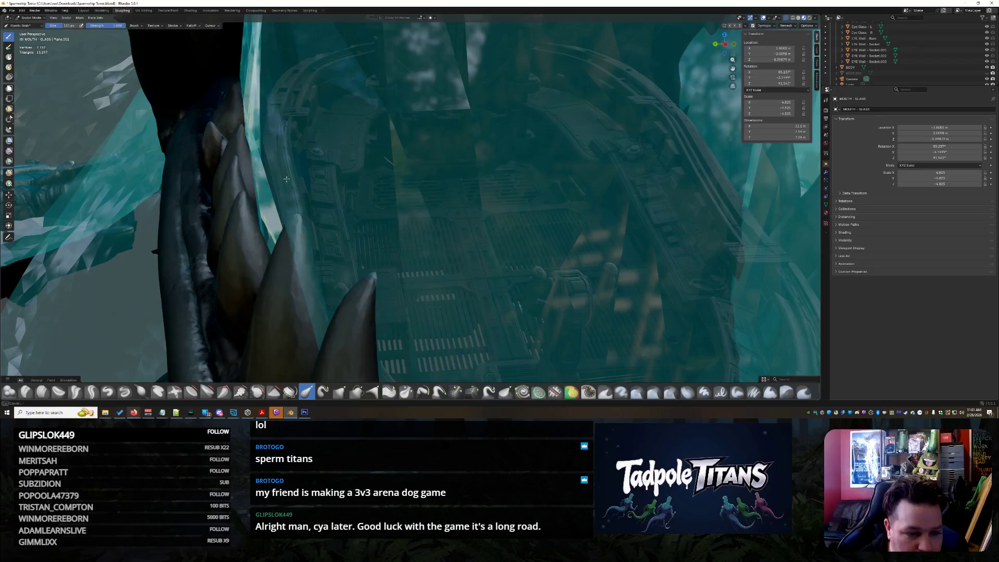
mouse_move(320, 202)
middle_mouse_down()
mouse_move(312, 189)
mouse_move(316, 229)
middle_mouse_up()
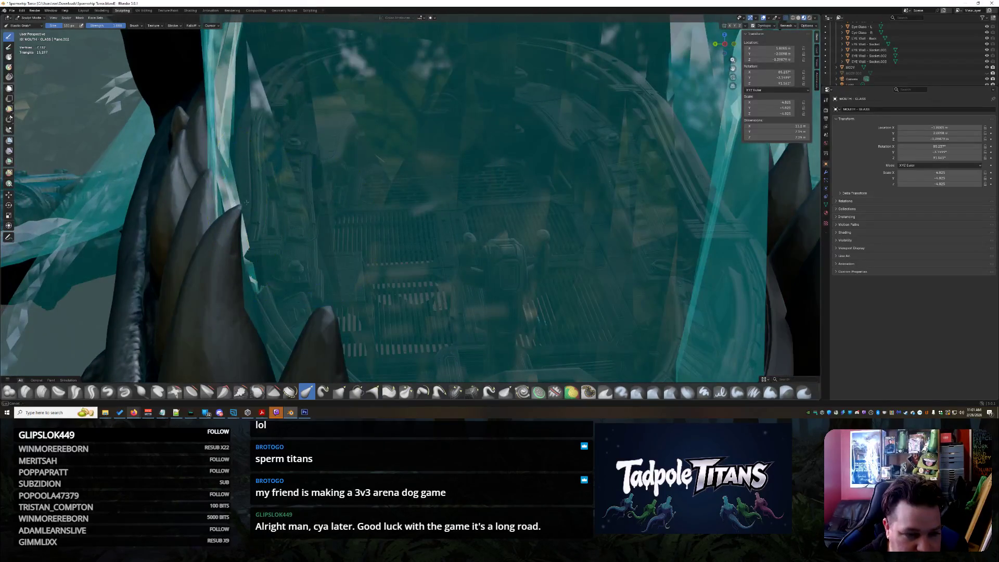
middle_click_drag(206, 147, 244, 245)
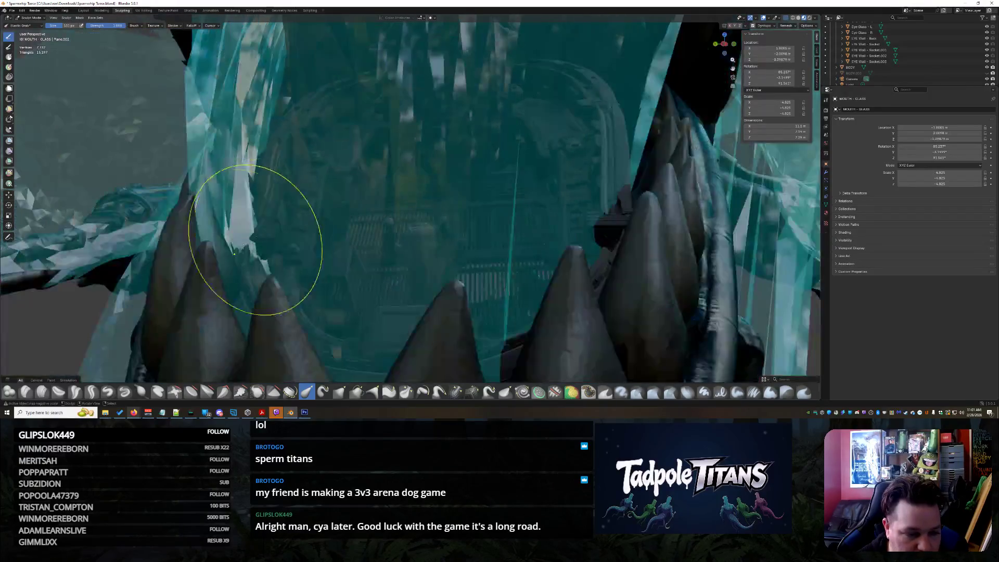
mouse_move(201, 271)
middle_mouse_down()
mouse_move(549, 234)
mouse_move(369, 252)
mouse_move(395, 254)
middle_mouse_up()
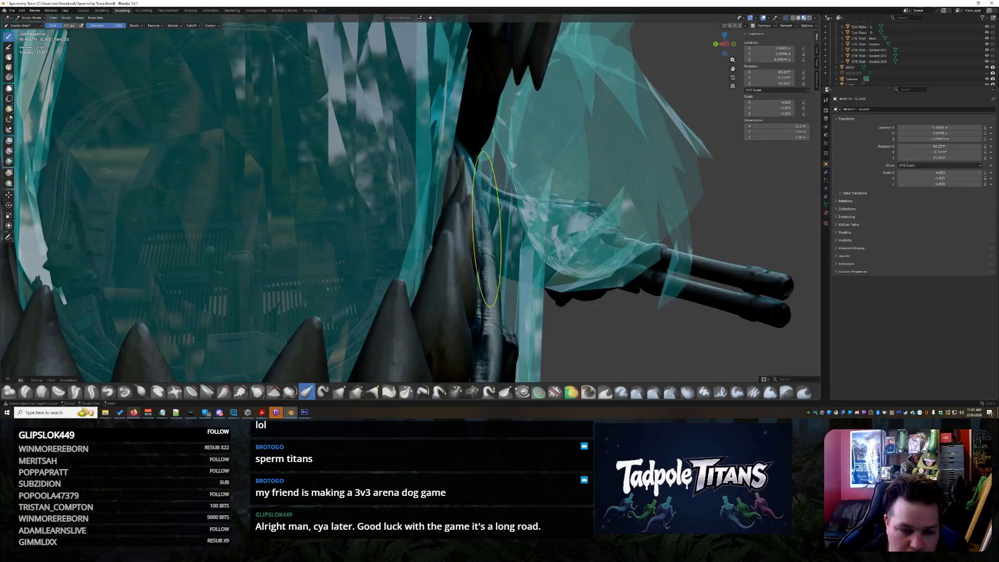
mouse_move(488, 229)
middle_mouse_down()
mouse_move(312, 189)
mouse_move(362, 213)
mouse_move(322, 234)
middle_mouse_up()
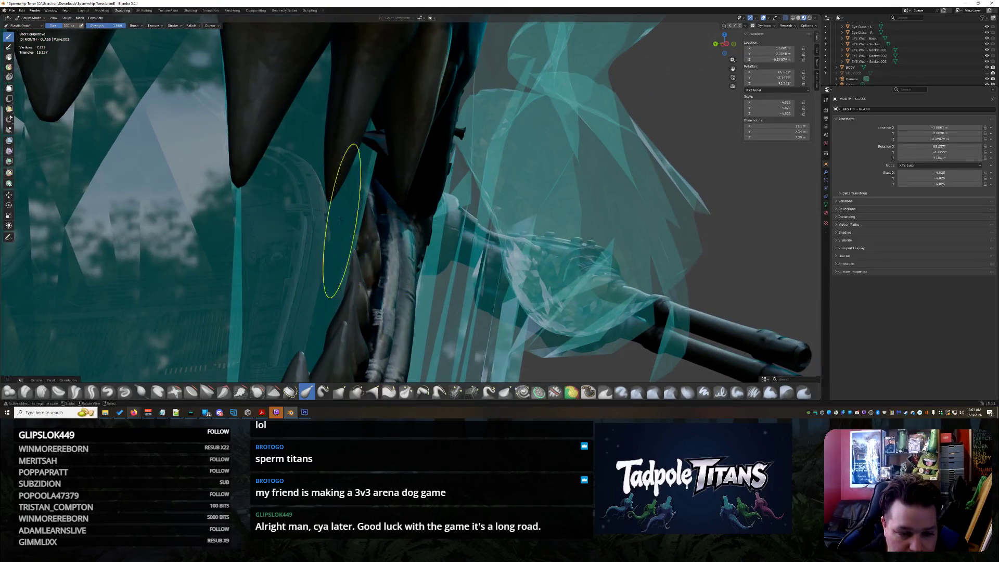
mouse_move(345, 279)
middle_mouse_down()
mouse_move(359, 307)
mouse_move(396, 269)
mouse_move(408, 295)
mouse_move(229, 258)
mouse_move(368, 259)
middle_mouse_up()
scroll(368, 259, "up", 8)
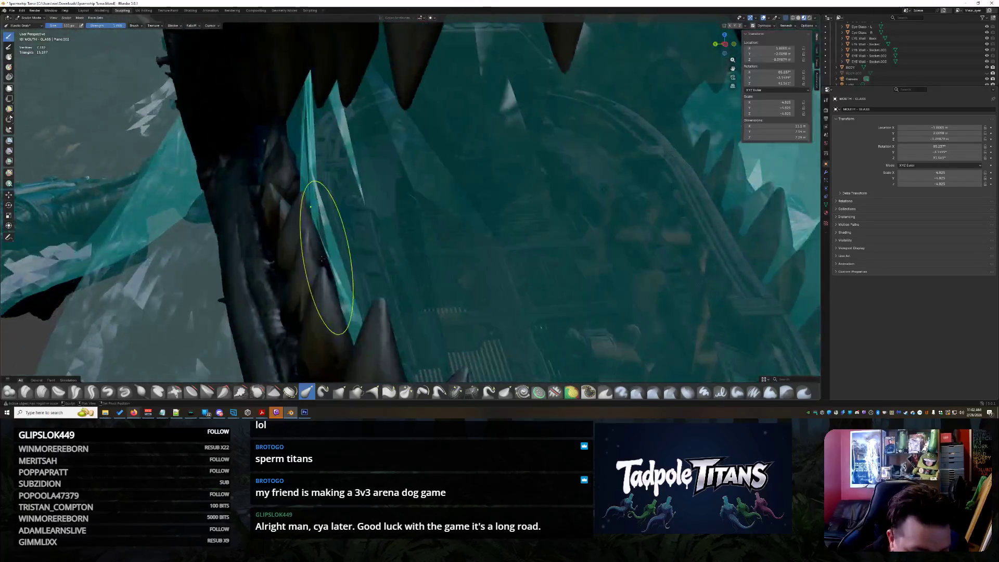
left_click_drag(309, 207, 278, 168)
- Pull the glass outward right of the teeth, wrapping the gun barrels' base, and check the jaw
mouse_move(278, 168)
middle_mouse_down()
mouse_move(304, 202)
mouse_move(397, 241)
mouse_move(446, 243)
mouse_move(428, 276)
mouse_move(368, 234)
mouse_move(302, 242)
mouse_move(312, 281)
mouse_move(321, 251)
middle_mouse_up()
mouse_move(316, 244)
left_mouse_down()
mouse_move(359, 223)
mouse_move(323, 156)
mouse_move(342, 122)
mouse_move(380, 125)
left_mouse_up()
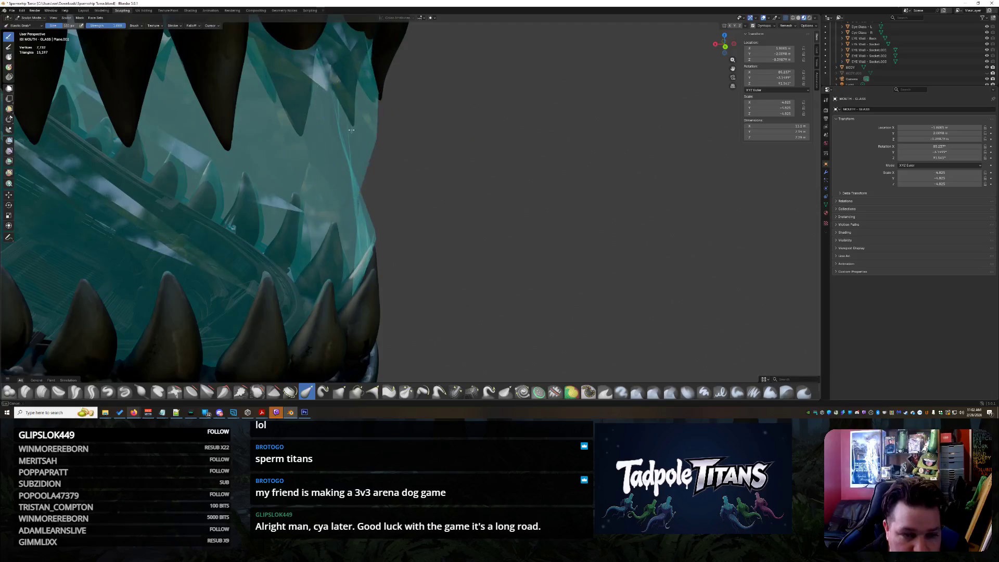
mouse_move(377, 199)
middle_mouse_down()
mouse_move(364, 219)
mouse_move(386, 208)
mouse_move(476, 234)
mouse_move(457, 233)
mouse_move(442, 229)
mouse_move(503, 235)
mouse_move(469, 234)
mouse_move(450, 195)
middle_mouse_up()
mouse_move(432, 89)
middle_mouse_down()
mouse_move(465, 90)
mouse_move(479, 70)
middle_mouse_up()
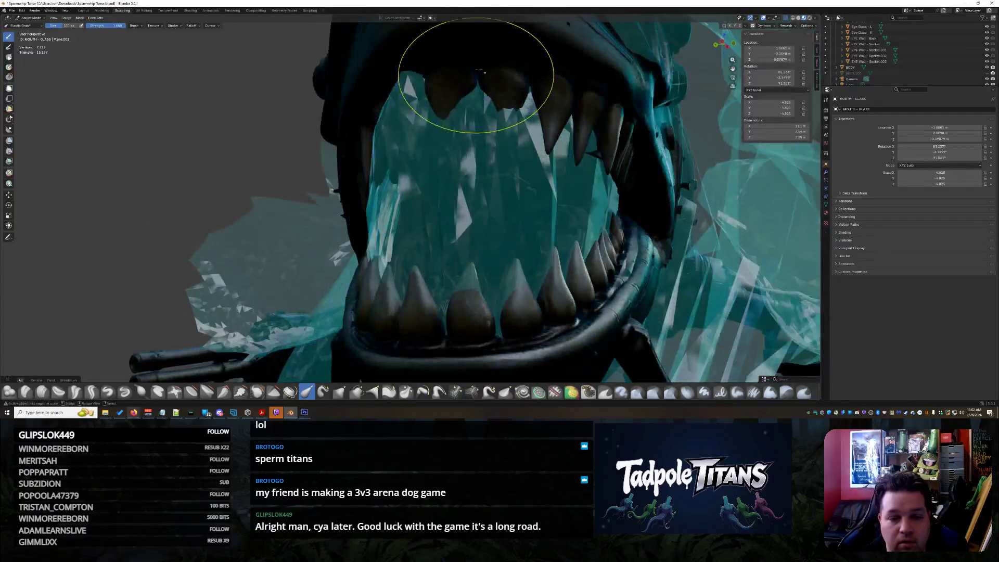
middle_click_drag(423, 53, 401, 94)
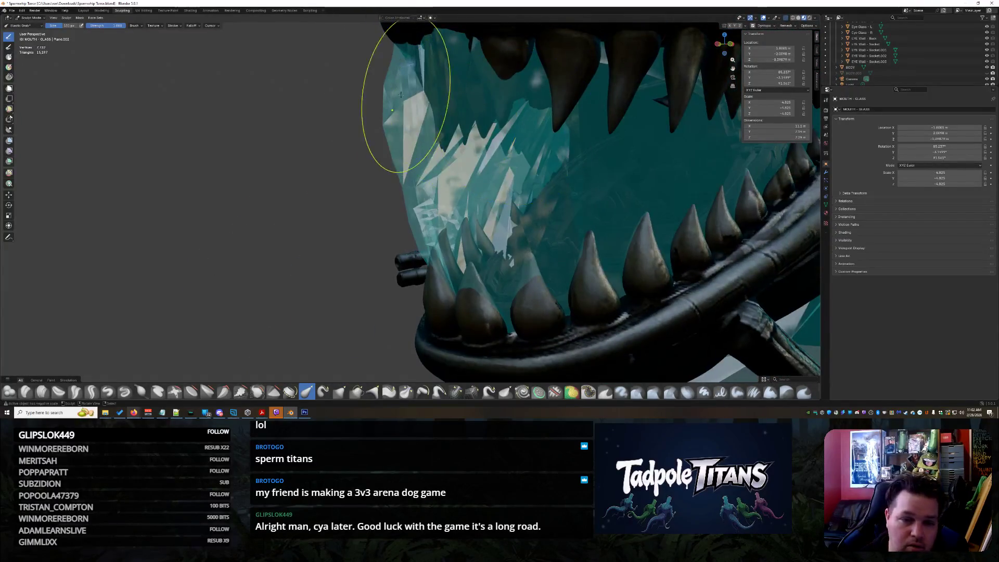
mouse_move(594, 157)
middle_mouse_down()
mouse_move(657, 212)
mouse_move(524, 212)
mouse_move(549, 208)
mouse_move(554, 190)
middle_mouse_up()
mouse_move(441, 219)
middle_mouse_down()
mouse_move(484, 224)
mouse_move(476, 229)
middle_mouse_up()
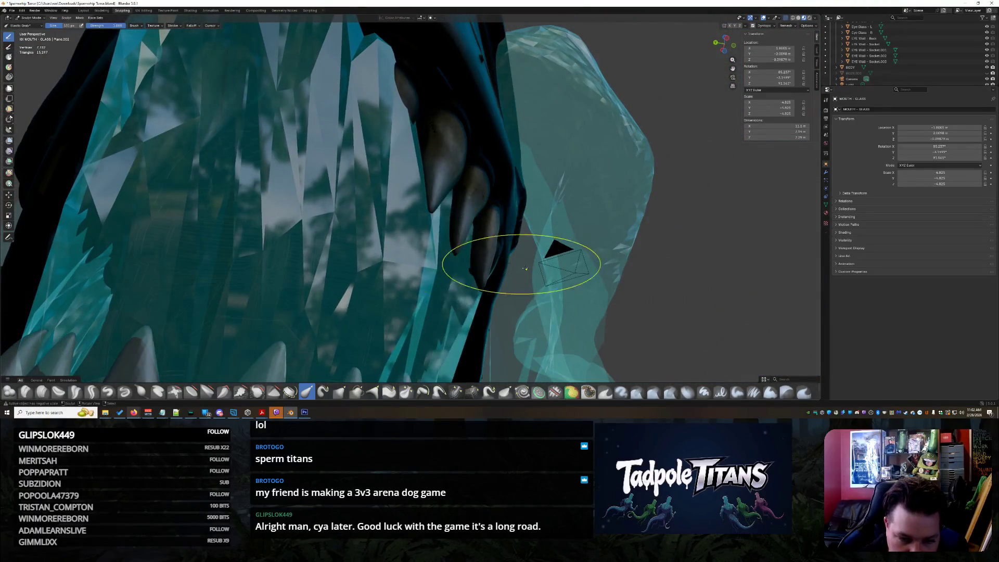
middle_click_drag(525, 268, 499, 264)
middle_click_drag(578, 253, 536, 308)
scroll(572, 271, "down", 2)
mouse_move(612, 237)
middle_mouse_down()
mouse_move(598, 235)
mouse_move(584, 333)
mouse_move(579, 275)
middle_mouse_up()
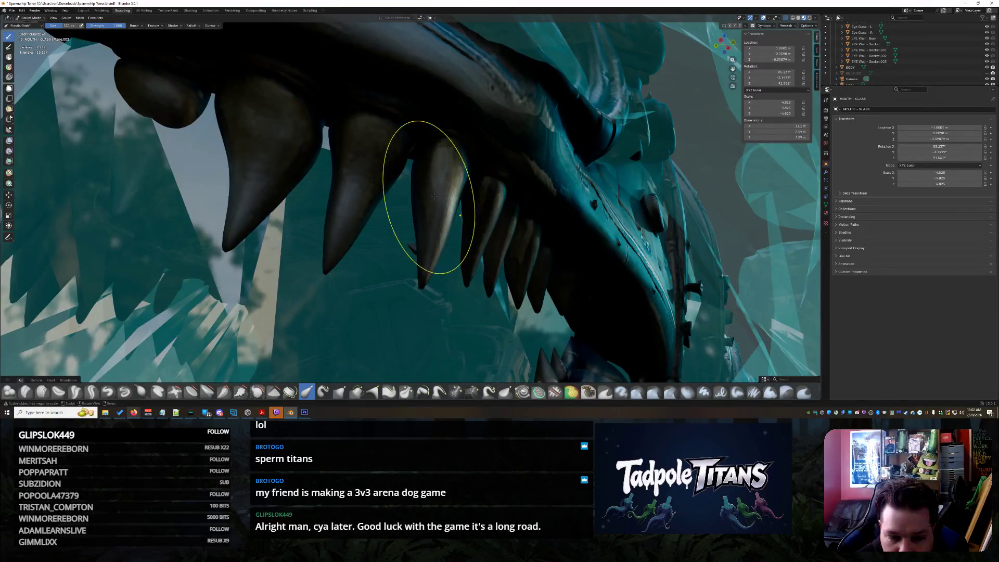
mouse_move(422, 223)
middle_mouse_down()
mouse_move(553, 257)
mouse_move(721, 250)
mouse_move(536, 224)
mouse_move(524, 312)
mouse_move(469, 270)
mouse_move(343, 239)
middle_mouse_up()
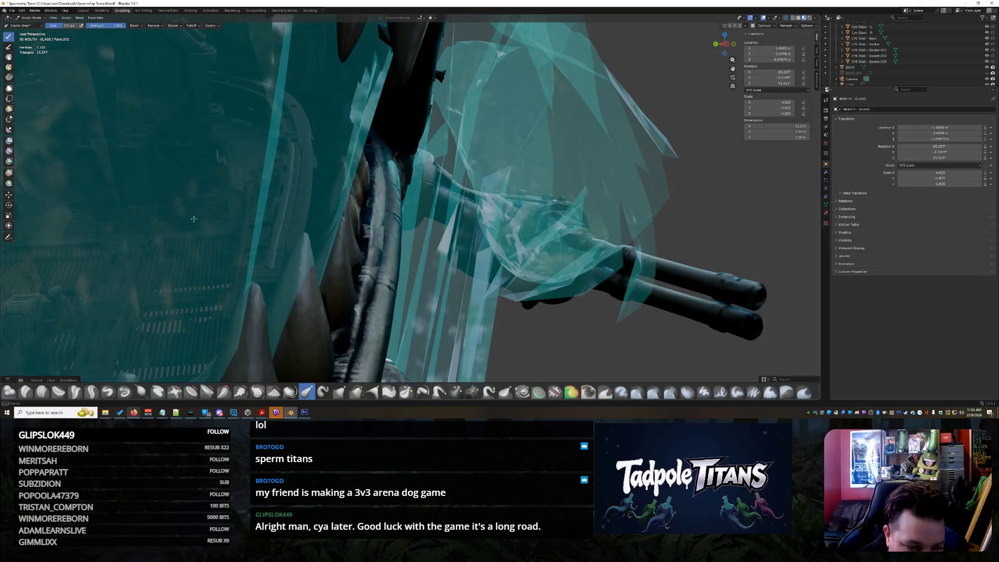
- Drag the glass strip's left edge near the tubes inward toward the teeth
left_click_drag(217, 234, 328, 212)
middle_click_drag(440, 218, 318, 263)
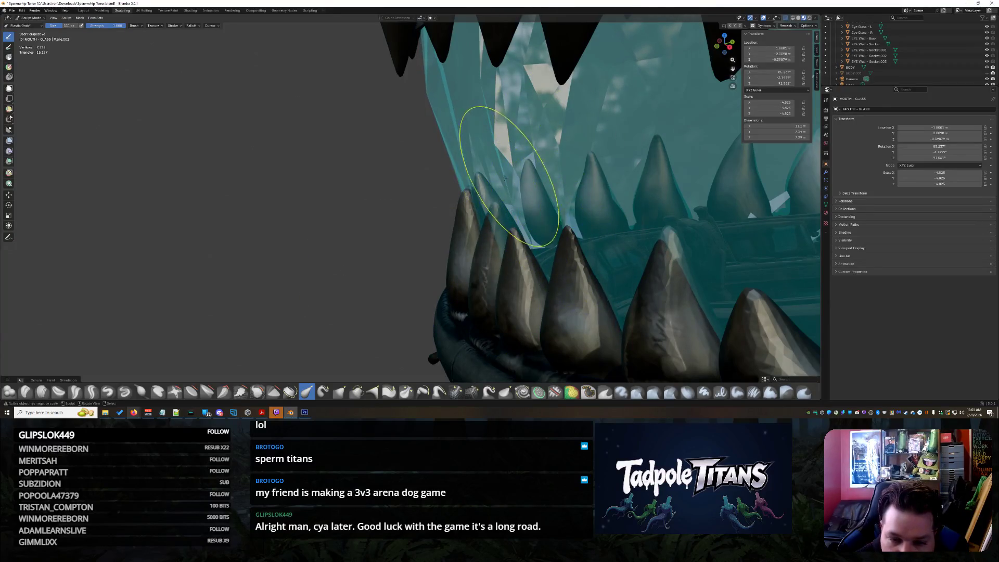
left_click_drag(467, 185, 719, 203)
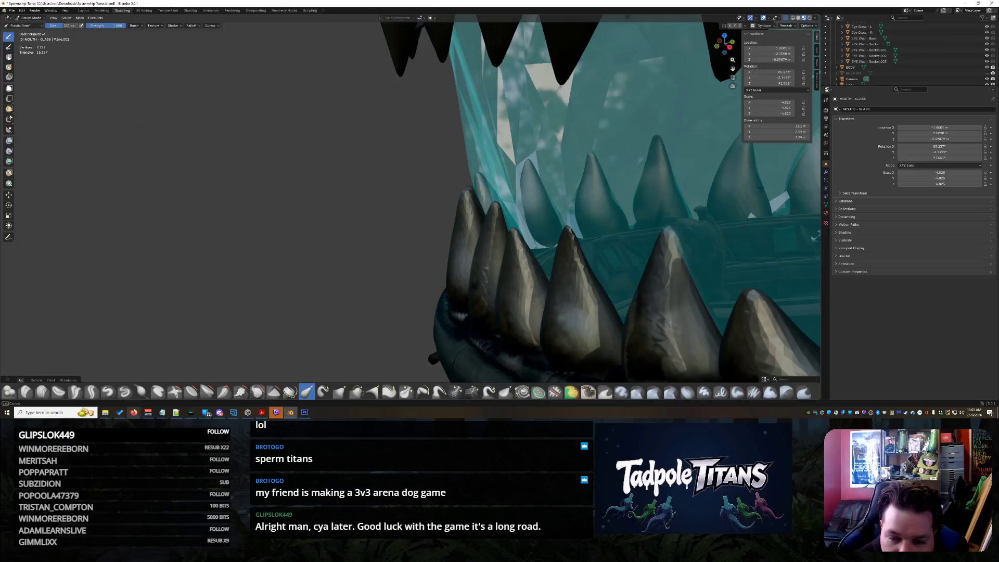
mouse_move(760, 193)
middle_mouse_down()
mouse_move(747, 234)
mouse_move(607, 168)
mouse_move(481, 302)
mouse_move(471, 260)
mouse_move(483, 201)
middle_mouse_up()
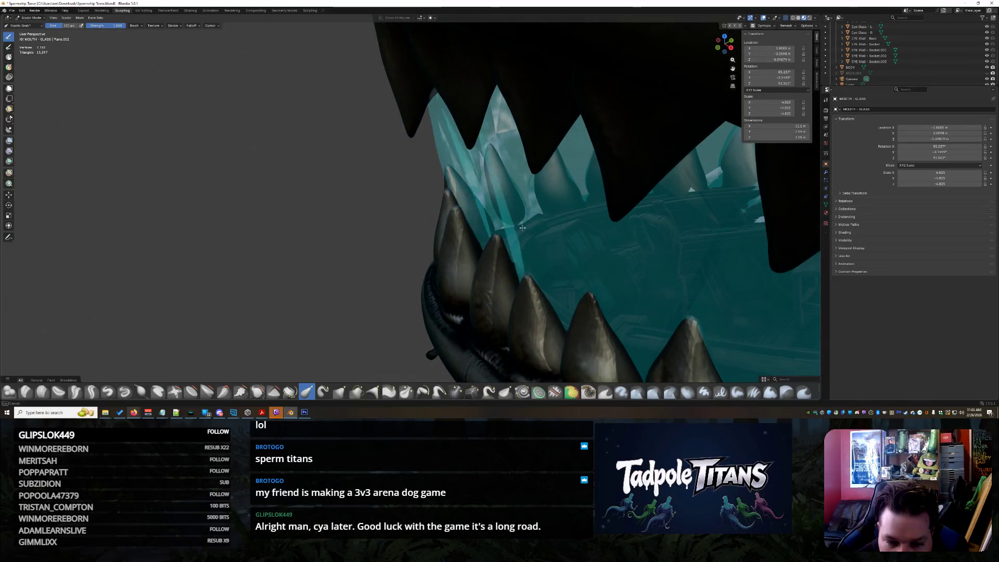
mouse_move(602, 278)
middle_mouse_down()
mouse_move(486, 312)
mouse_move(589, 257)
mouse_move(578, 268)
middle_mouse_up()
- Zoom and orbit around the jaw to check the glass edge tucked behind the teeth
scroll(385, 203, "up", 4)
mouse_move(386, 203)
middle_mouse_down()
mouse_move(425, 242)
mouse_move(453, 234)
mouse_move(480, 201)
mouse_move(357, 257)
mouse_move(372, 239)
mouse_move(356, 199)
middle_mouse_up()
scroll(384, 260, "up", 3)
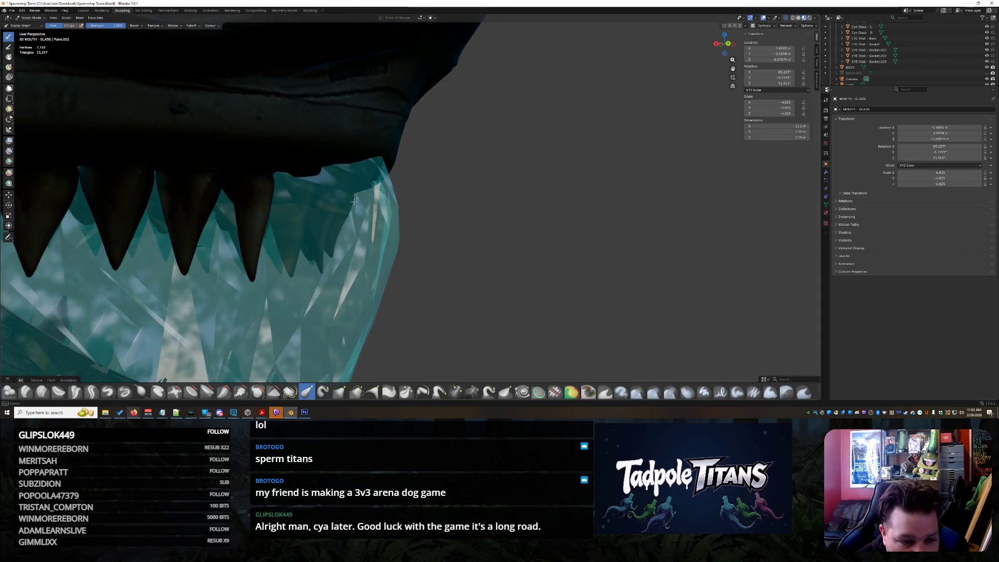
scroll(390, 227, "down", 4)
middle_click_drag(391, 227, 379, 222)
scroll(390, 248, "up", 3)
scroll(391, 248, "up", 3)
mouse_move(393, 262)
middle_mouse_down()
mouse_move(396, 305)
mouse_move(368, 312)
mouse_move(442, 312)
mouse_move(385, 296)
mouse_move(344, 267)
mouse_move(398, 316)
middle_mouse_up()
scroll(401, 310, "down", 4)
scroll(378, 293, "up", 3)
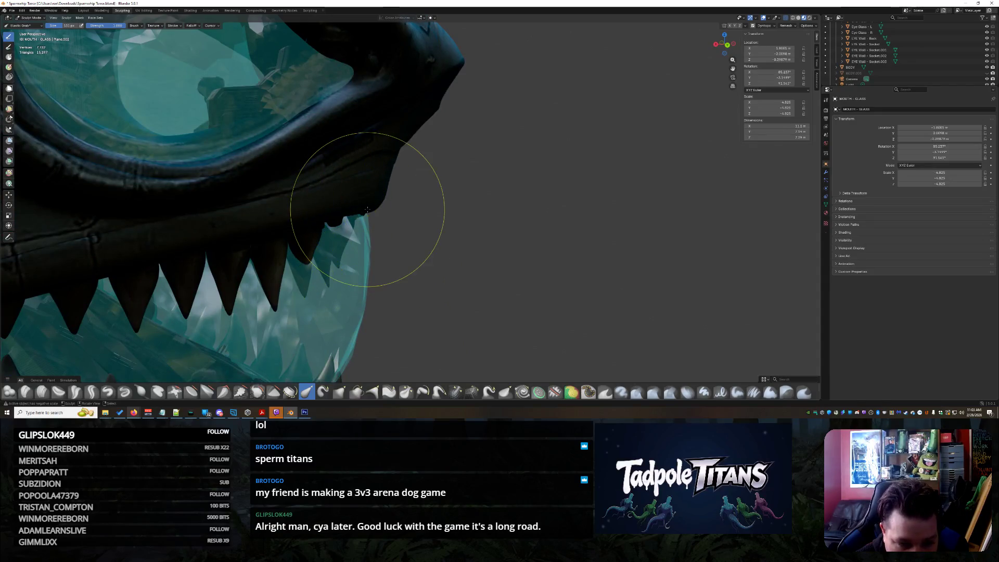
mouse_move(365, 257)
middle_mouse_down()
mouse_move(252, 276)
mouse_move(319, 163)
mouse_move(267, 201)
mouse_move(323, 223)
mouse_move(309, 240)
mouse_move(326, 245)
middle_mouse_up()
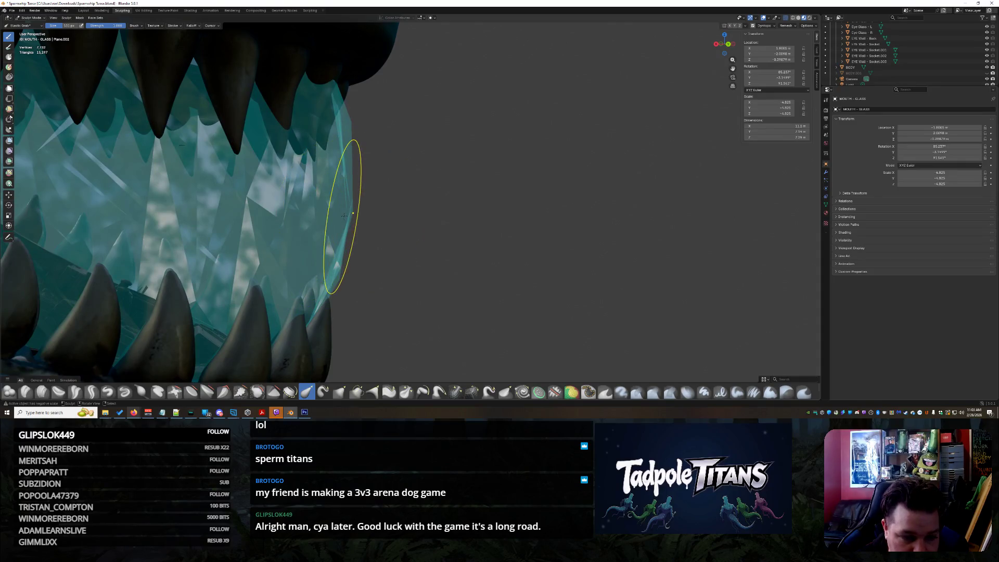
mouse_move(368, 234)
middle_mouse_down()
mouse_move(328, 255)
mouse_move(236, 255)
mouse_move(464, 250)
middle_mouse_up()
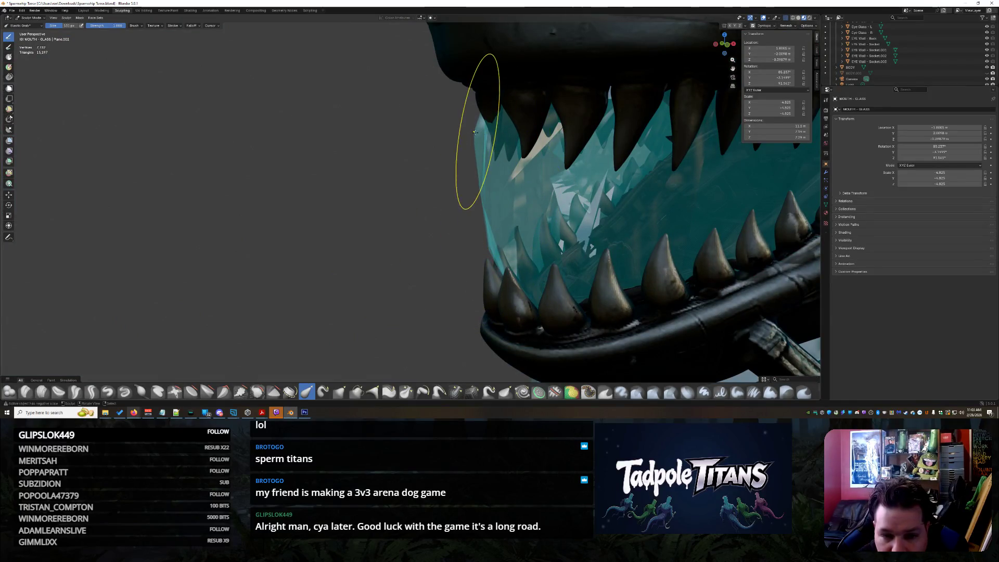
mouse_move(484, 133)
middle_mouse_down()
mouse_move(509, 155)
mouse_move(401, 235)
mouse_move(357, 223)
mouse_move(553, 266)
mouse_move(312, 182)
mouse_move(445, 218)
mouse_move(397, 133)
mouse_move(539, 147)
mouse_move(532, 147)
middle_mouse_up()
mouse_move(359, 162)
middle_mouse_down()
mouse_move(322, 164)
mouse_move(351, 192)
mouse_move(441, 218)
mouse_move(382, 142)
middle_mouse_up()
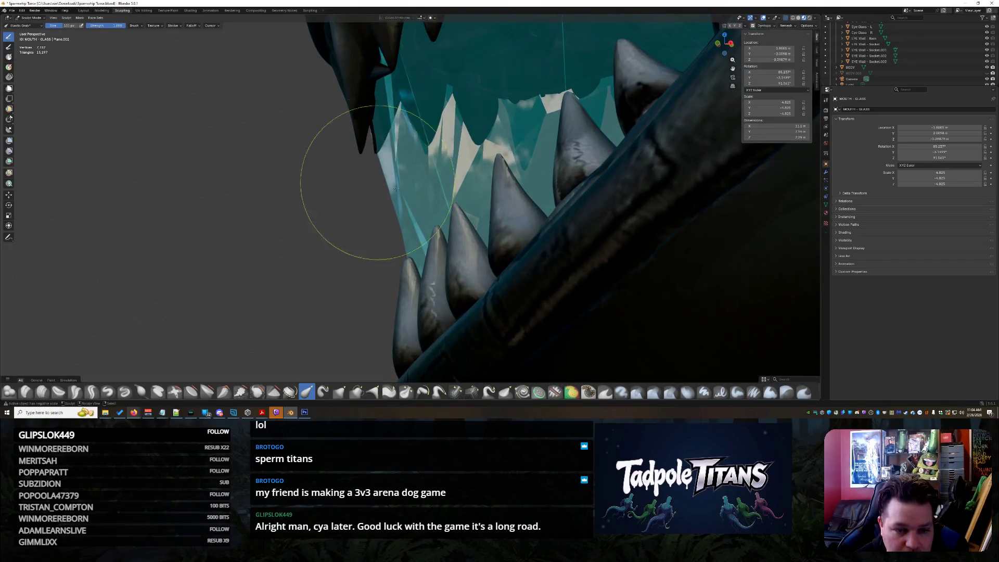
mouse_move(409, 207)
middle_mouse_down()
mouse_move(530, 209)
mouse_move(462, 206)
middle_mouse_up()
mouse_move(453, 158)
middle_mouse_down()
mouse_move(503, 250)
mouse_move(479, 257)
mouse_move(373, 171)
middle_mouse_up()
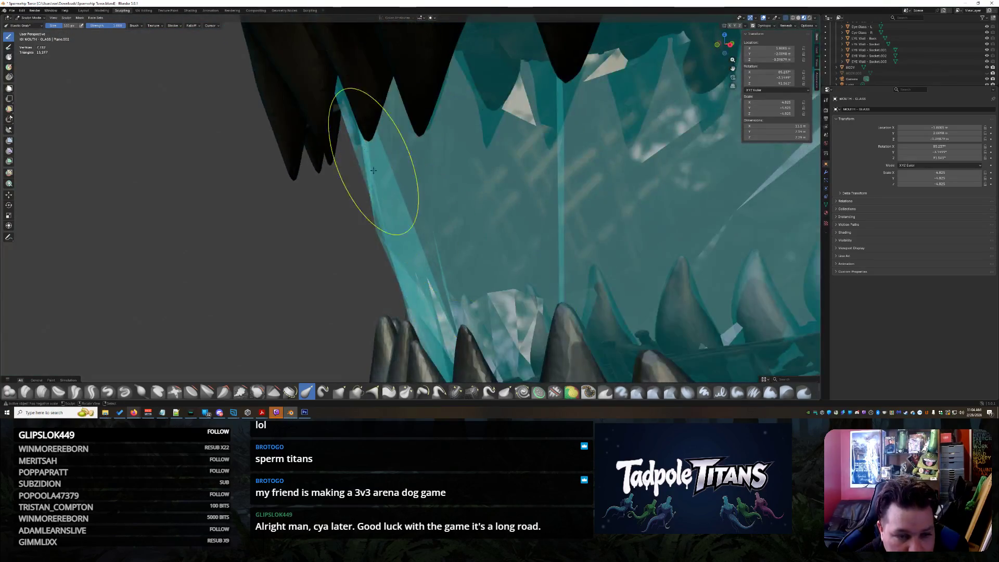
mouse_move(339, 231)
middle_mouse_down()
mouse_move(539, 207)
mouse_move(623, 225)
mouse_move(395, 290)
mouse_move(490, 257)
mouse_move(357, 255)
middle_mouse_up()
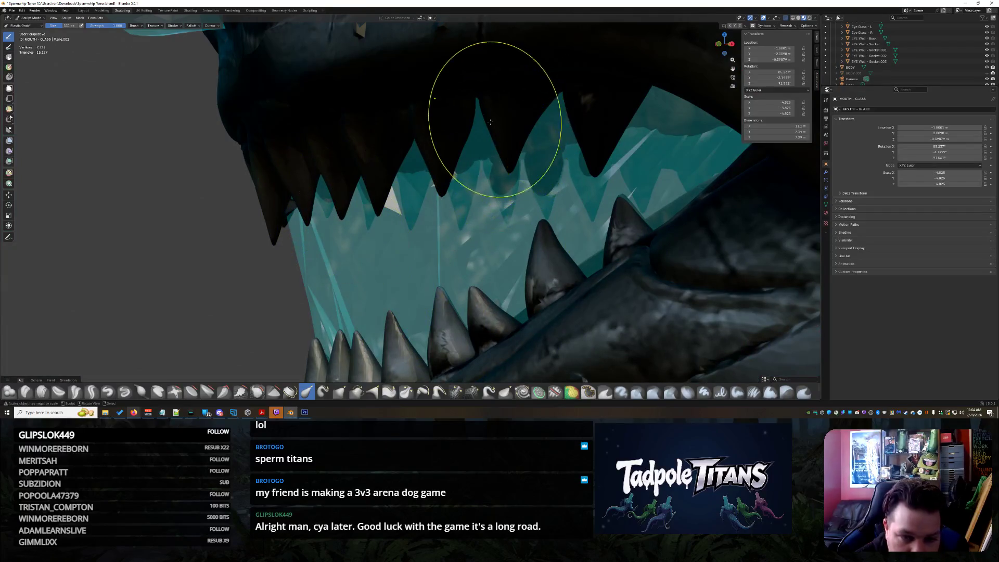
middle_click_drag(415, 169, 526, 168)
middle_click_drag(609, 190, 577, 183)
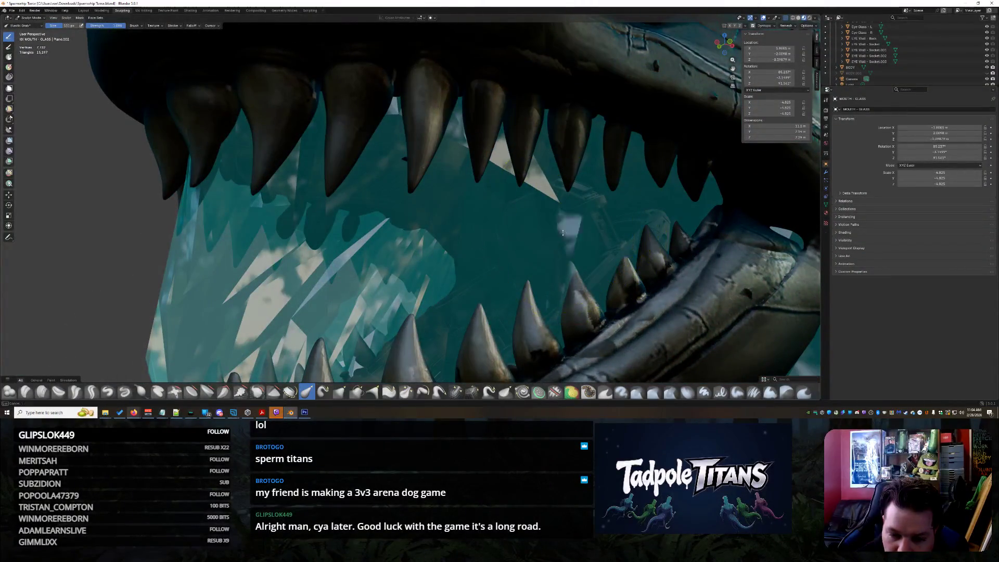
middle_click_drag(558, 215, 515, 220)
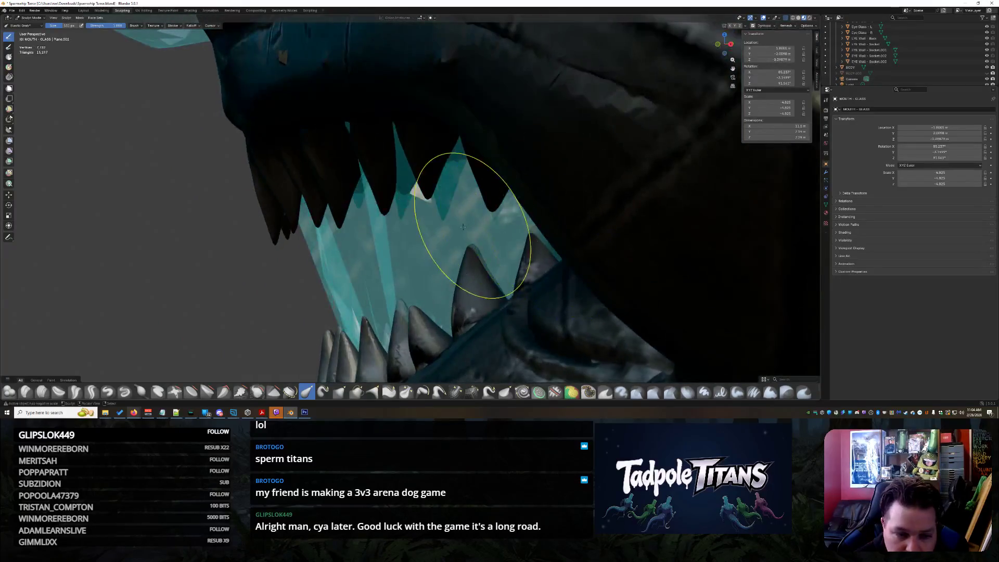
mouse_move(508, 235)
middle_mouse_down()
mouse_move(533, 229)
mouse_move(524, 229)
mouse_move(604, 280)
mouse_move(459, 250)
mouse_move(536, 231)
mouse_move(521, 268)
mouse_move(318, 224)
middle_mouse_up()
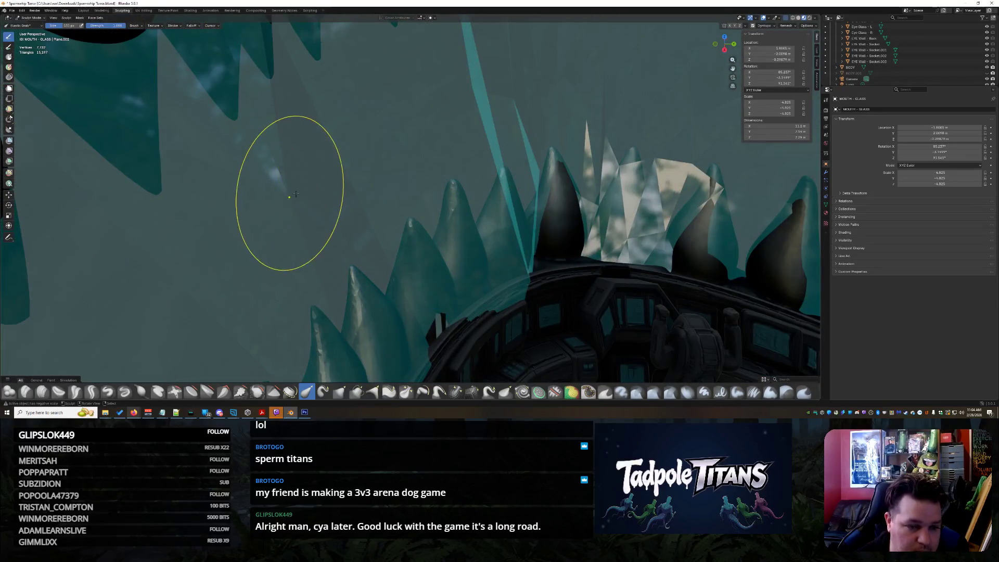
mouse_move(419, 233)
middle_mouse_down()
mouse_move(357, 201)
mouse_move(463, 194)
mouse_move(437, 192)
mouse_move(420, 162)
middle_mouse_up()
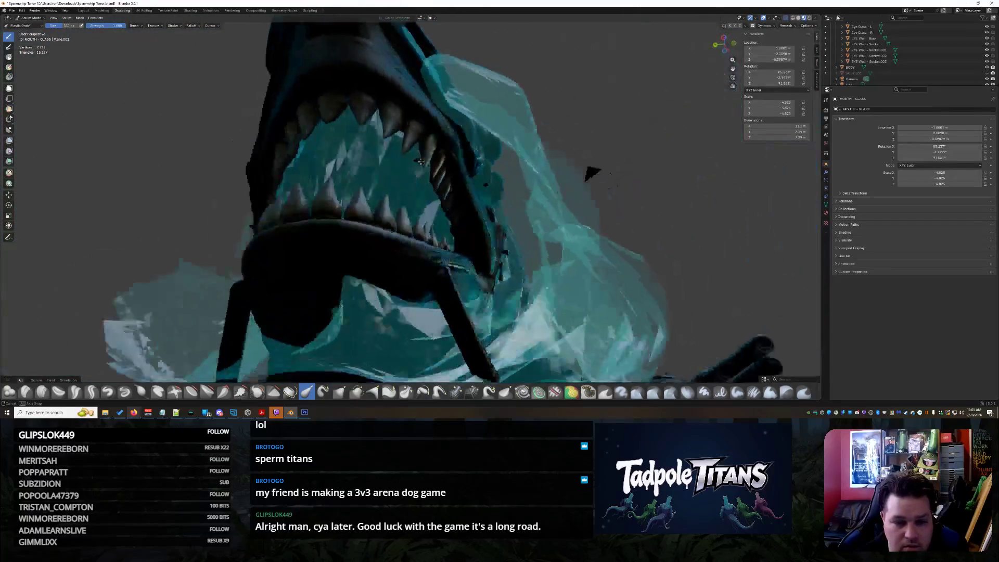
mouse_move(415, 248)
middle_mouse_down()
mouse_move(365, 244)
mouse_move(263, 197)
mouse_move(256, 238)
mouse_move(285, 250)
mouse_move(266, 238)
mouse_move(255, 261)
middle_mouse_up()
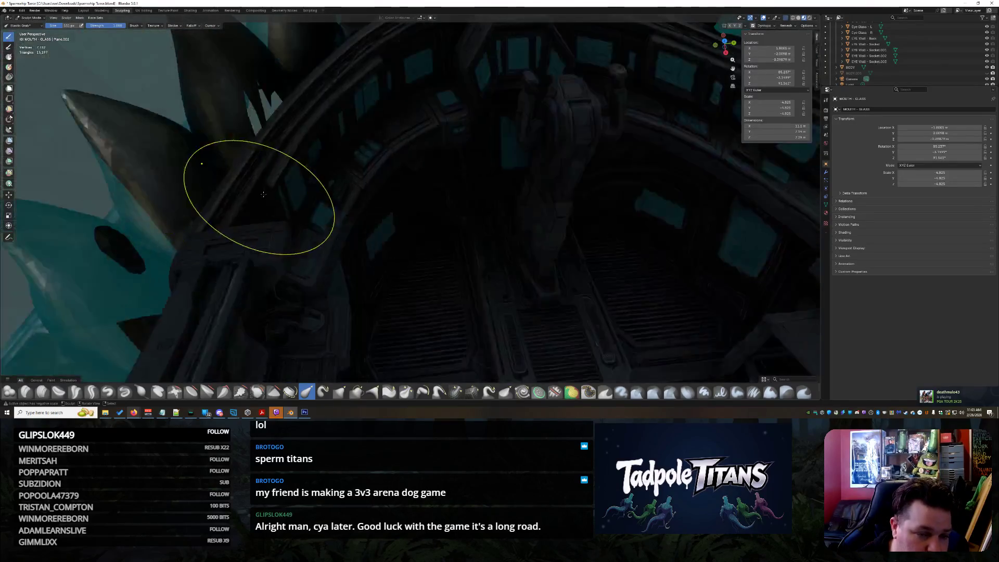
scroll(257, 134, "up", 5)
scroll(264, 134, "down", 5)
mouse_move(263, 134)
middle_mouse_down()
mouse_move(360, 203)
mouse_move(324, 191)
mouse_move(282, 157)
mouse_move(290, 156)
mouse_move(346, 179)
mouse_move(261, 184)
mouse_move(390, 224)
mouse_move(374, 213)
mouse_move(442, 227)
mouse_move(495, 264)
mouse_move(549, 250)
mouse_move(510, 246)
middle_mouse_up()
scroll(359, 203, "up", 3)
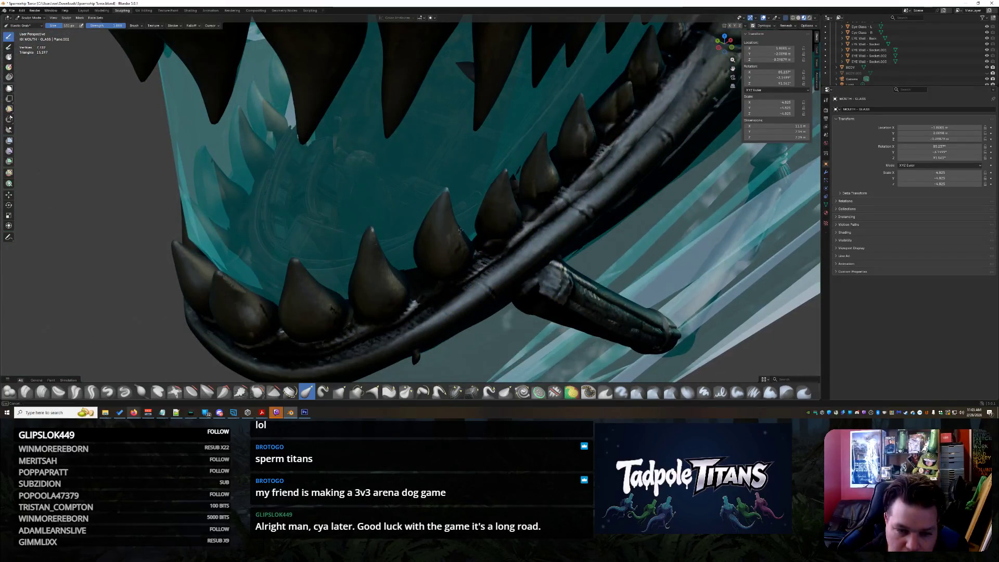
middle_click_drag(545, 240, 580, 239)
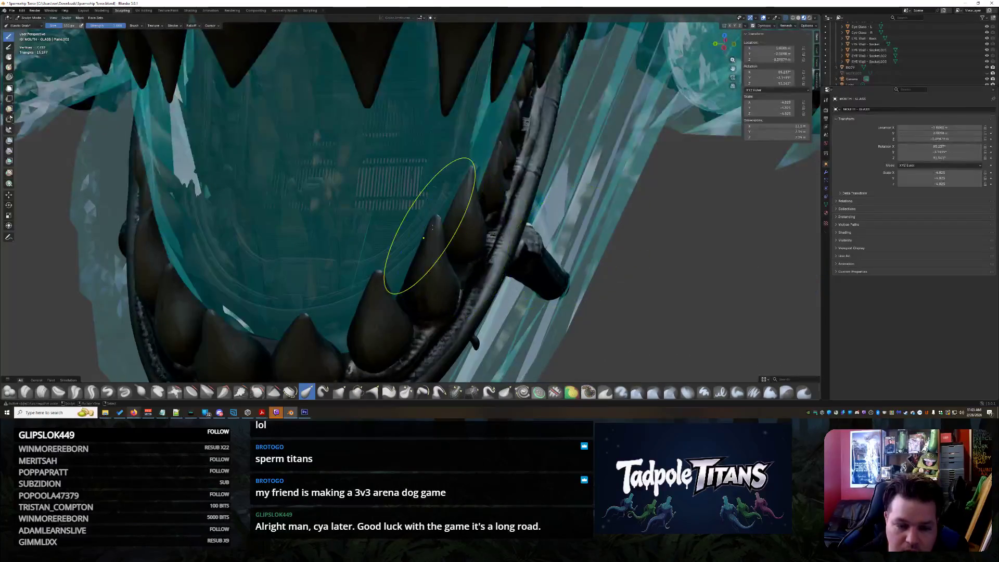
middle_click_drag(410, 238, 515, 236)
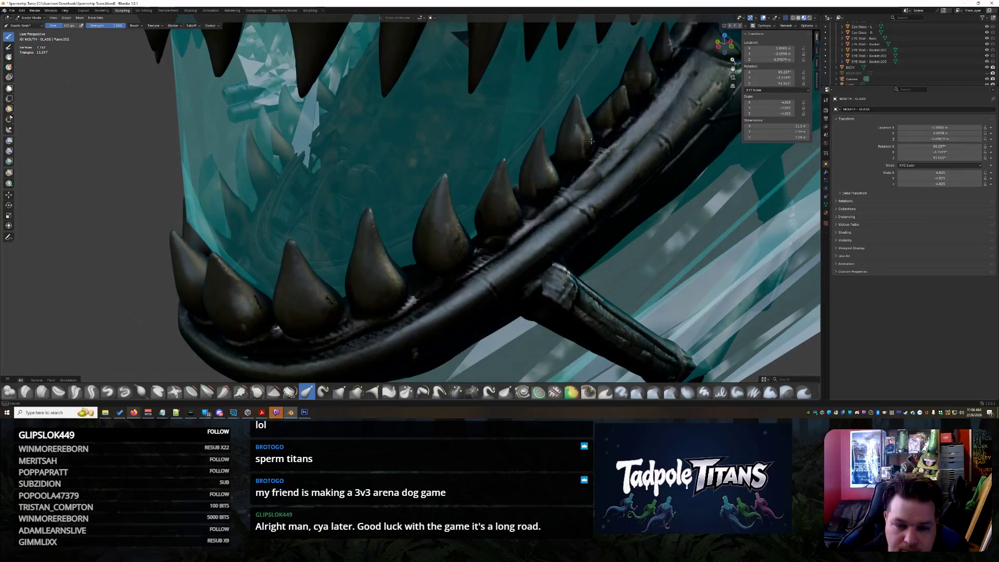
middle_click_drag(542, 174, 648, 176)
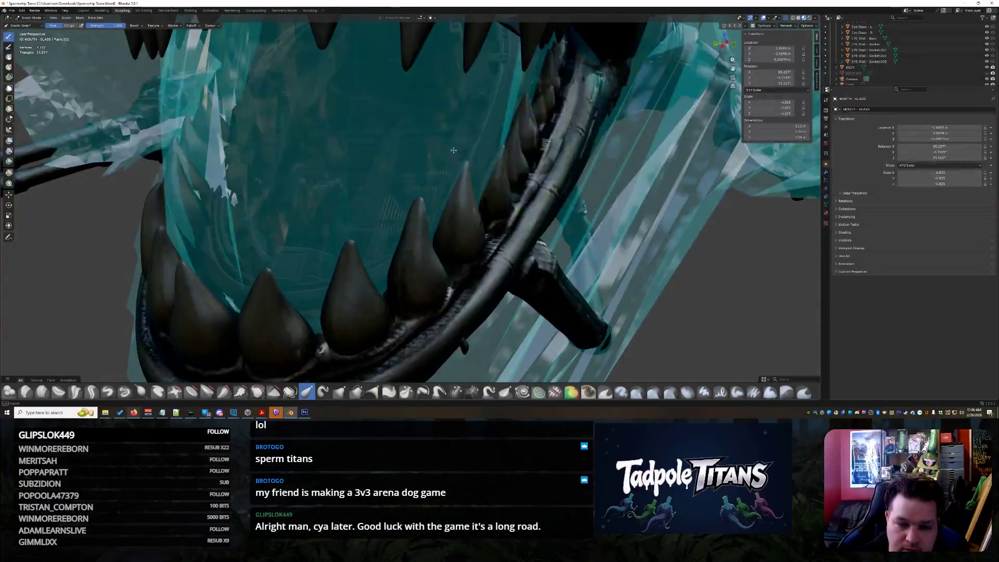
mouse_move(444, 148)
middle_mouse_down()
mouse_move(573, 225)
mouse_move(568, 201)
mouse_move(622, 182)
mouse_move(640, 200)
mouse_move(478, 175)
middle_mouse_up()
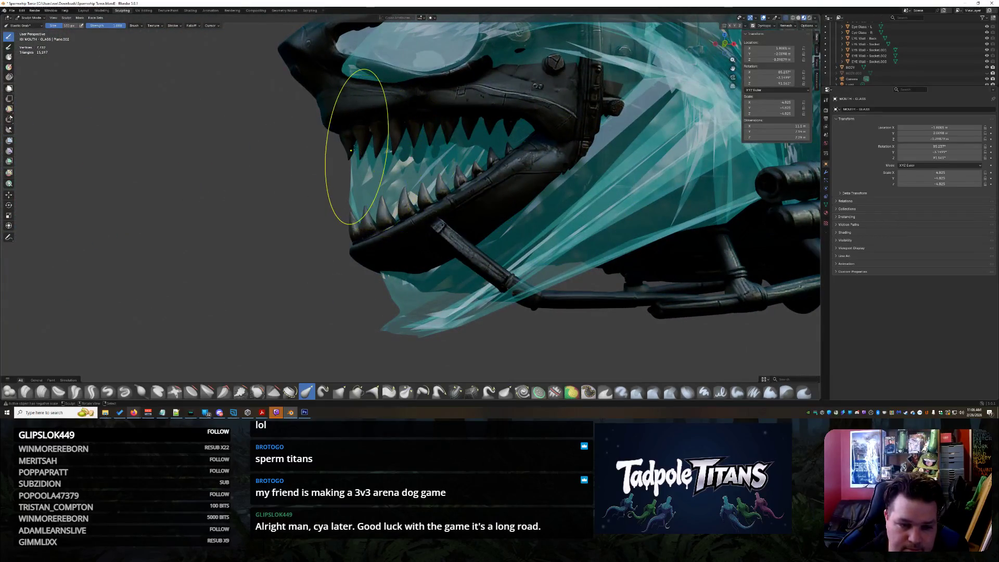
mouse_move(421, 203)
middle_mouse_down()
mouse_move(489, 243)
mouse_move(430, 290)
mouse_move(493, 279)
mouse_move(518, 293)
mouse_move(495, 296)
middle_mouse_up()
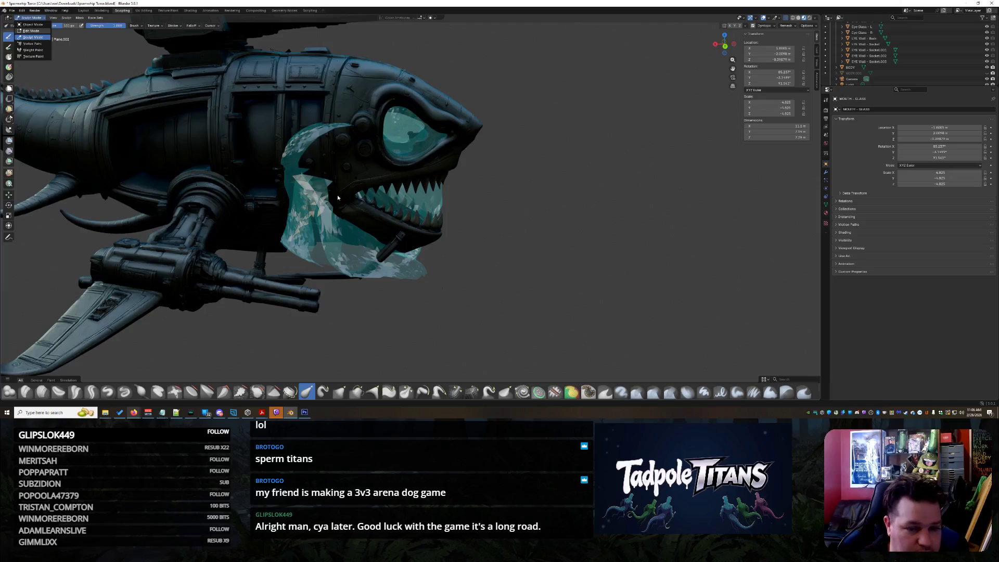
key("Tab")
scroll(320, 135, "up", 2)
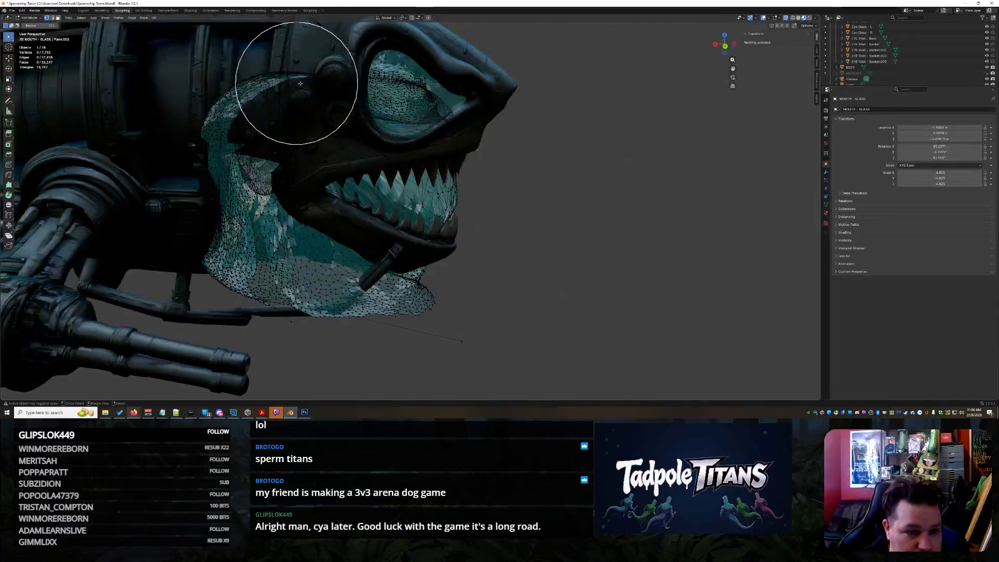
mouse_move(310, 72)
left_mouse_down()
mouse_move(263, 49)
mouse_move(245, 112)
mouse_move(279, 267)
mouse_move(348, 310)
mouse_move(531, 330)
left_mouse_up()
mouse_move(531, 330)
middle_mouse_down()
mouse_move(424, 313)
mouse_move(410, 321)
mouse_move(424, 330)
middle_mouse_up()
key("ctrl+z")
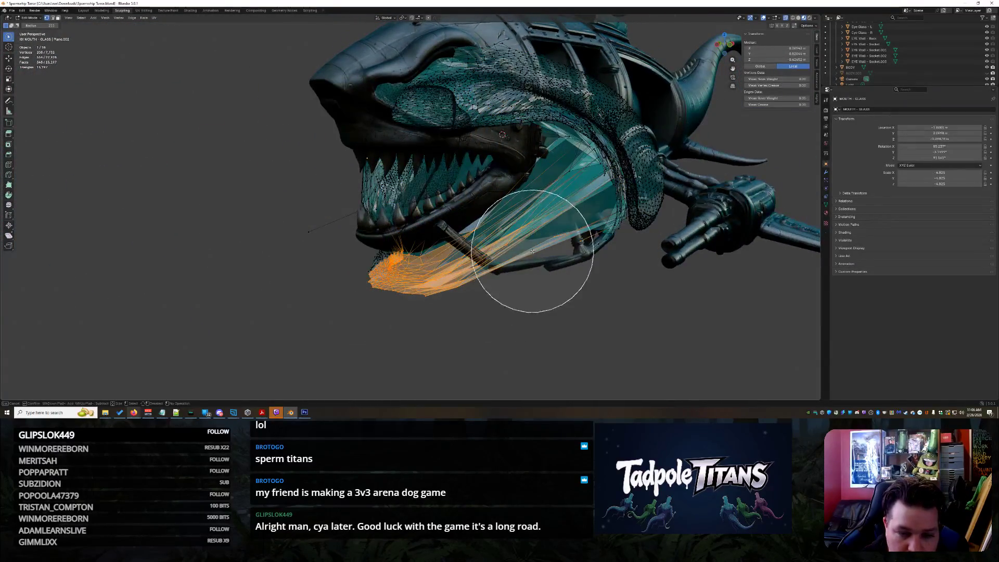
mouse_move(414, 64)
left_mouse_down()
mouse_move(419, 78)
mouse_move(509, 70)
mouse_move(562, 114)
mouse_move(582, 171)
mouse_move(577, 263)
mouse_move(624, 156)
mouse_move(576, 272)
mouse_move(630, 296)
left_mouse_up()
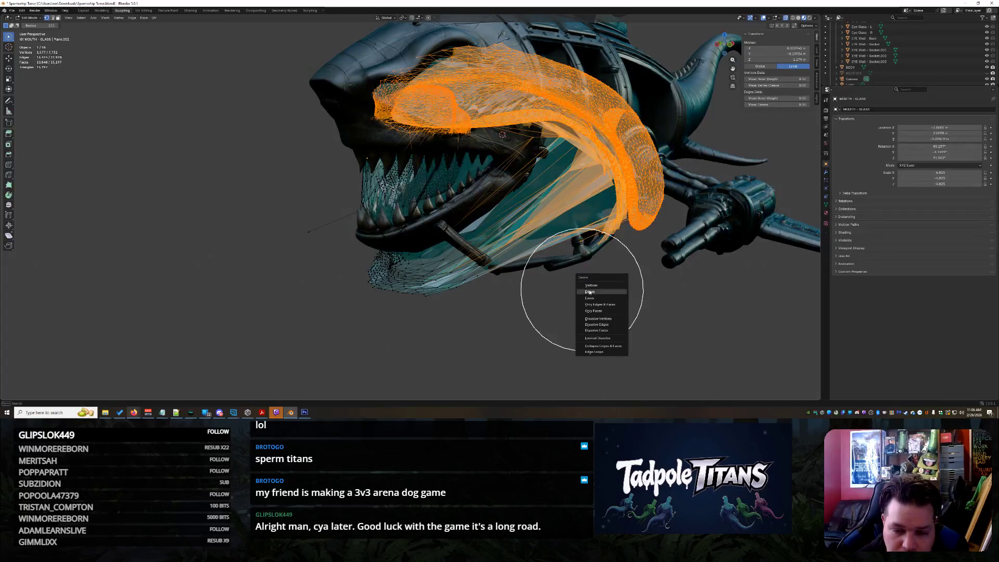
left_click(589, 292)
mouse_move(590, 292)
middle_mouse_down()
mouse_move(546, 250)
mouse_move(575, 245)
mouse_move(548, 267)
mouse_move(531, 234)
middle_mouse_up()
mouse_move(530, 235)
left_mouse_down()
mouse_move(408, 302)
mouse_move(302, 263)
left_mouse_up()
middle_click_drag(301, 263, 352, 280)
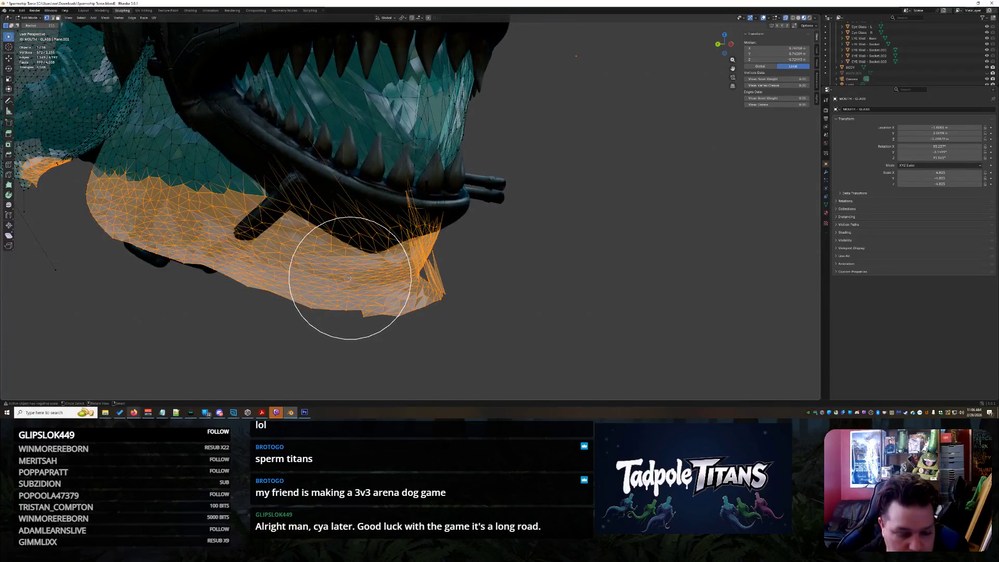
left_click(346, 278)
mouse_move(346, 279)
middle_mouse_down()
mouse_move(306, 267)
mouse_move(145, 167)
middle_mouse_up()
left_click_drag(146, 167, 115, 167)
mouse_move(200, 241)
left_mouse_down()
mouse_move(167, 145)
mouse_move(279, 242)
mouse_move(391, 304)
left_mouse_up()
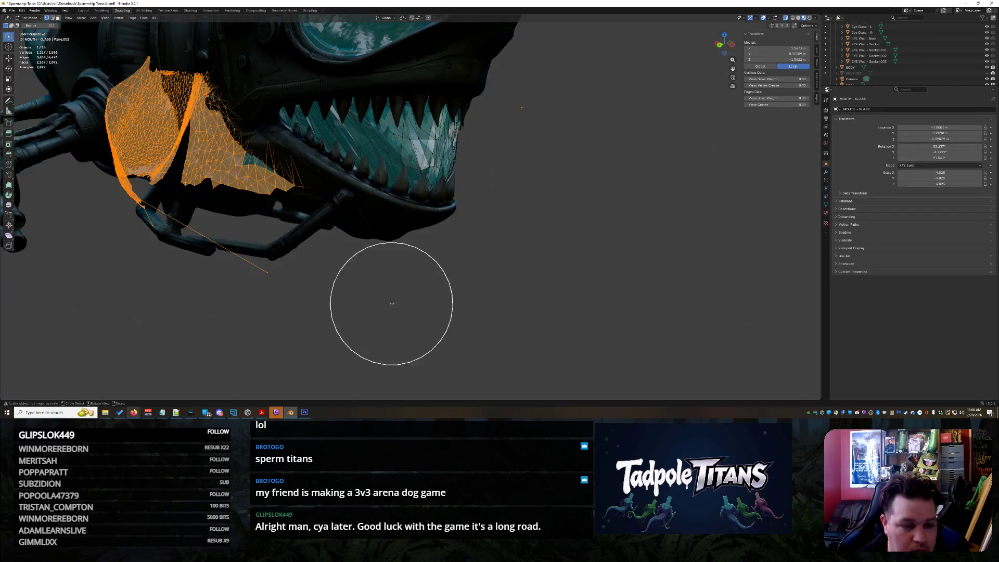
key("x")
left_click(401, 281)
mouse_move(553, 263)
middle_mouse_down()
mouse_move(504, 252)
mouse_move(452, 259)
mouse_move(297, 176)
middle_mouse_up()
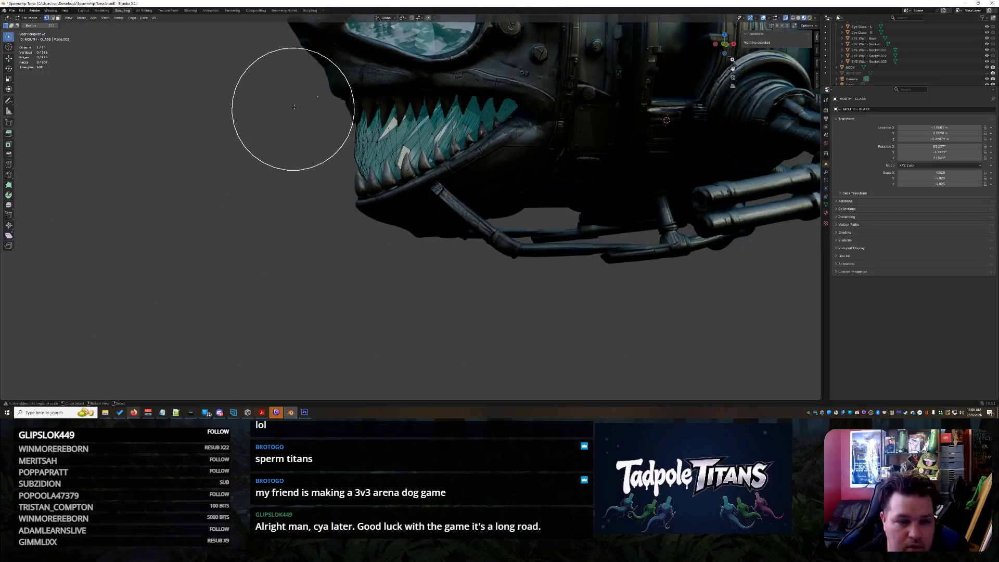
right_click(314, 98)
key("Escape")
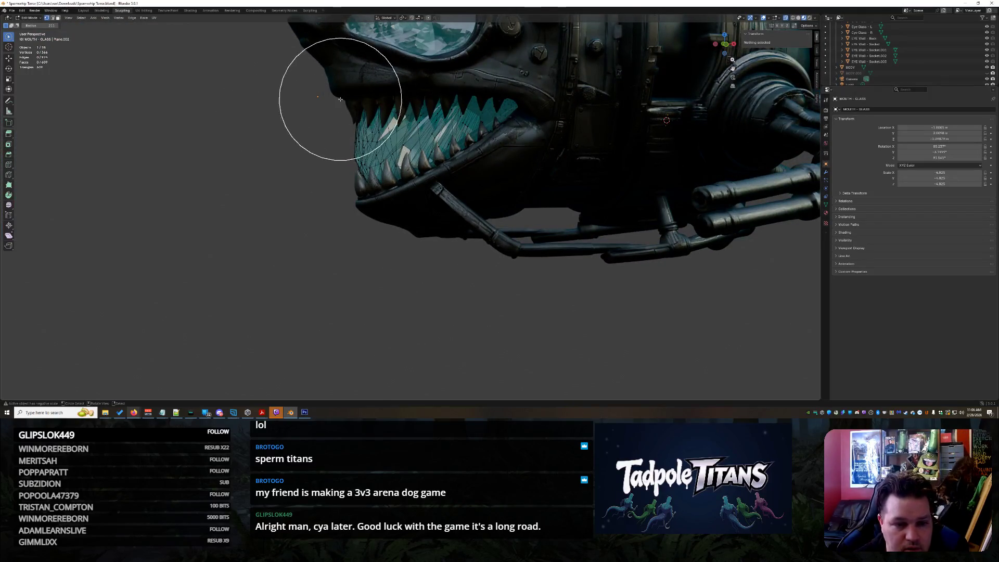
scroll(333, 96, "down", 4)
mouse_move(330, 94)
middle_mouse_down()
mouse_move(390, 100)
mouse_move(390, 127)
mouse_move(461, 183)
mouse_move(543, 200)
mouse_move(408, 196)
middle_mouse_up()
scroll(352, 223, "up", 6)
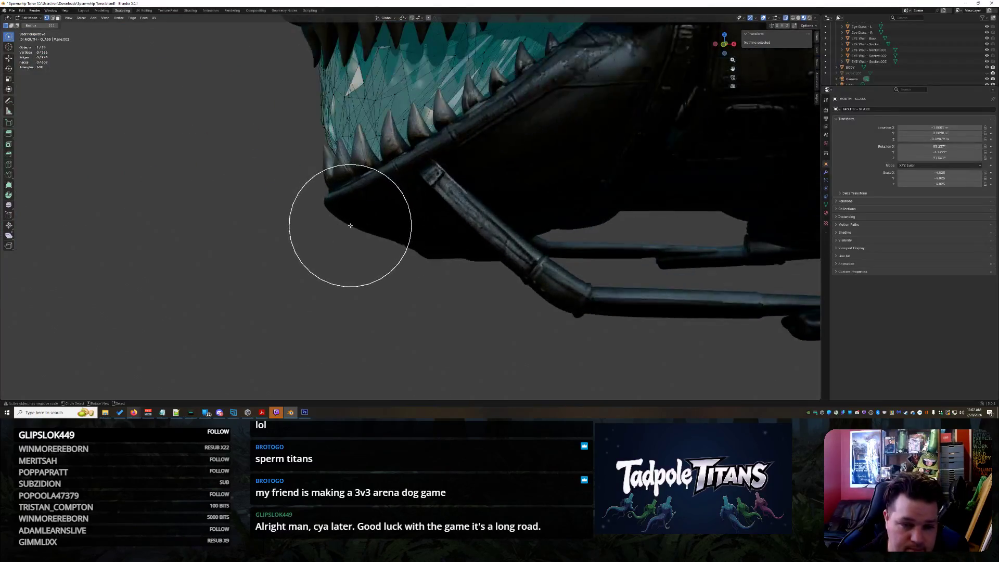
scroll(350, 224, "down", 8)
middle_click_drag(350, 224, 356, 231)
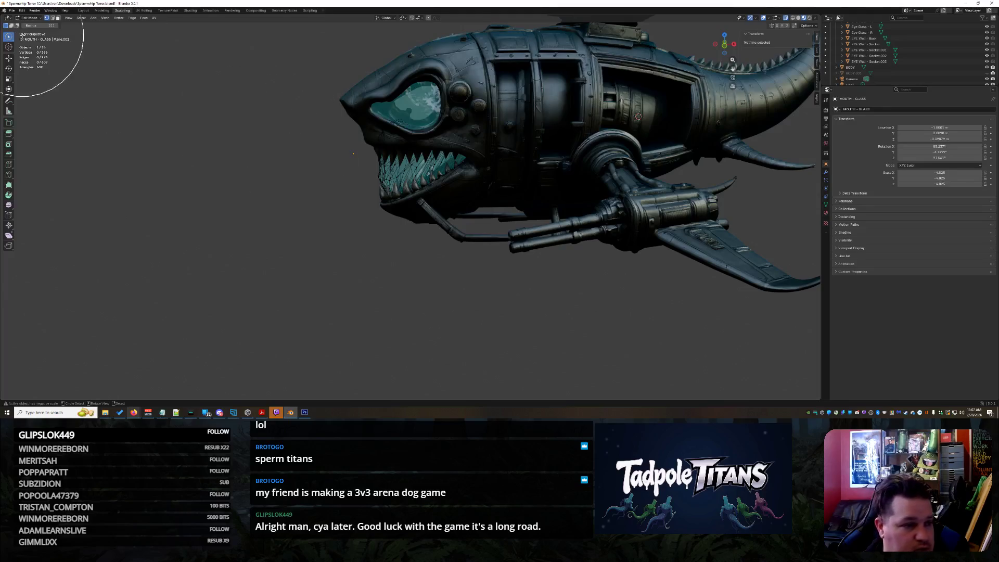
- Return to Object Mode and look over the jaw and glass teeth
left_click(27, 25)
scroll(323, 201, "up", 5)
middle_click_drag(323, 204, 408, 214)
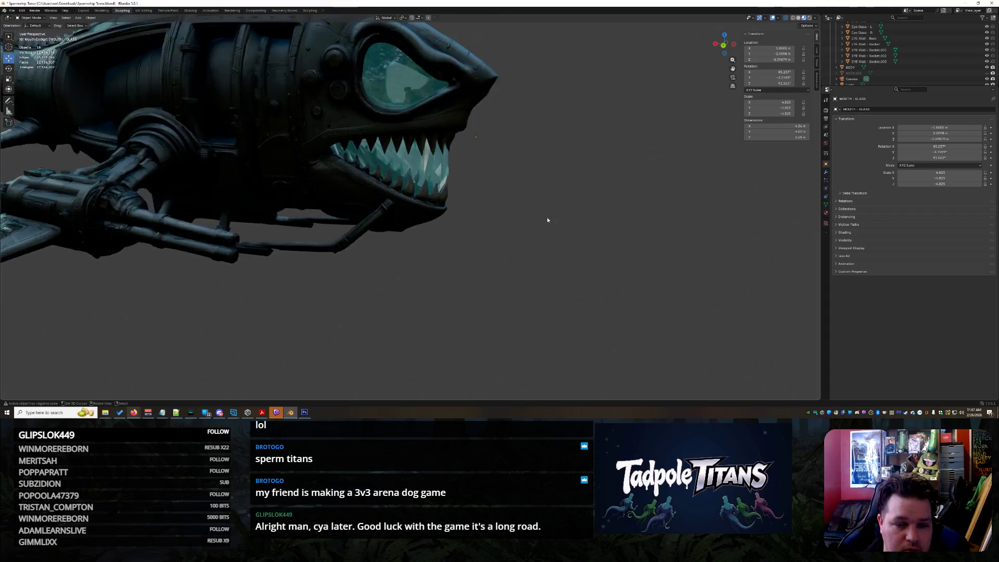
scroll(548, 217, "down", 8)
mouse_move(549, 218)
middle_mouse_down()
mouse_move(501, 223)
mouse_move(511, 223)
middle_mouse_up()
scroll(521, 229, "up", 6)
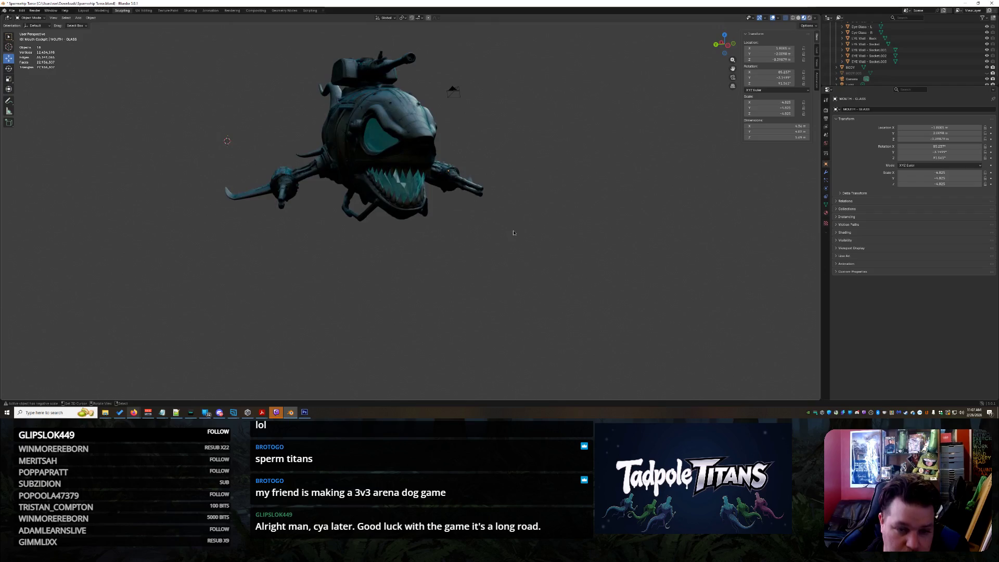
scroll(539, 237, "up", 10)
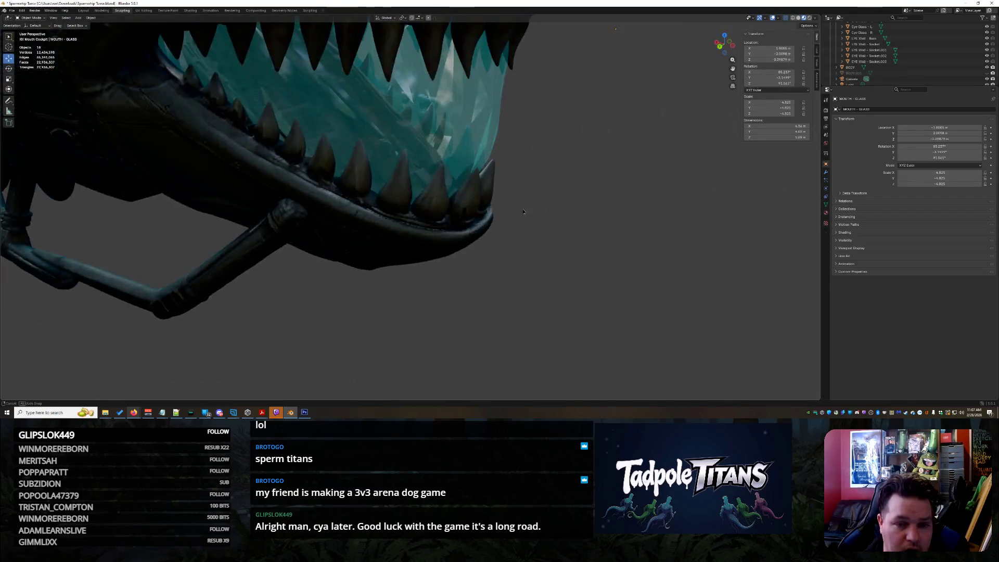
middle_click_drag(522, 203, 495, 327)
scroll(492, 302, "up", 5)
mouse_move(488, 277)
middle_mouse_down()
mouse_move(518, 254)
mouse_move(700, 194)
middle_mouse_up()
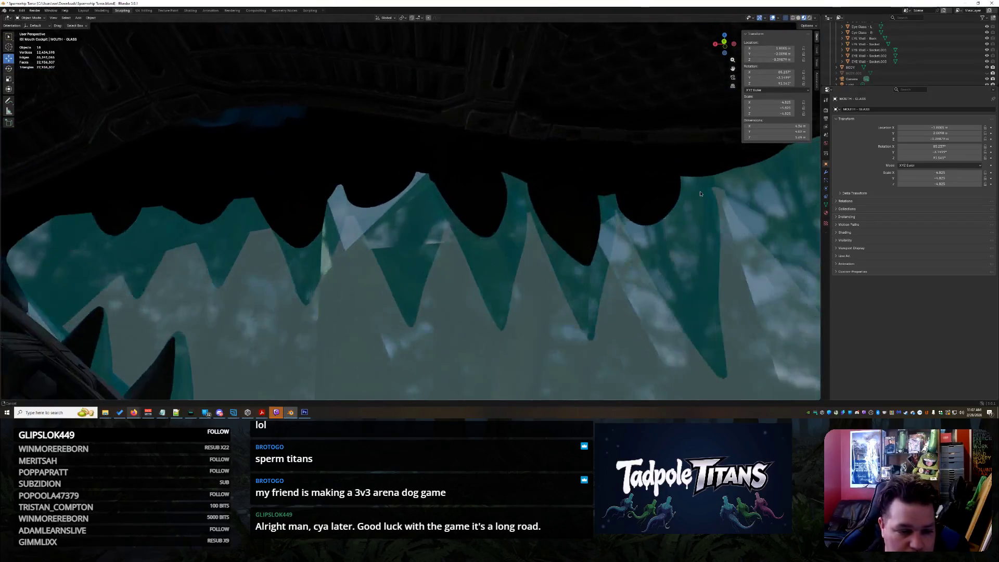
mouse_move(611, 214)
middle_mouse_down()
mouse_move(626, 250)
mouse_move(610, 255)
mouse_move(489, 226)
mouse_move(516, 203)
mouse_move(437, 256)
middle_mouse_up()
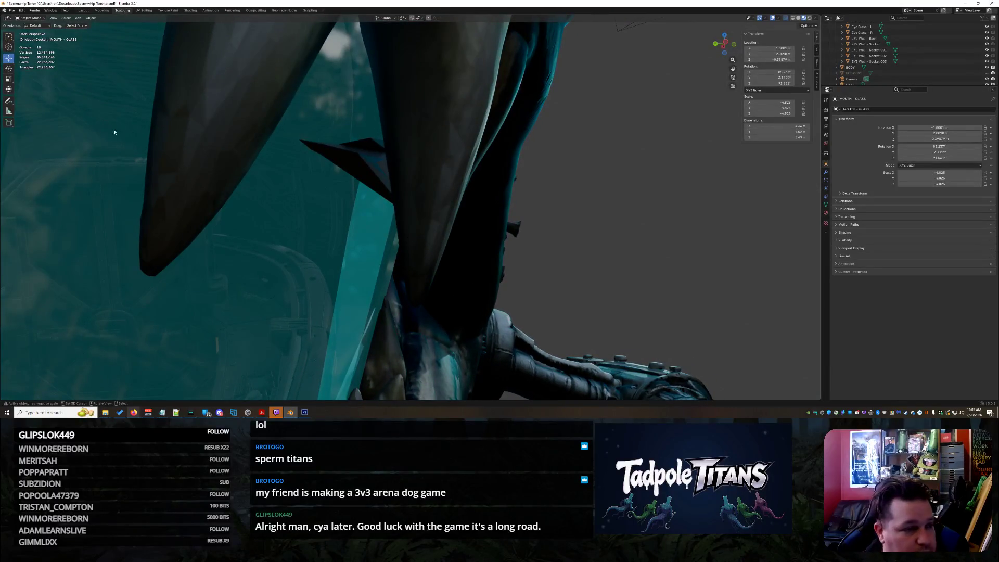
- Make the BODY object active and enter Edit Mode on its mesh
left_click(220, 79)
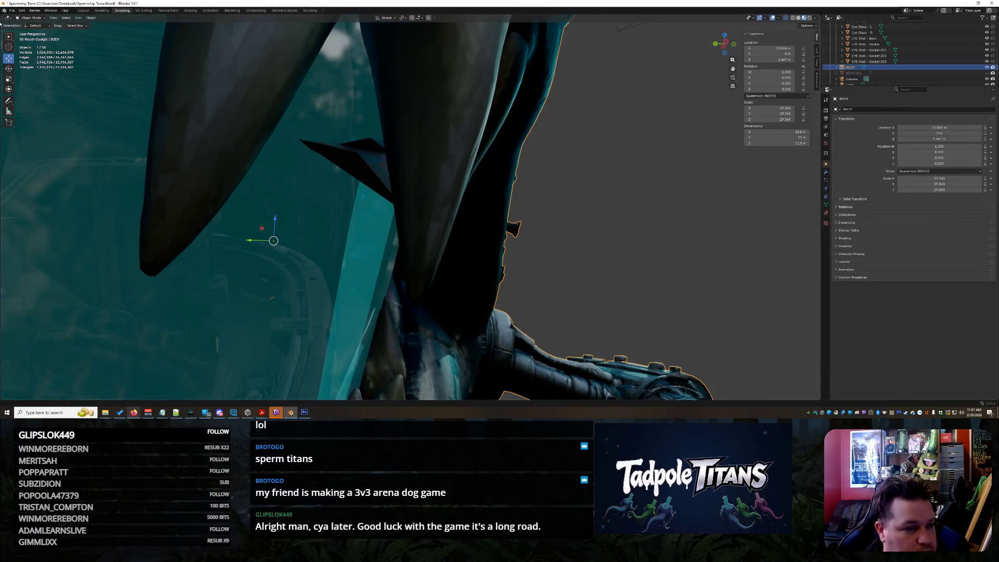
left_click(411, 57)
left_click(469, 125)
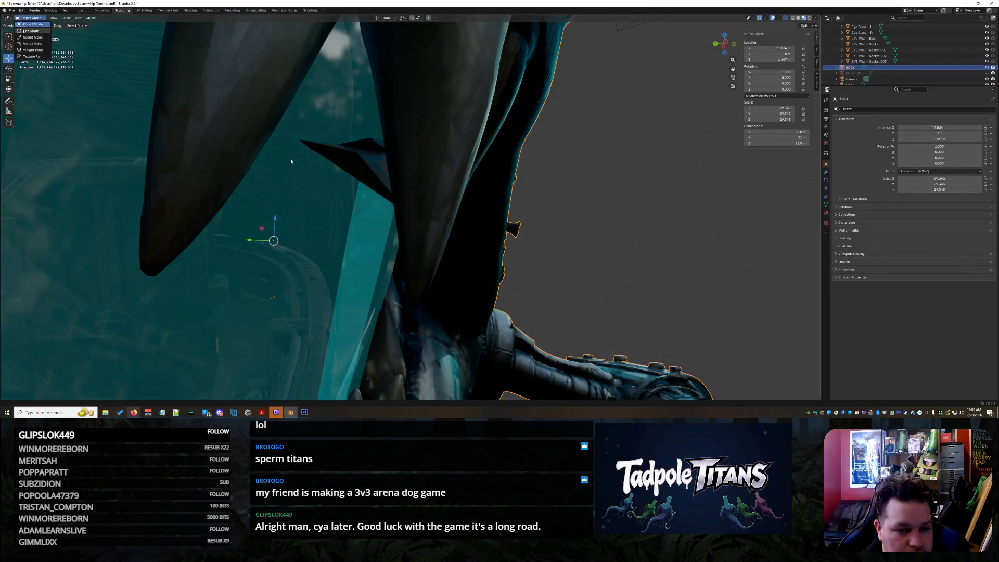
key("Tab")
key("c")
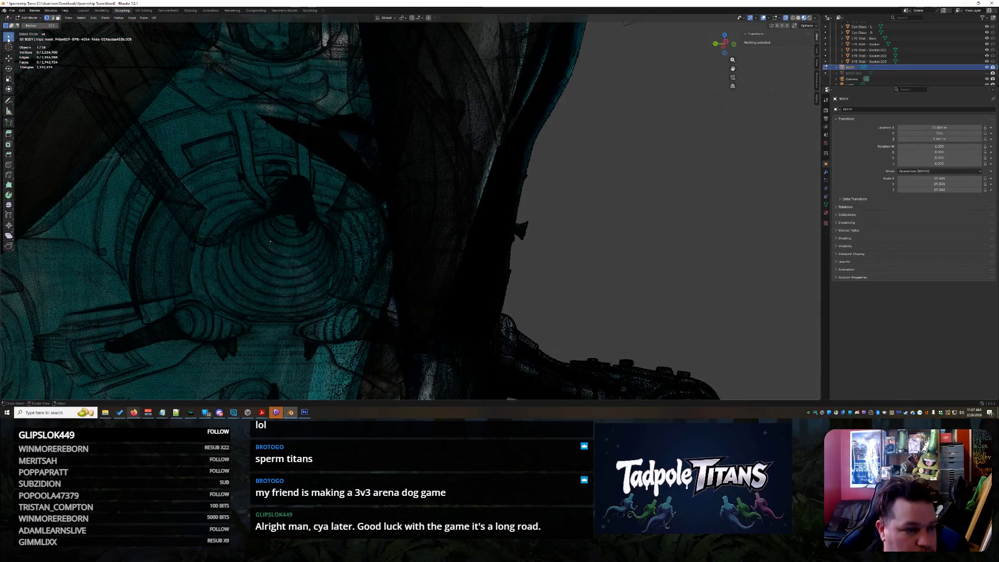
- Select the stray spike's tip vertex inside the jaw and move it inward
left_click(38, 50)
mouse_move(235, 156)
middle_mouse_down()
mouse_move(290, 124)
mouse_move(356, 123)
mouse_move(432, 159)
mouse_move(442, 182)
middle_mouse_up()
left_click(183, 61)
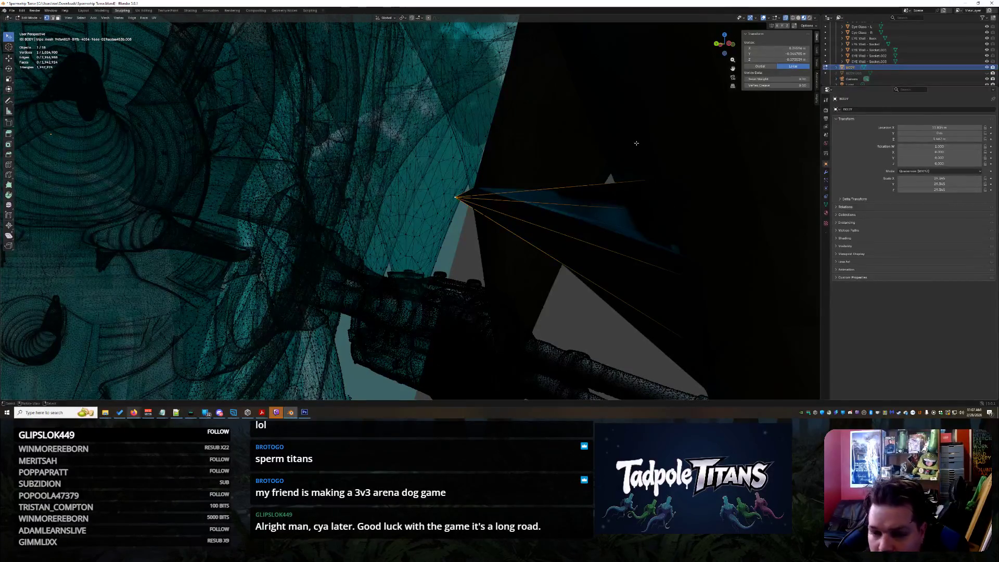
left_click(475, 188, "shift")
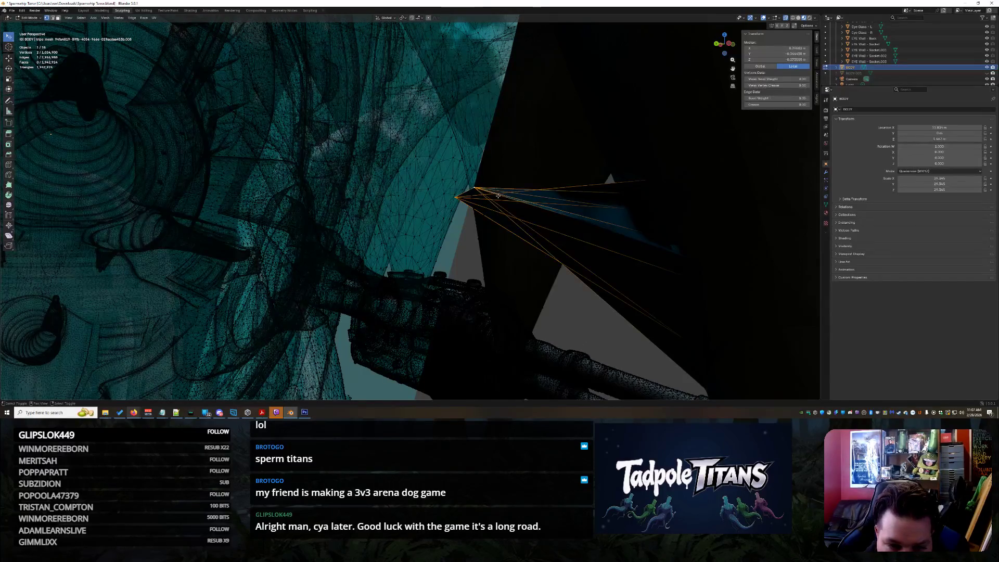
left_click(470, 193)
key("g")
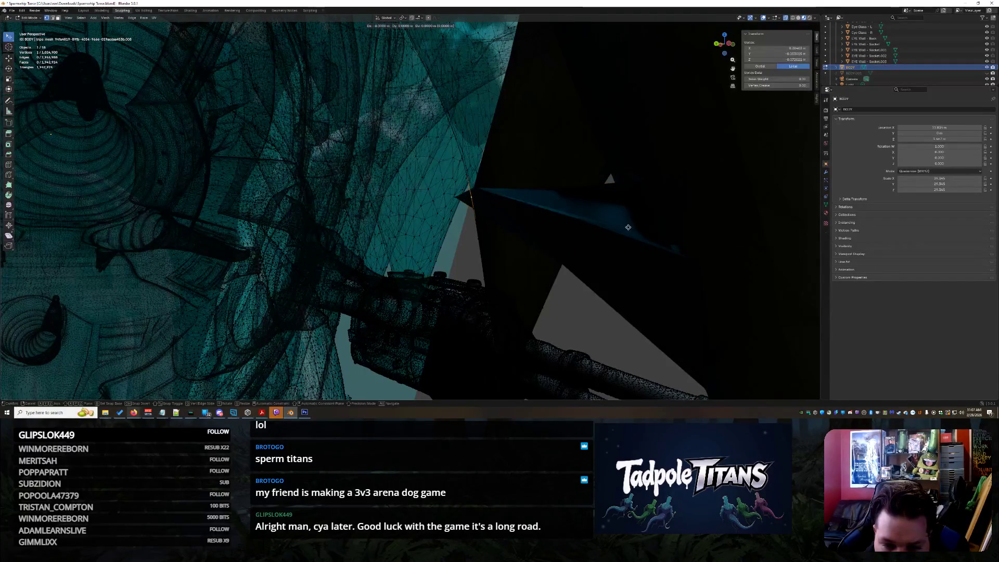
left_click(669, 227)
middle_click_drag(669, 227, 593, 225)
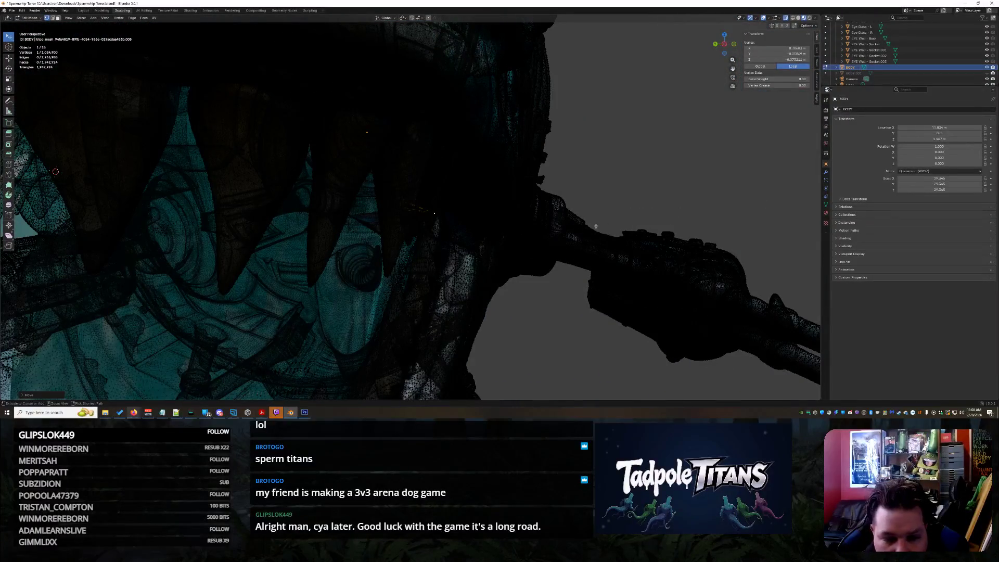
- Hide the MOUTH - GLASS object from the Outliner
scroll(623, 208, "down", 5)
scroll(882, 70, "up", 4)
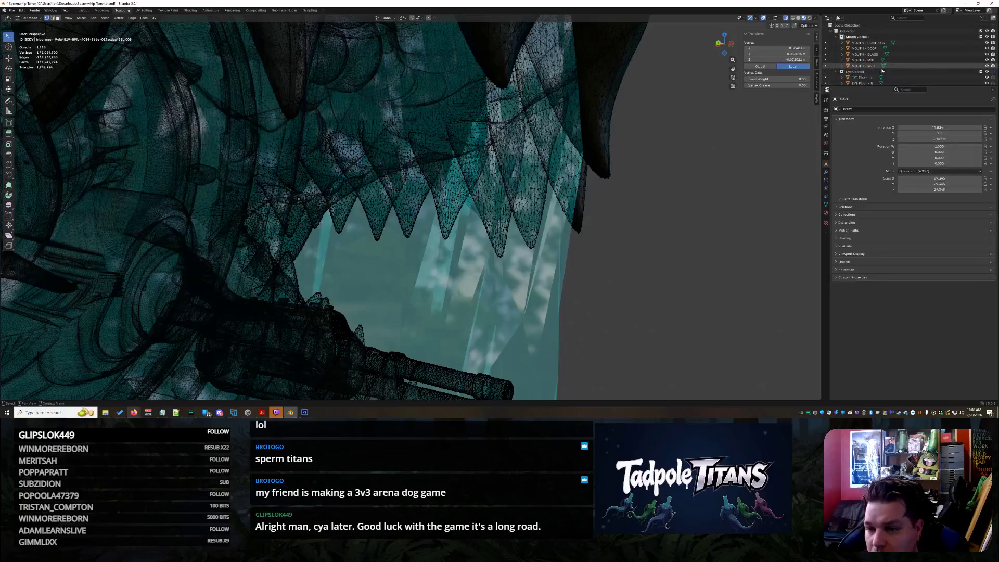
scroll(880, 71, "down", 3)
left_click(917, 54)
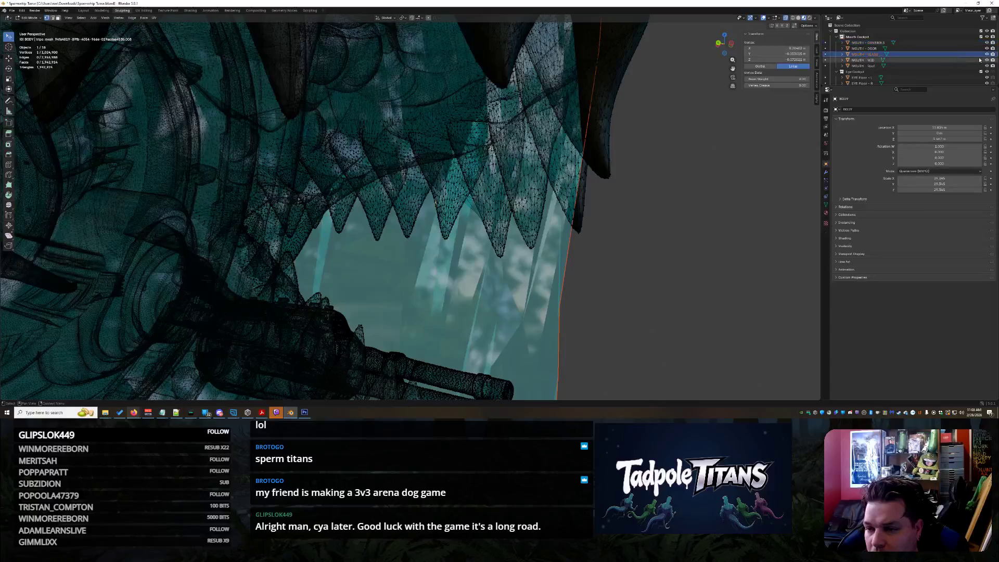
left_click(987, 54)
scroll(514, 221, "up", 8)
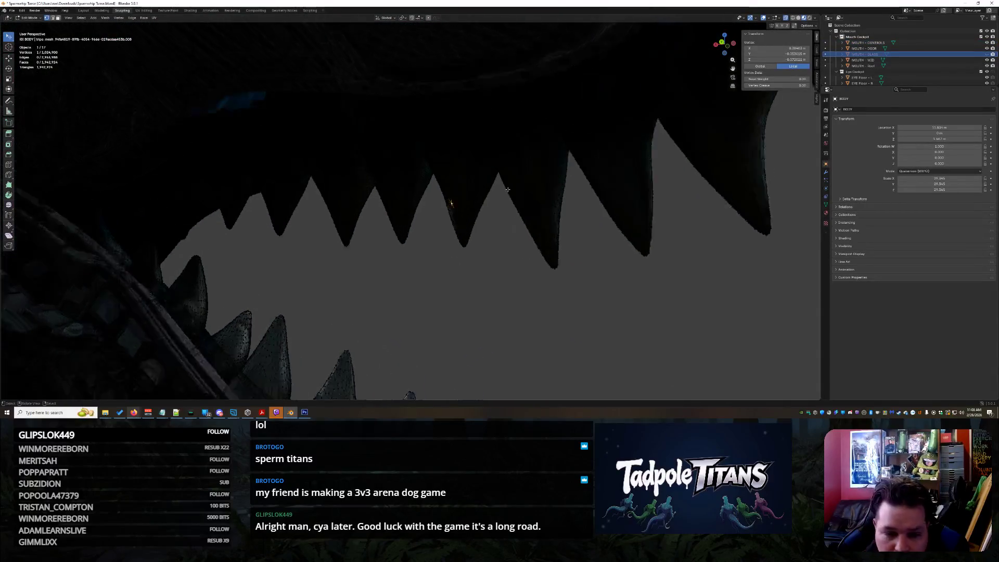
- Select three spike vertices between the teeth and pull them in to a small point
mouse_move(513, 221)
middle_mouse_down()
mouse_move(528, 212)
mouse_move(495, 208)
mouse_move(555, 280)
mouse_move(583, 266)
mouse_move(602, 279)
mouse_move(575, 286)
middle_mouse_up()
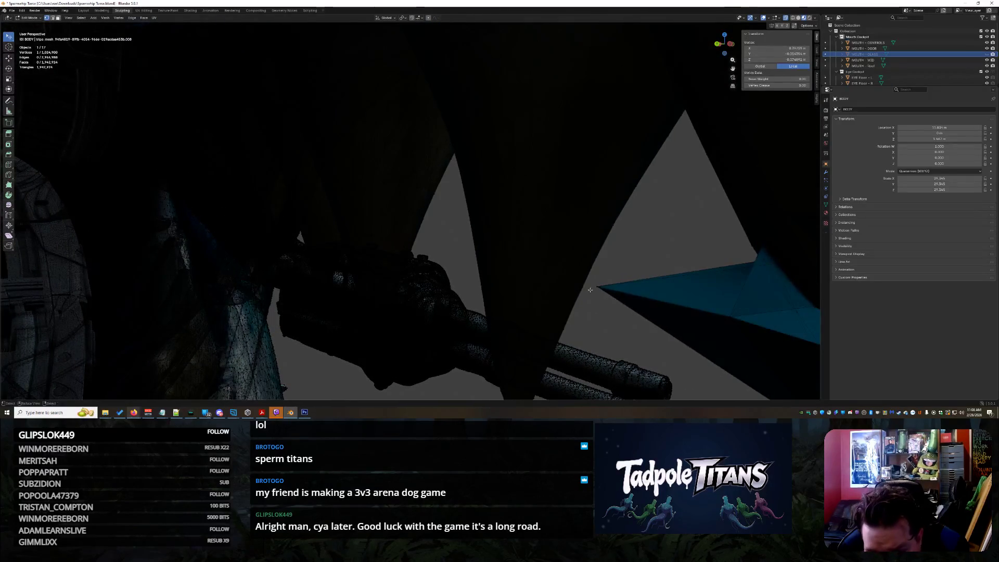
mouse_move(619, 315)
middle_mouse_down()
mouse_move(552, 326)
mouse_move(590, 317)
middle_mouse_up()
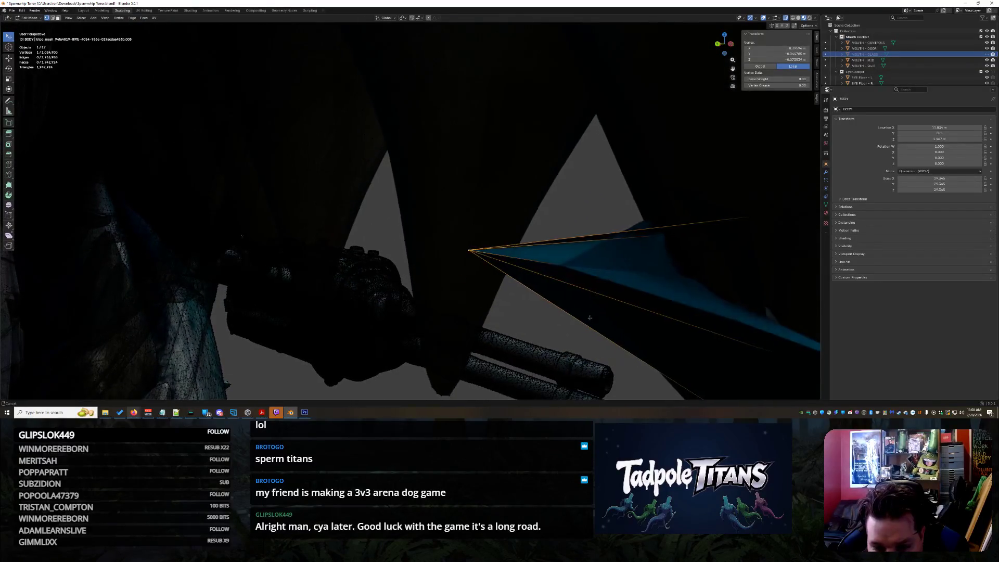
left_click(556, 265, "shift")
middle_click_drag(556, 265, 548, 266)
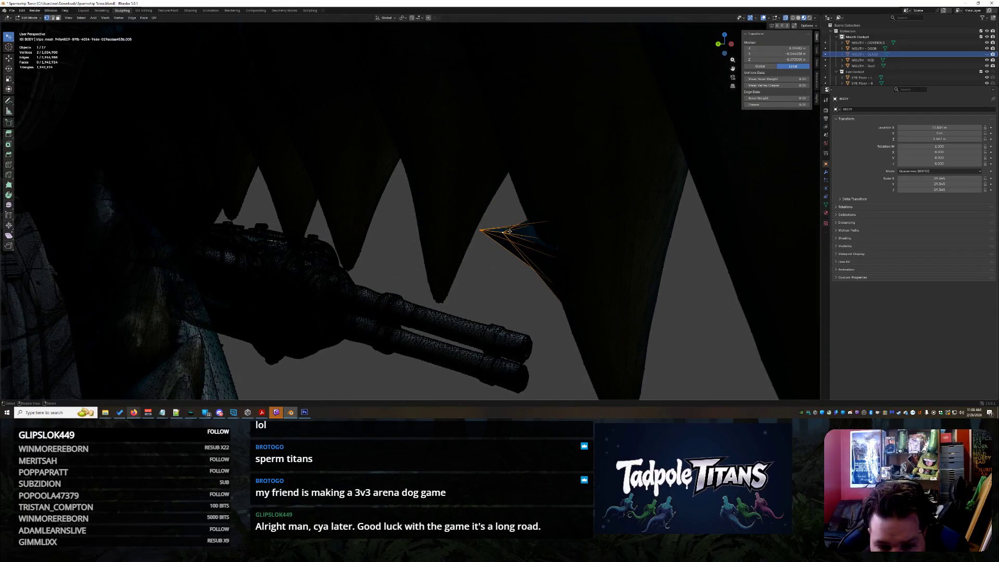
left_click(574, 246)
mouse_move(575, 246)
middle_mouse_down()
mouse_move(676, 296)
mouse_move(562, 270)
mouse_move(647, 199)
middle_mouse_up()
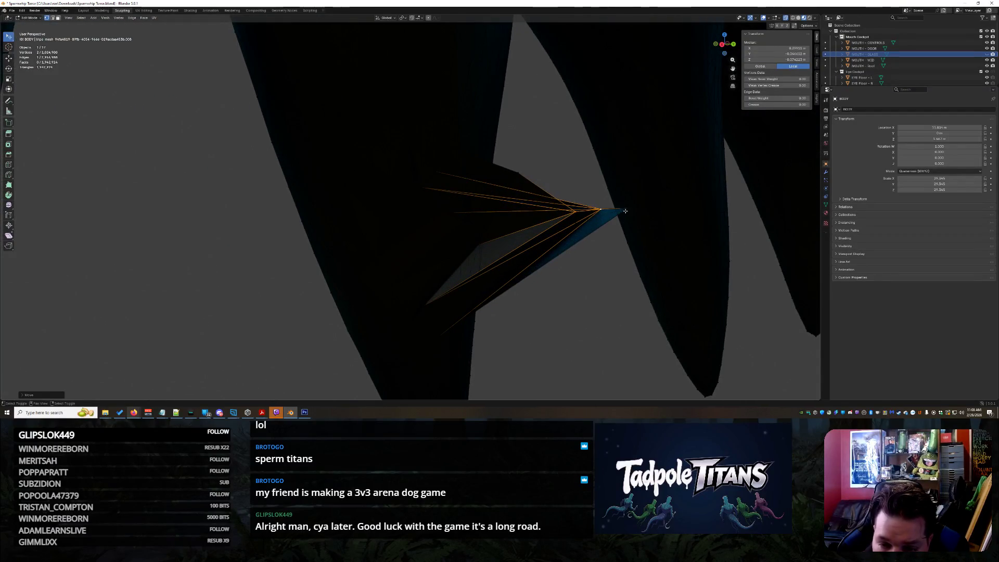
left_click(628, 209, "shift")
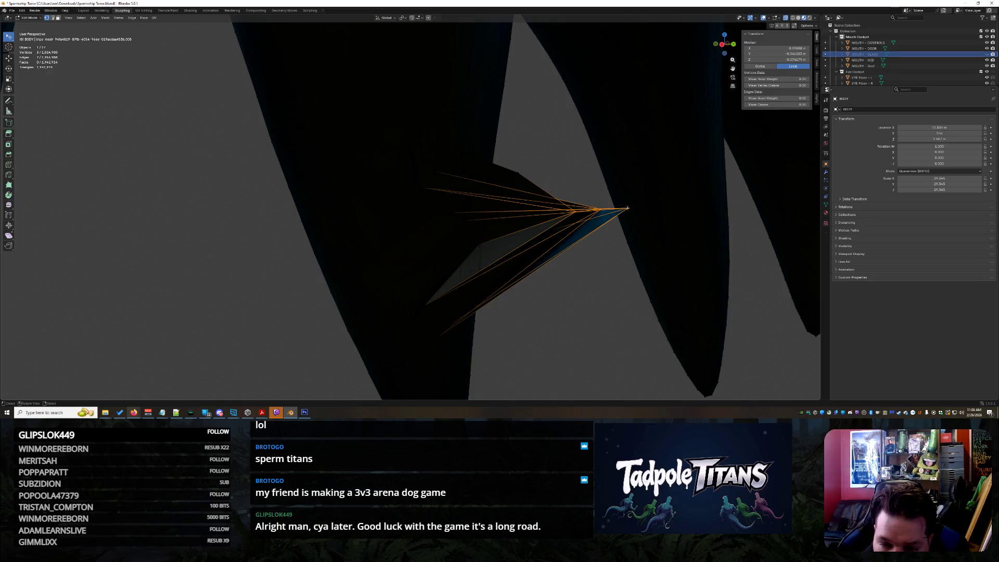
key("g")
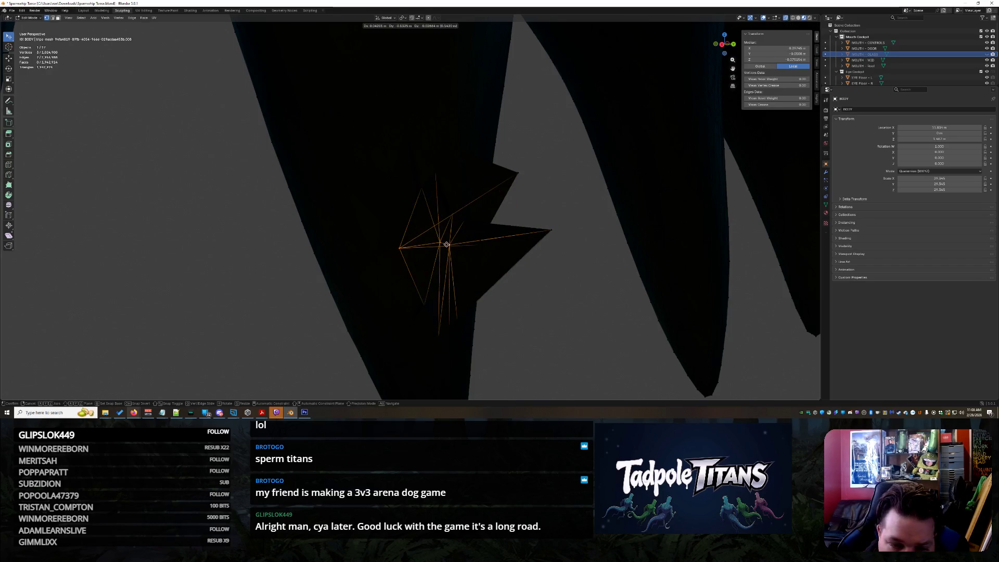
left_click(567, 263)
mouse_move(566, 264)
middle_mouse_down()
mouse_move(573, 281)
mouse_move(723, 297)
mouse_move(649, 284)
mouse_move(553, 290)
mouse_move(575, 296)
mouse_move(546, 256)
mouse_move(505, 254)
middle_mouse_up()
scroll(359, 239, "up", 2)
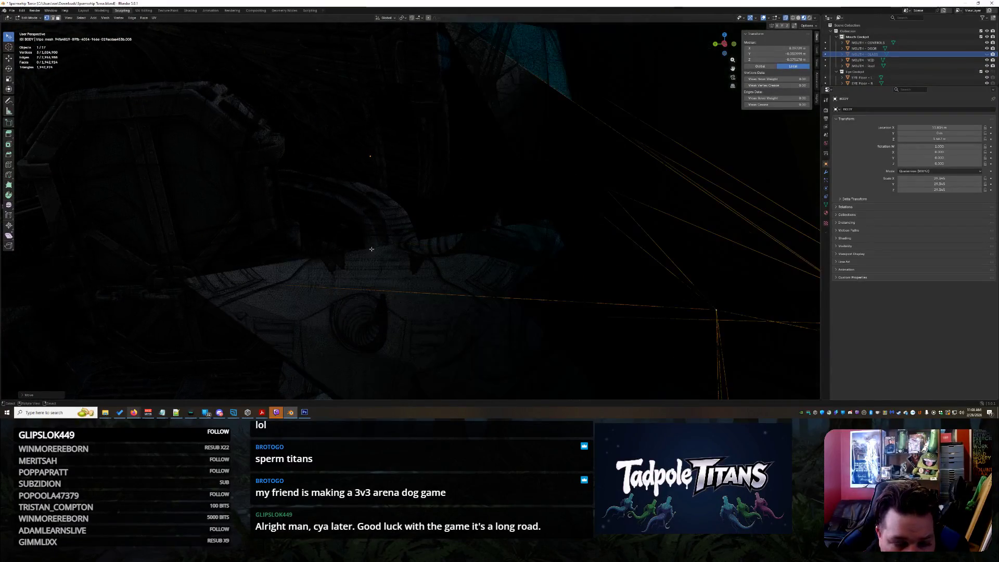
- Narrow the selection to one tooth-tip vertex and move it in toward the tooth
middle_click_drag(374, 249, 383, 253)
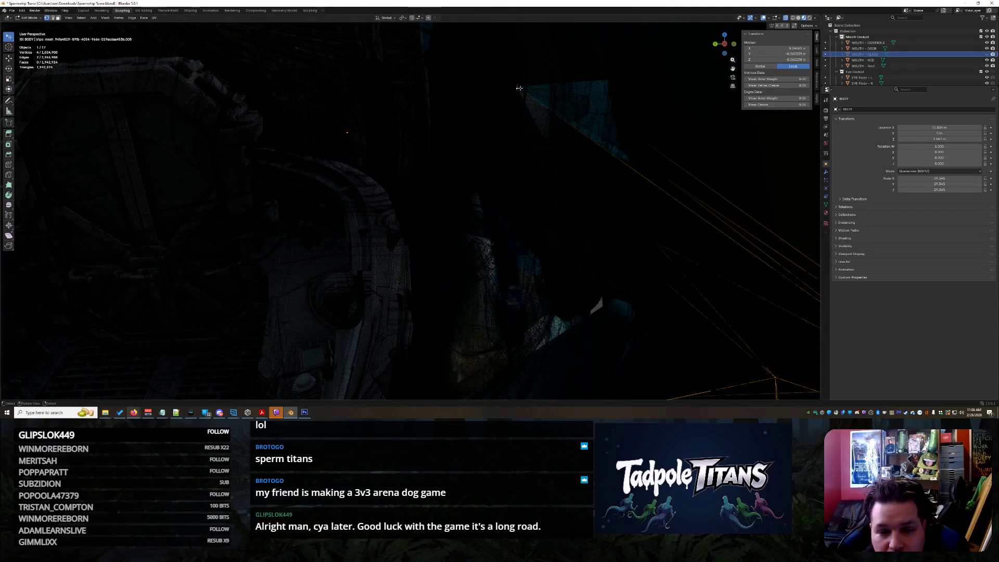
scroll(421, 262, "up", 2)
left_click(421, 262)
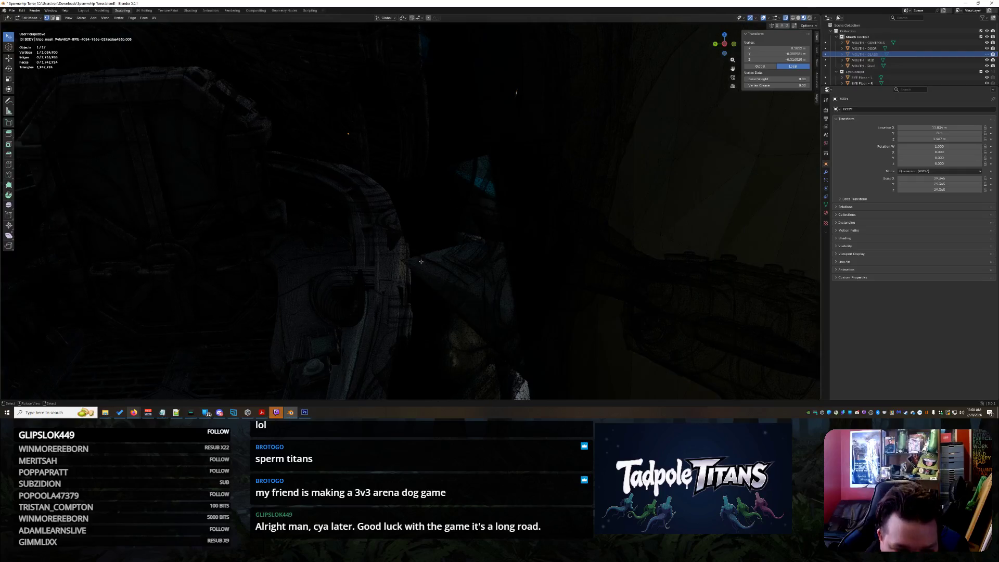
scroll(411, 278, "up", 2)
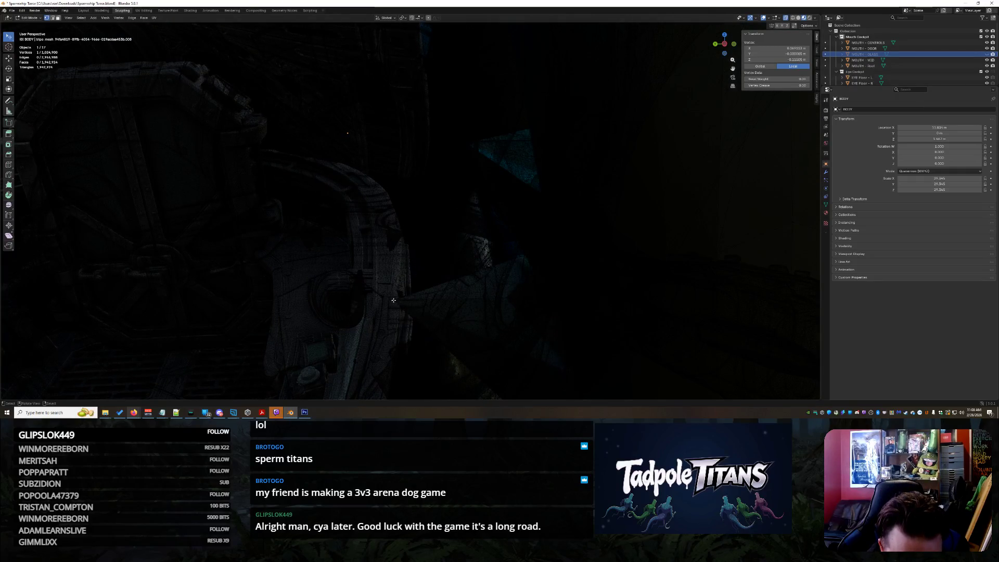
scroll(442, 322, "up", 10)
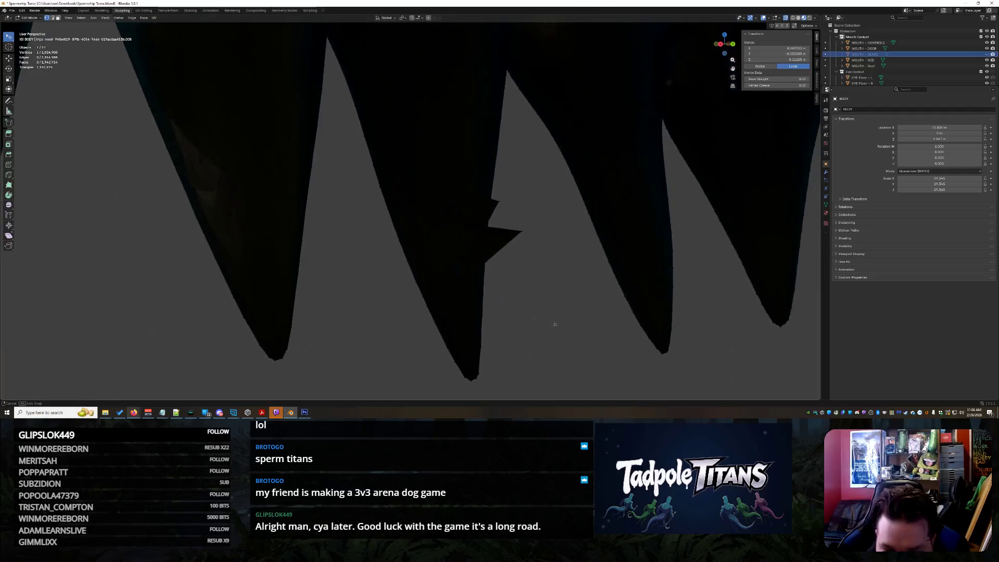
mouse_move(602, 275)
middle_mouse_down()
mouse_move(508, 229)
mouse_move(516, 205)
middle_mouse_up()
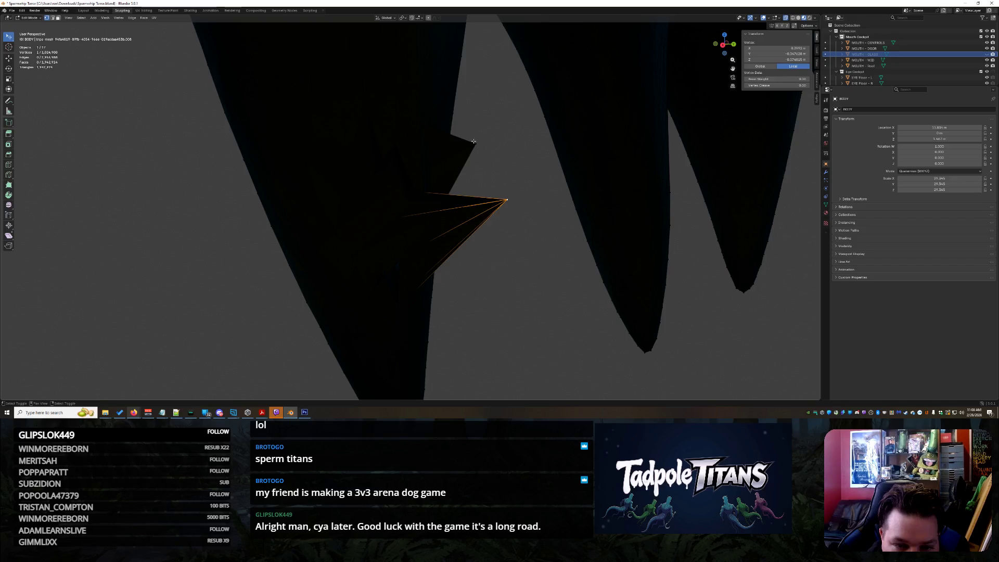
mouse_move(515, 187)
middle_mouse_down()
mouse_move(525, 224)
mouse_move(468, 261)
mouse_move(357, 275)
mouse_move(577, 260)
middle_mouse_up()
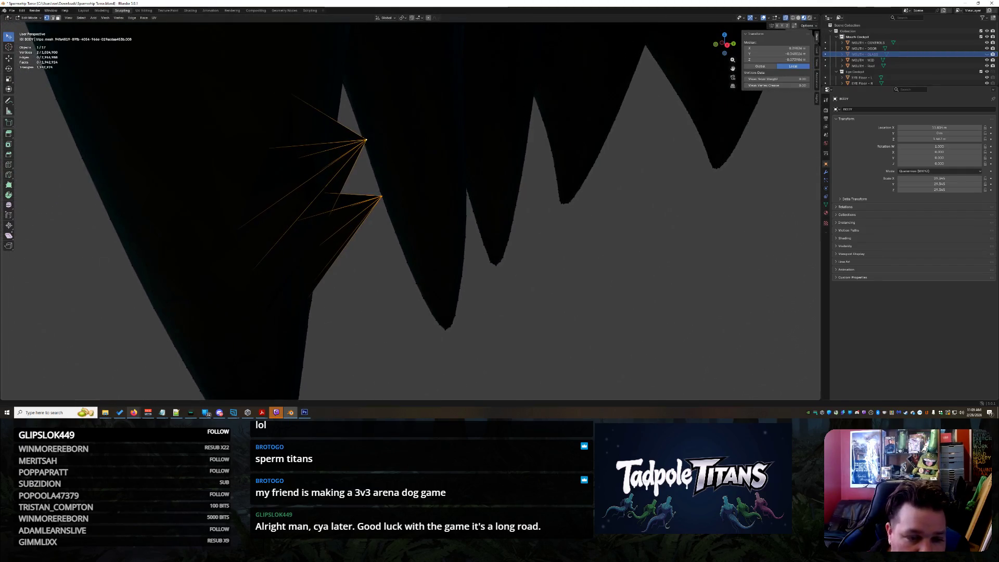
middle_click_drag(101, 264, 448, 209)
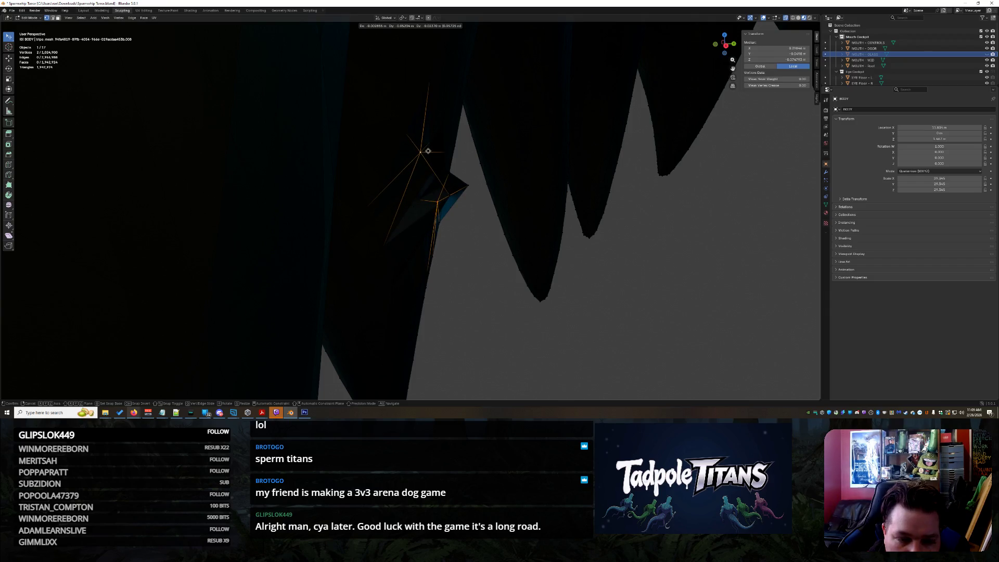
left_click(429, 150)
- Tuck another stray tooth-edge vertex in, then switch to the Layout workspace
mouse_move(613, 273)
middle_mouse_down()
mouse_move(591, 260)
mouse_move(660, 272)
mouse_move(491, 252)
mouse_move(515, 226)
mouse_move(685, 240)
mouse_move(666, 229)
mouse_move(647, 248)
mouse_move(327, 283)
mouse_move(396, 257)
mouse_move(364, 271)
mouse_move(281, 364)
mouse_move(429, 2)
mouse_move(509, 149)
mouse_move(375, 185)
mouse_move(172, 165)
mouse_move(345, 239)
mouse_move(392, 276)
mouse_move(384, 274)
mouse_move(542, 245)
mouse_move(388, 276)
mouse_move(346, 296)
mouse_move(439, 310)
middle_mouse_up()
left_click(686, 240)
left_click(258, 293)
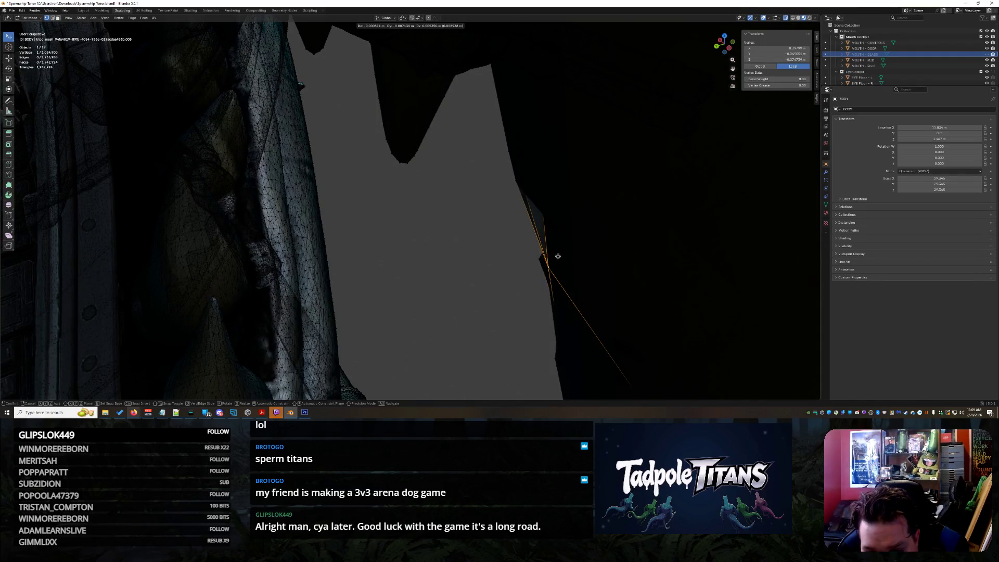
left_click(558, 255)
mouse_move(559, 255)
middle_mouse_down()
mouse_move(467, 297)
mouse_move(486, 297)
mouse_move(508, 283)
mouse_move(341, 307)
mouse_move(576, 138)
mouse_move(404, 254)
mouse_move(291, 274)
middle_mouse_up()
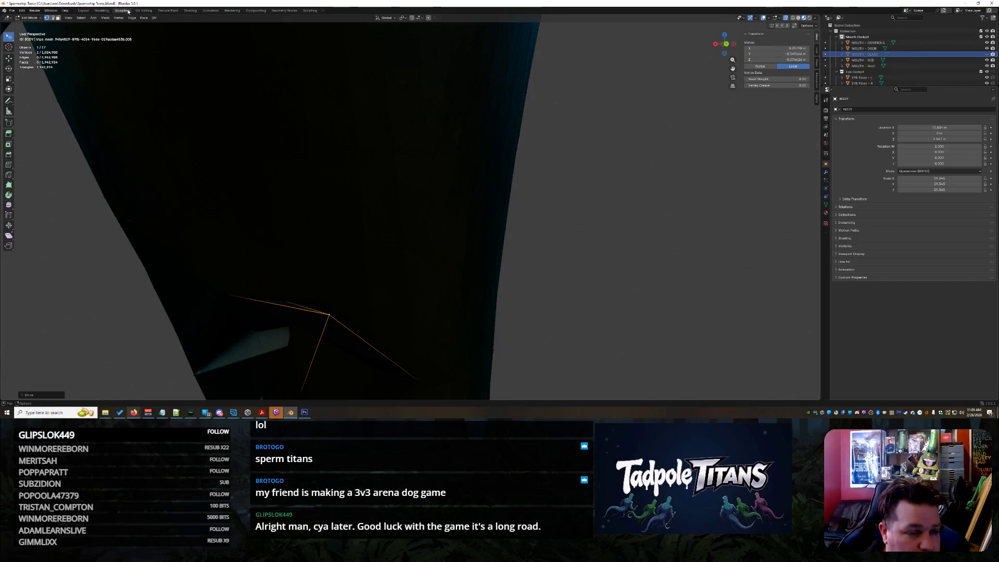
left_click(83, 11)
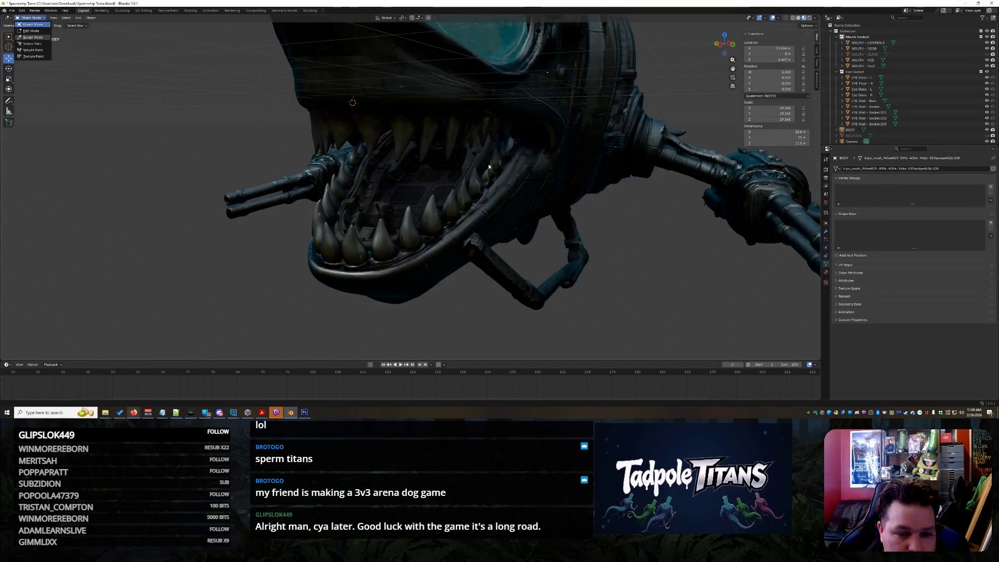
- Enter Sculpt Mode on the mouth mesh and soften the tall mouth spikes with the Smooth brush
key("Return")
scroll(520, 182, "up", 5)
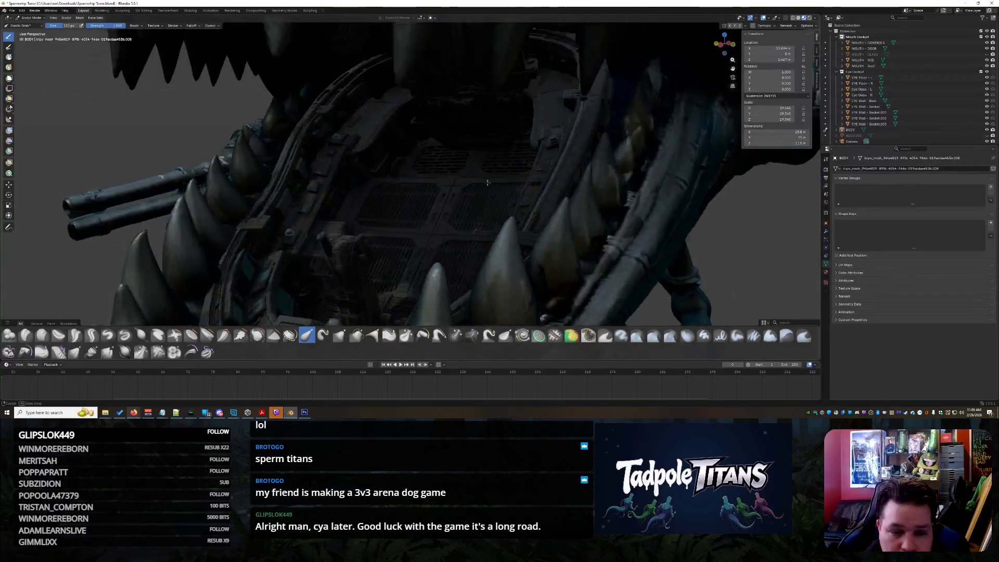
mouse_move(583, 151)
middle_mouse_down()
mouse_move(391, 200)
mouse_move(491, 174)
mouse_move(521, 191)
mouse_move(535, 185)
mouse_move(480, 245)
mouse_move(416, 225)
mouse_move(335, 223)
mouse_move(564, 252)
mouse_move(334, 237)
mouse_move(442, 233)
mouse_move(510, 262)
middle_mouse_up()
scroll(492, 262, "up", 6)
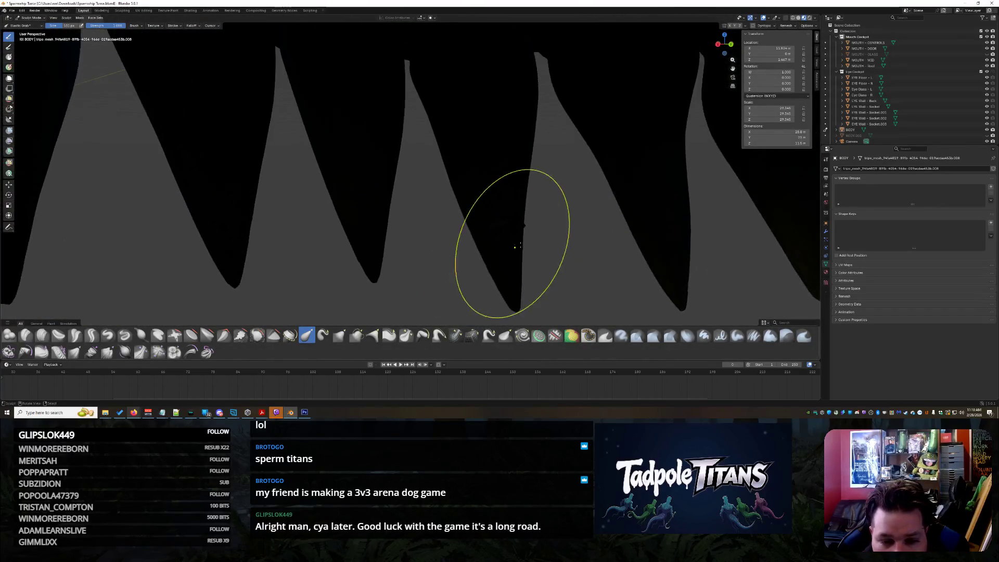
scroll(570, 245, "down", 5)
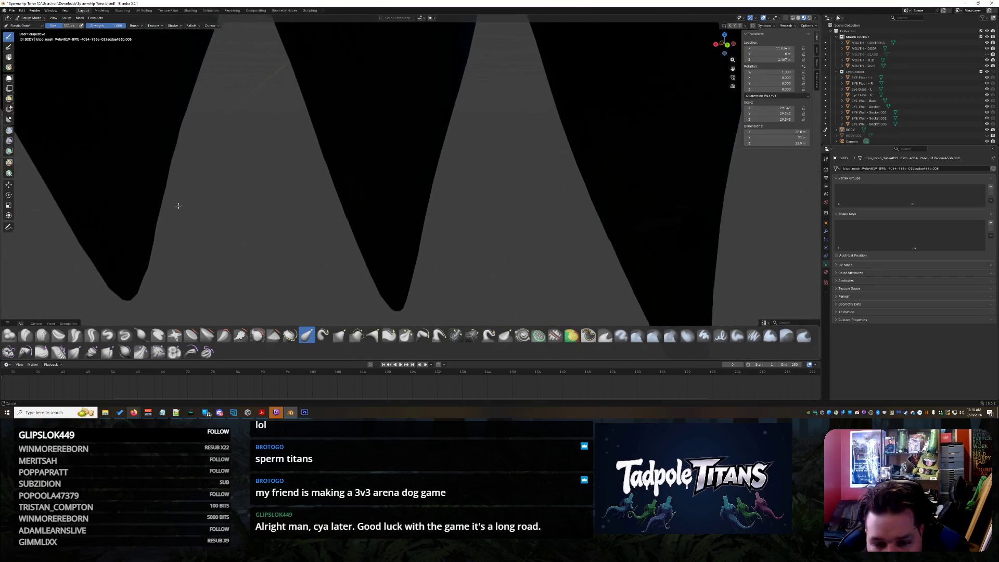
middle_click_drag(494, 240, 252, 223)
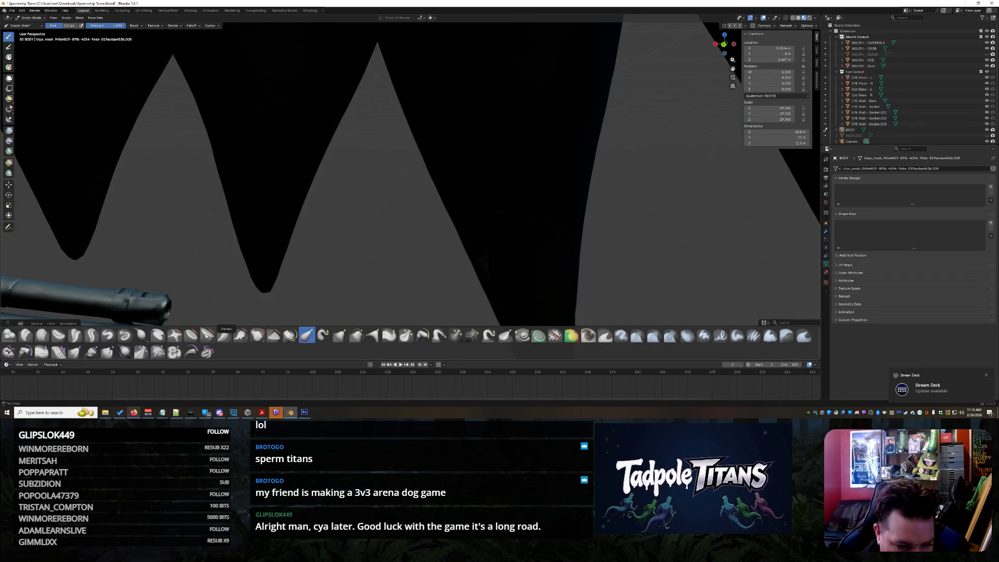
left_click(258, 336)
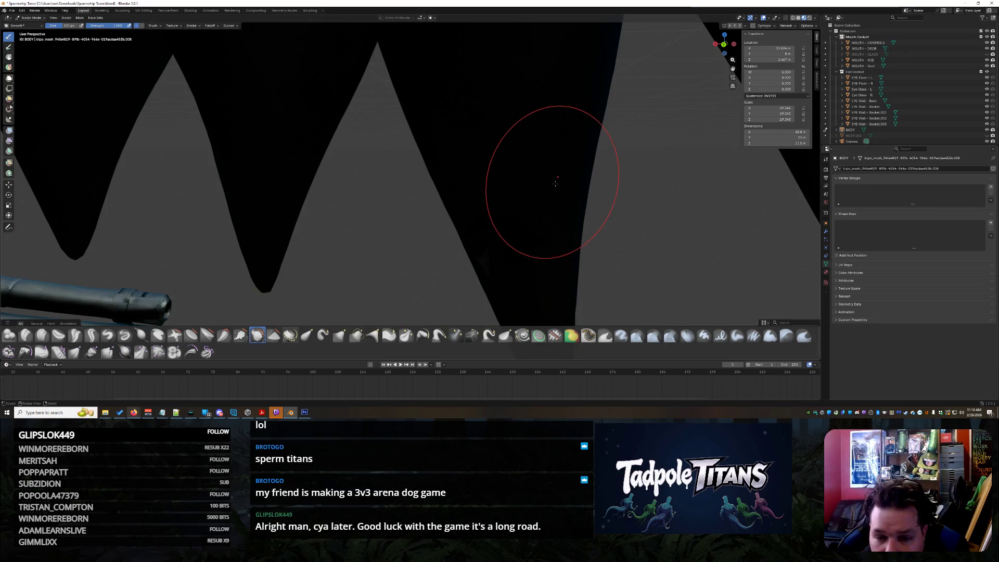
middle_click_drag(572, 187, 171, 136)
mouse_move(312, 156)
left_mouse_down()
mouse_move(395, 181)
mouse_move(365, 188)
left_mouse_up()
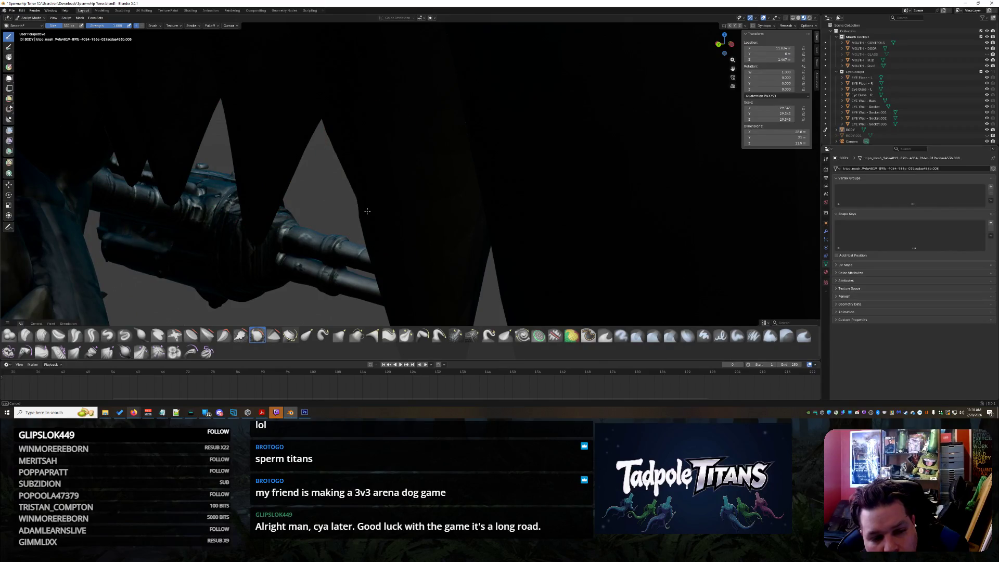
- Frame the whole creature and select MOUTH - GLASS in the Outliner
mouse_move(401, 223)
middle_mouse_down()
mouse_move(635, 203)
mouse_move(580, 212)
mouse_move(595, 218)
mouse_move(604, 202)
middle_mouse_up()
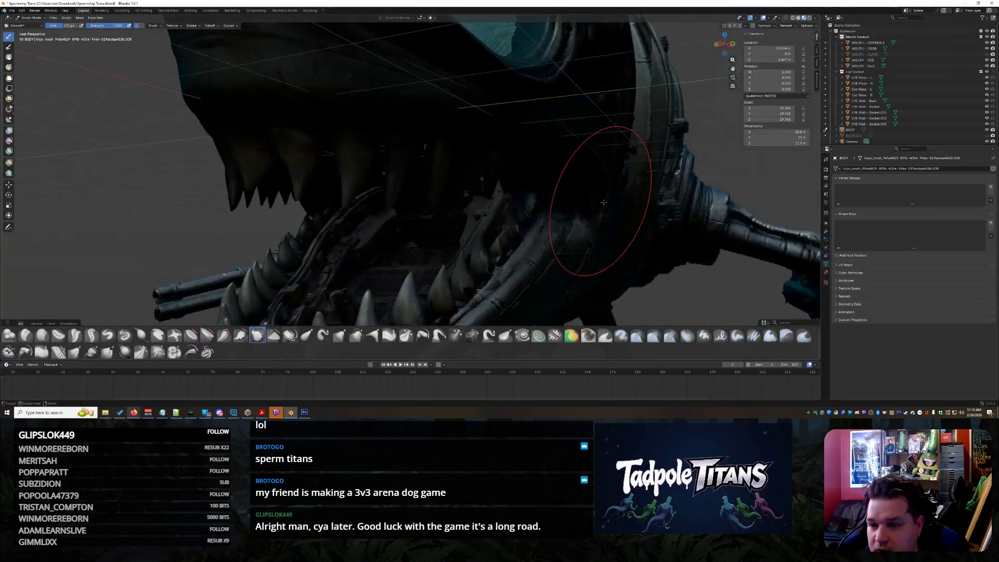
key("KP_Decimal")
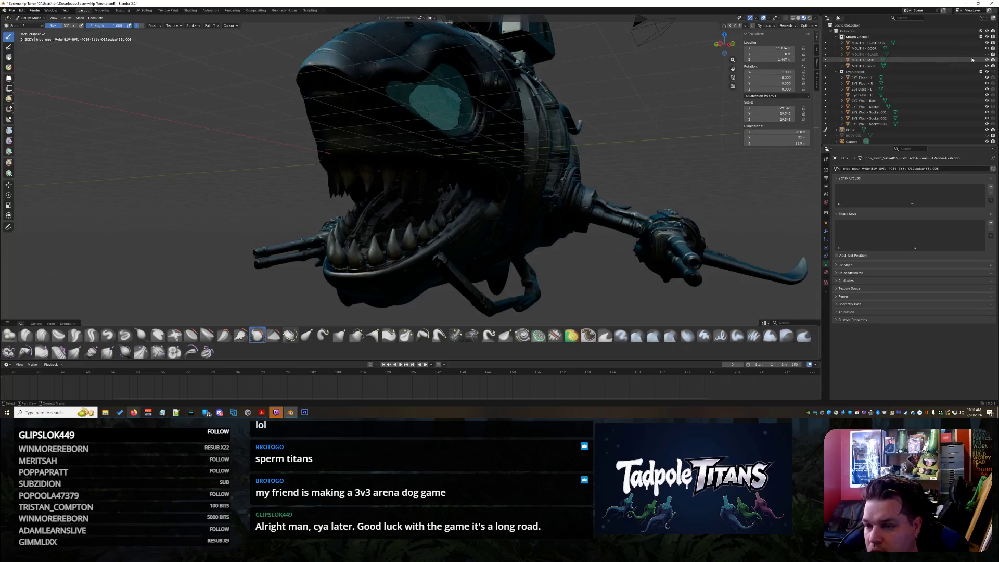
mouse_move(333, 172)
middle_mouse_down()
mouse_move(223, 176)
mouse_move(498, 252)
middle_mouse_up()
scroll(498, 252, "up", 5)
scroll(885, 78, "down", 1)
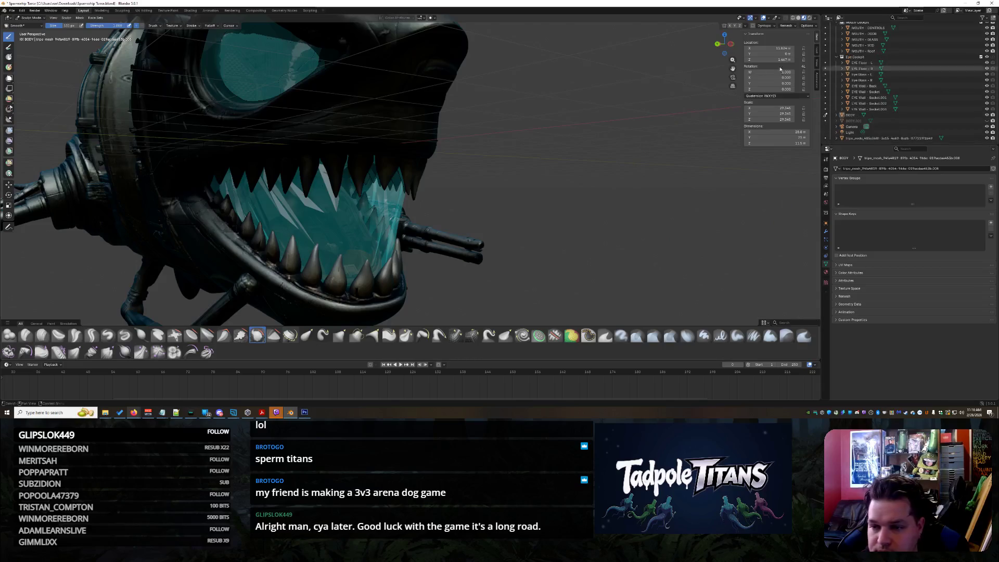
scroll(650, 177, "down", 5)
middle_click_drag(650, 177, 575, 175)
scroll(575, 175, "up", 5)
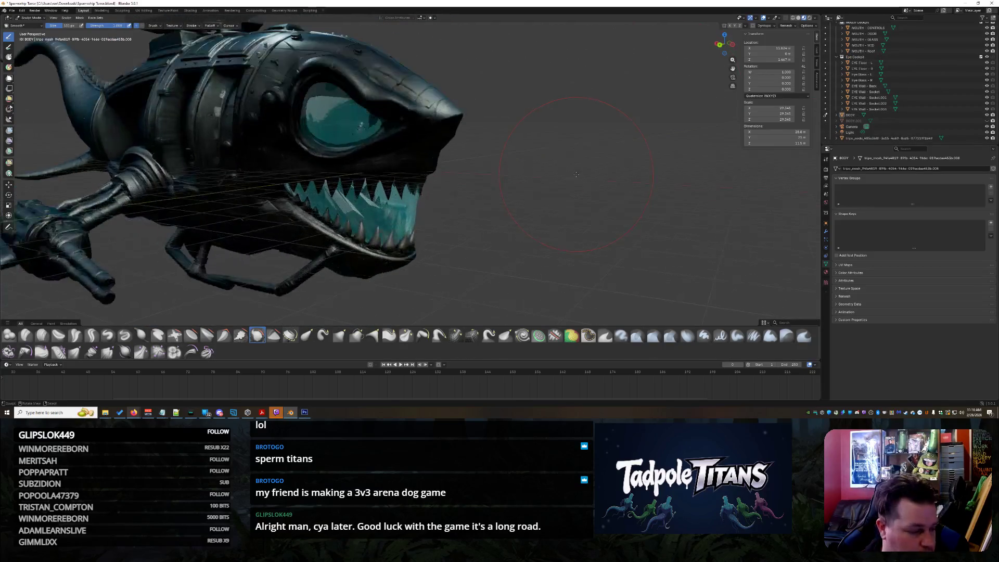
left_click(874, 39)
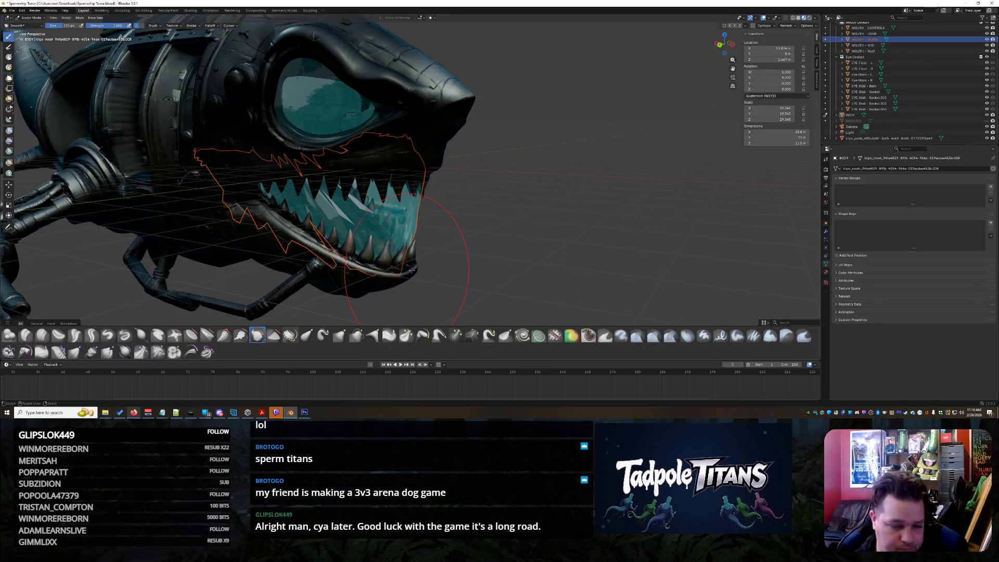
- In the Shading workspace, lower the body's Coat Weight to 0.555
key("ctrl+Page_Down")
key("ctrl+Page_Down")
key("ctrl+Page_Down")
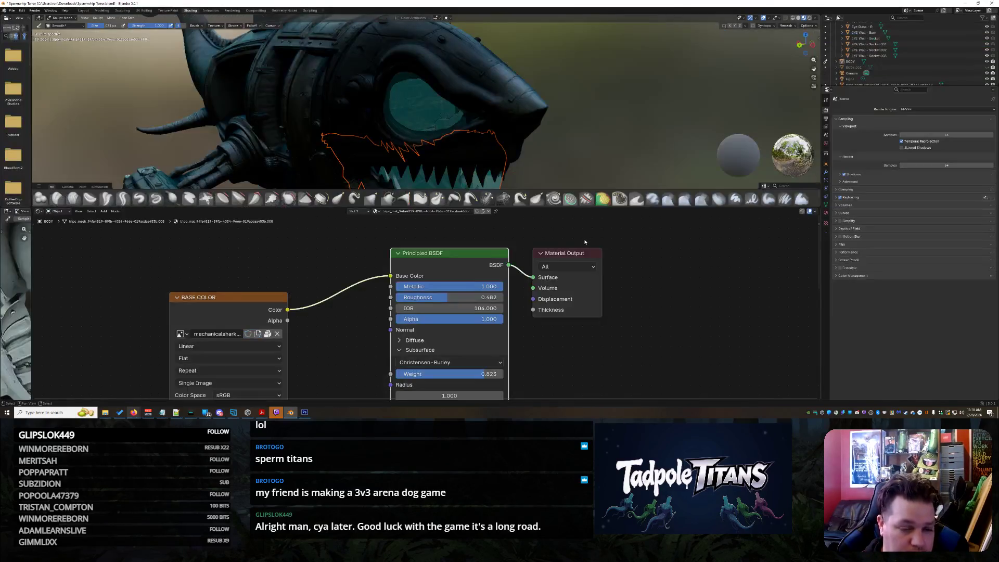
scroll(590, 156, "down", 3)
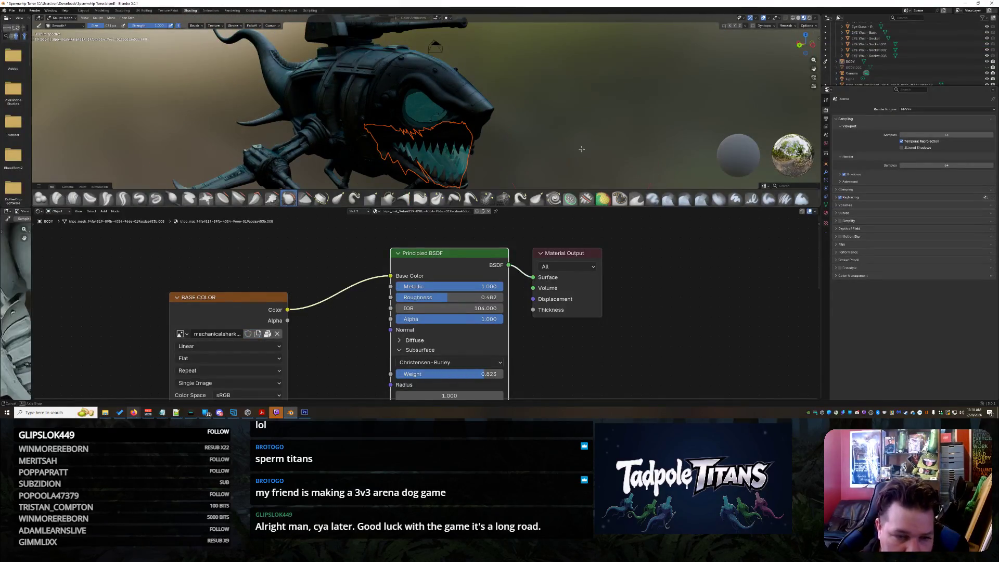
scroll(582, 150, "down", 3)
scroll(341, 299, "down", 3)
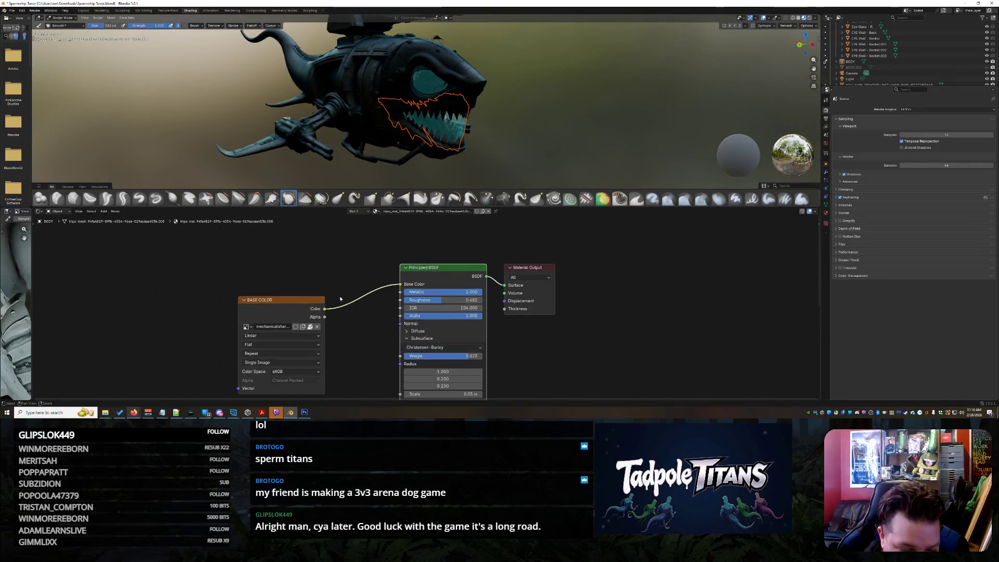
scroll(340, 299, "down", 10, "shift")
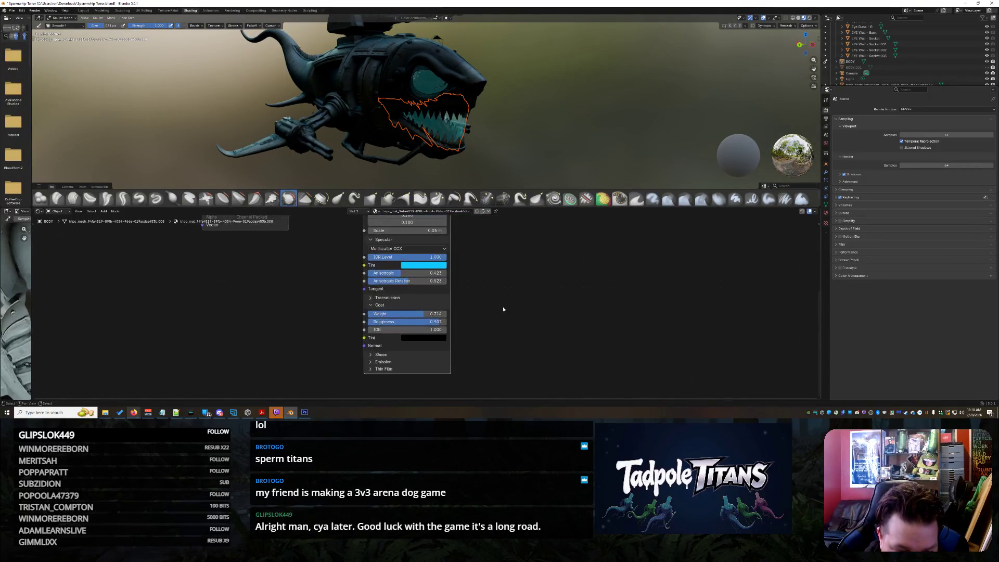
scroll(495, 315, "up", 3)
left_click_drag(421, 320, 399, 320)
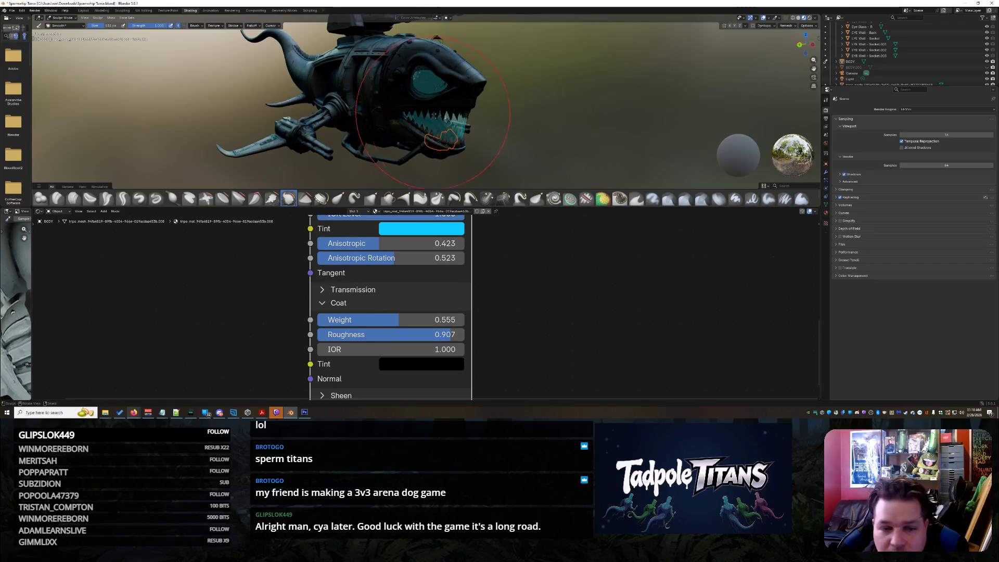
scroll(540, 143, "up", 2)
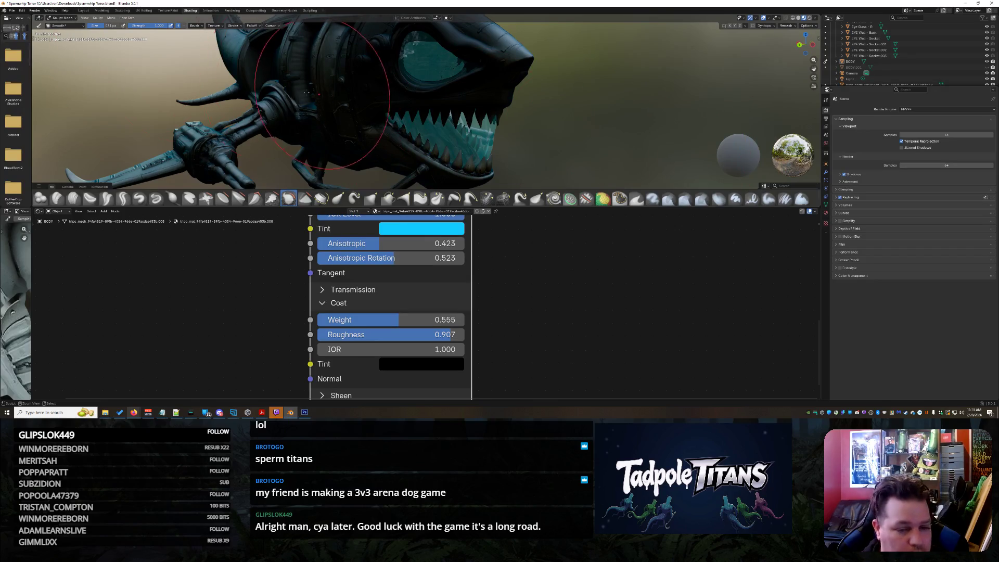
- Back in Object Mode, select the mouth glass and lower its Alpha to 0.041
left_click(63, 19)
key("ctrl+Tab")
left_click(489, 141)
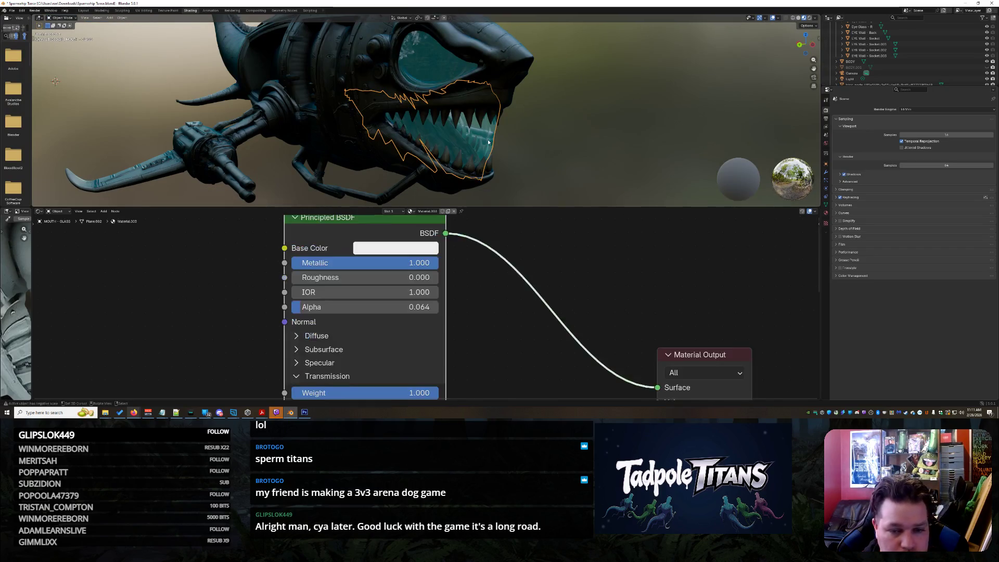
middle_click_drag(556, 155, 599, 165)
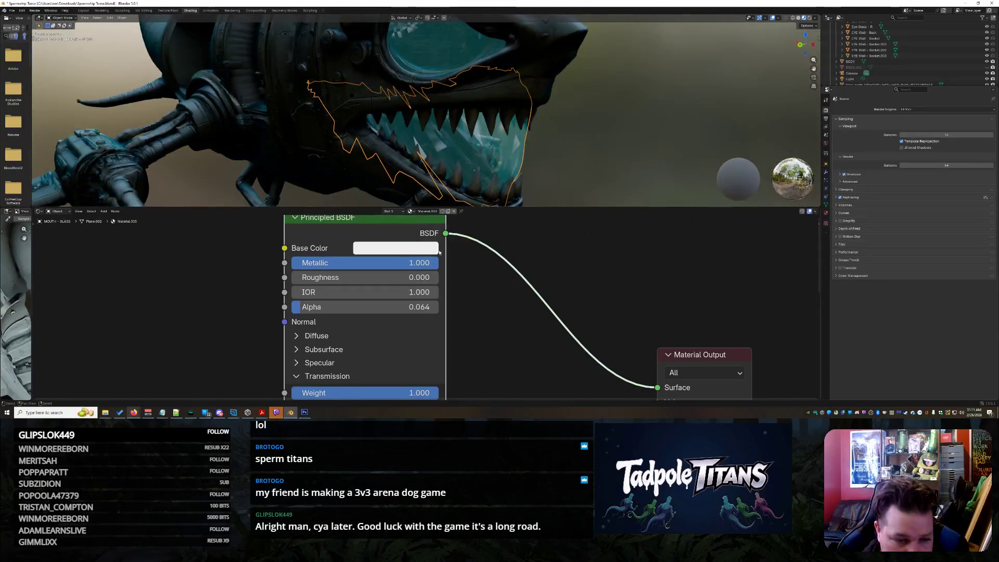
scroll(372, 340, "down", 1)
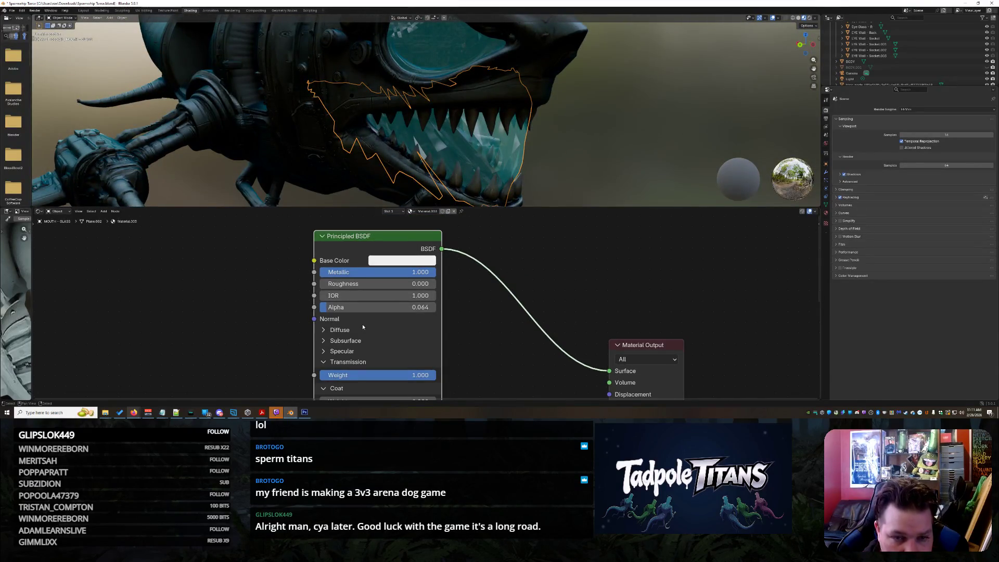
left_click_drag(363, 311, 358, 307)
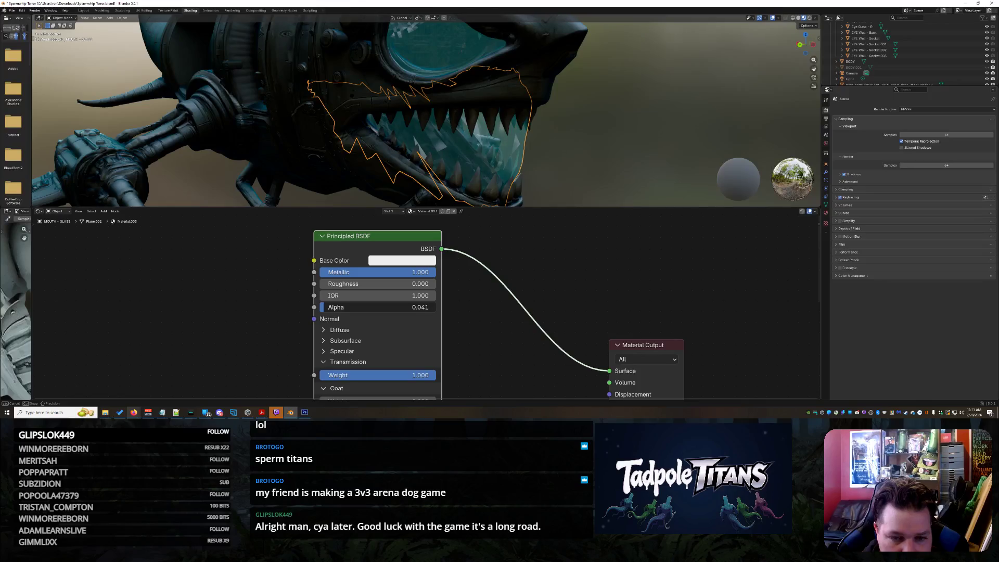
- Dim the mouth glass Emission Strength to 9.000
scroll(428, 317, "down", 1)
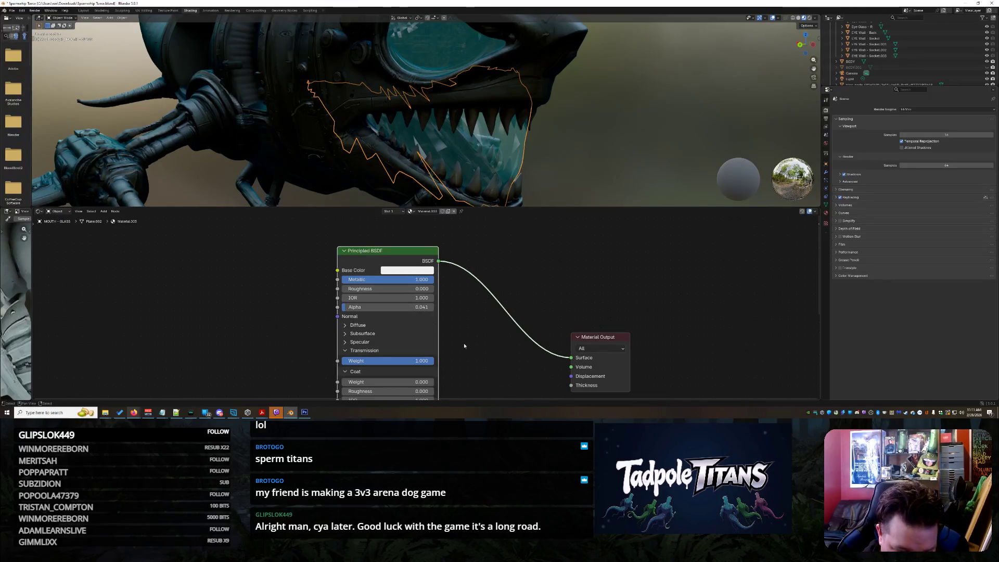
middle_click_drag(464, 342, 468, 278)
middle_click_drag(438, 377, 444, 264)
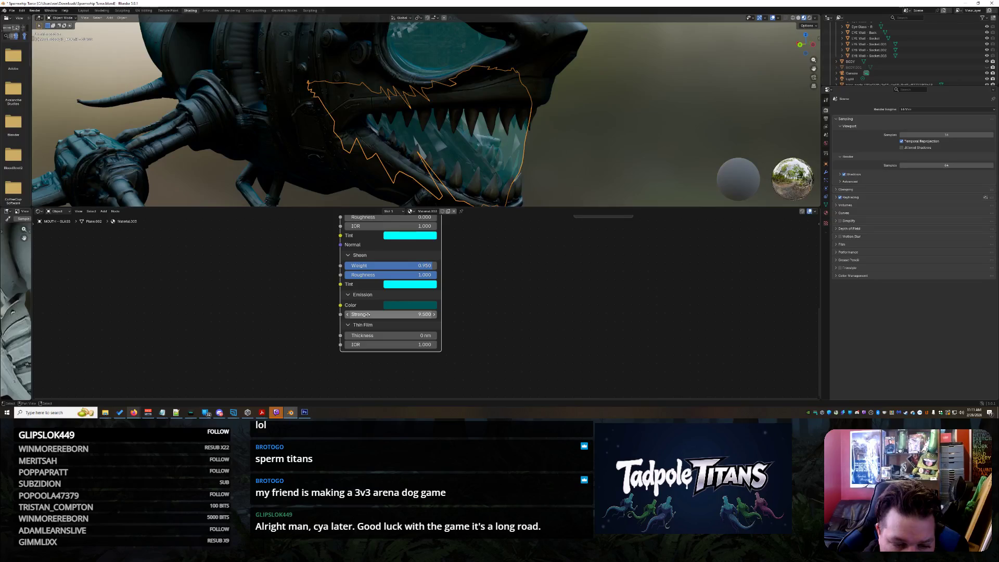
left_click_drag(411, 314, 385, 314)
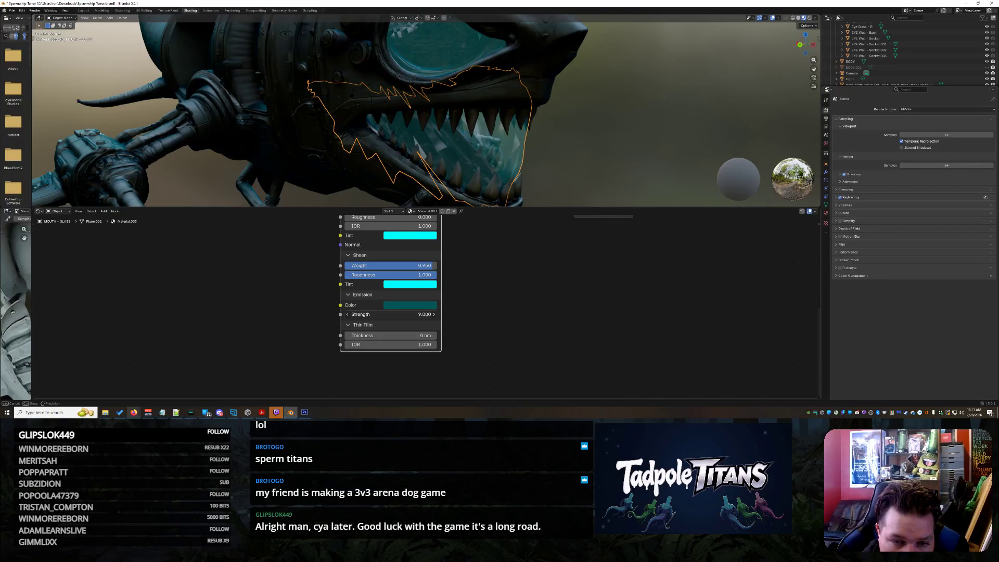
left_click_drag(396, 314, 396, 315)
- Inspect the right eye glass and mouth glass Principled BSDF settings in the Shader Editor
left_click(448, 49)
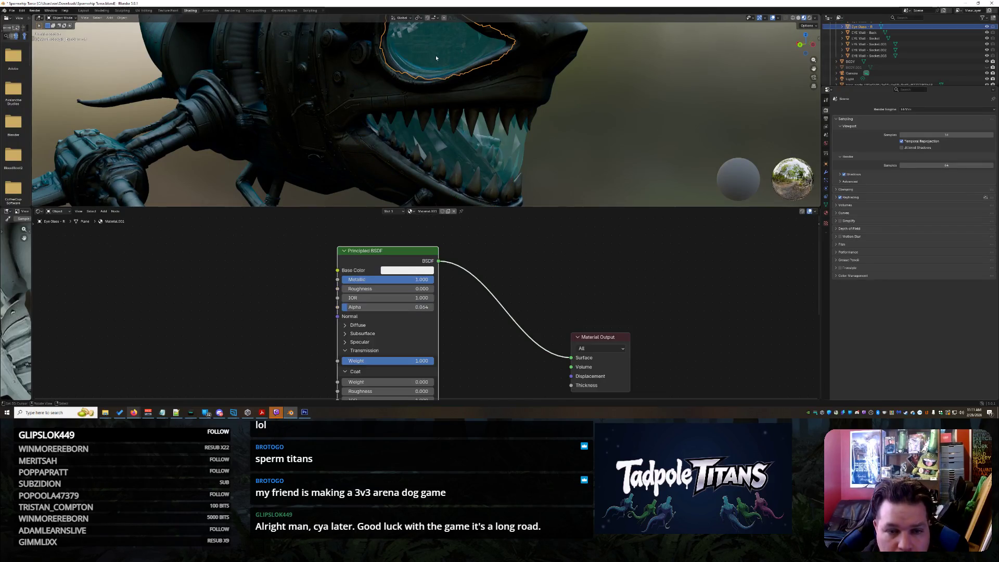
scroll(433, 289, "down", 1)
scroll(433, 288, "down", 6, "shift")
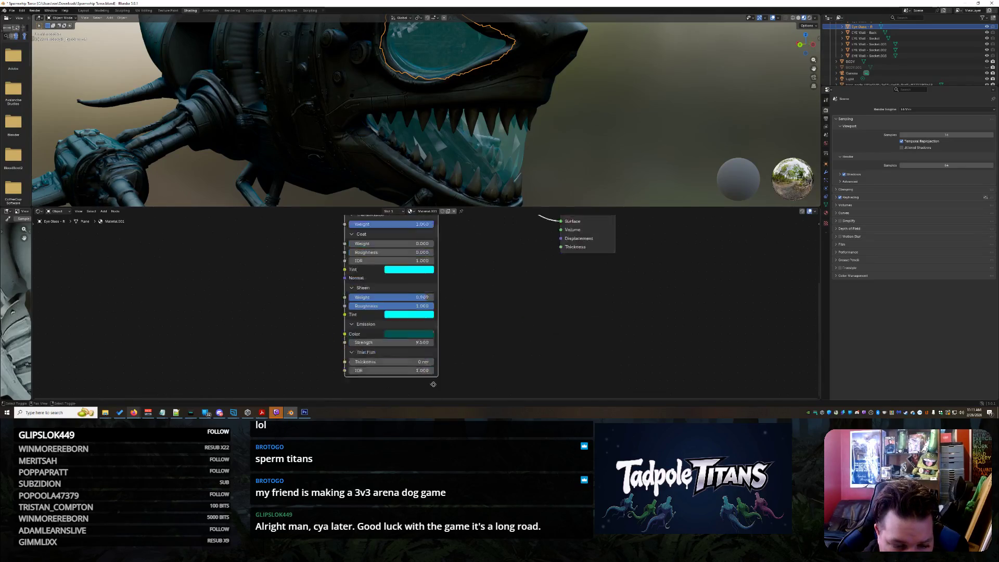
mouse_move(428, 262)
middle_mouse_down()
mouse_move(421, 330)
mouse_move(415, 302)
mouse_move(424, 393)
mouse_move(422, 342)
middle_mouse_up()
left_click(488, 173)
mouse_move(464, 290)
middle_mouse_down()
mouse_move(434, 363)
mouse_move(434, 348)
middle_mouse_up()
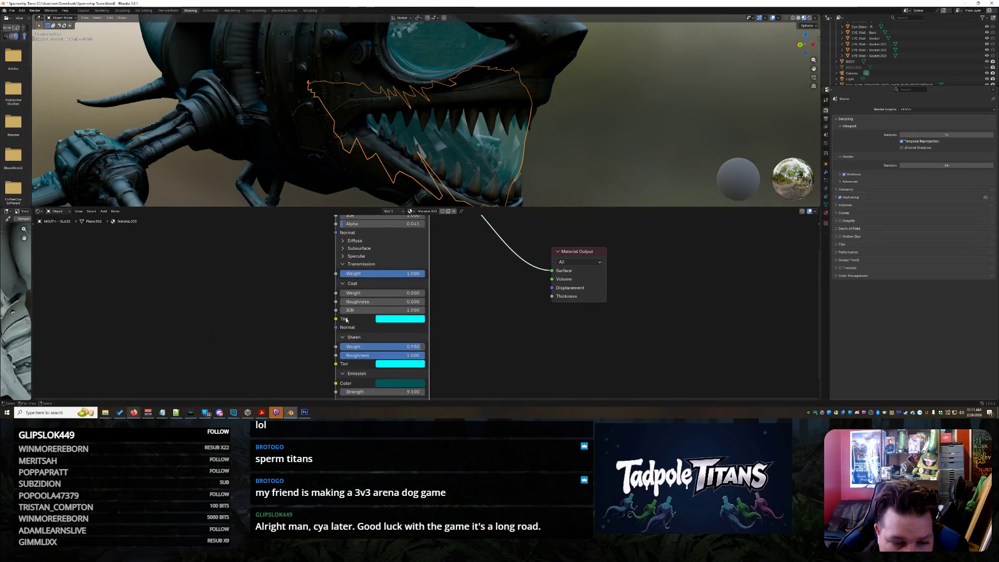
mouse_move(371, 326)
middle_mouse_down()
mouse_move(369, 294)
mouse_move(359, 381)
middle_mouse_up()
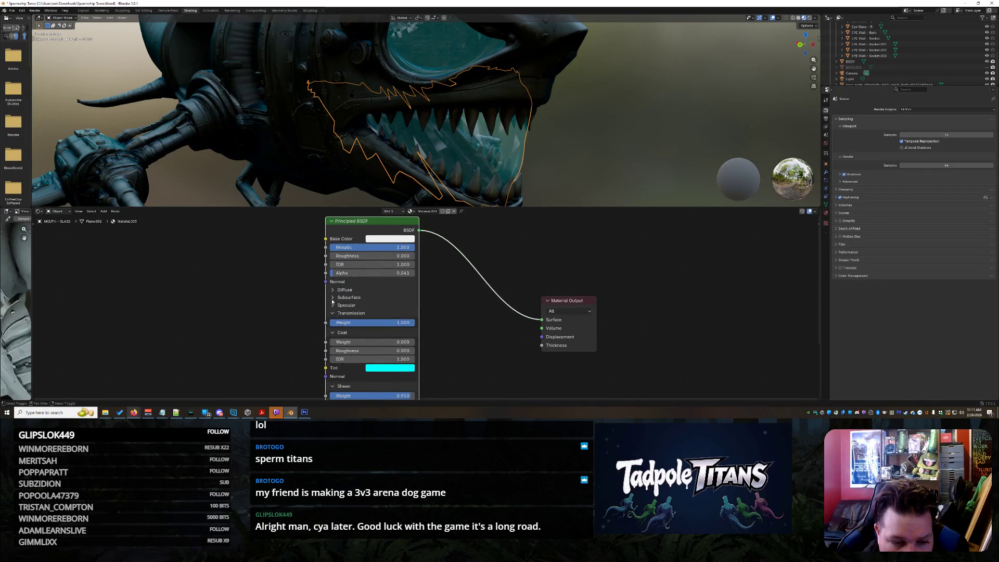
- Lower the Alpha on both eye glass panes, the left one to 0.055
left_click(447, 52)
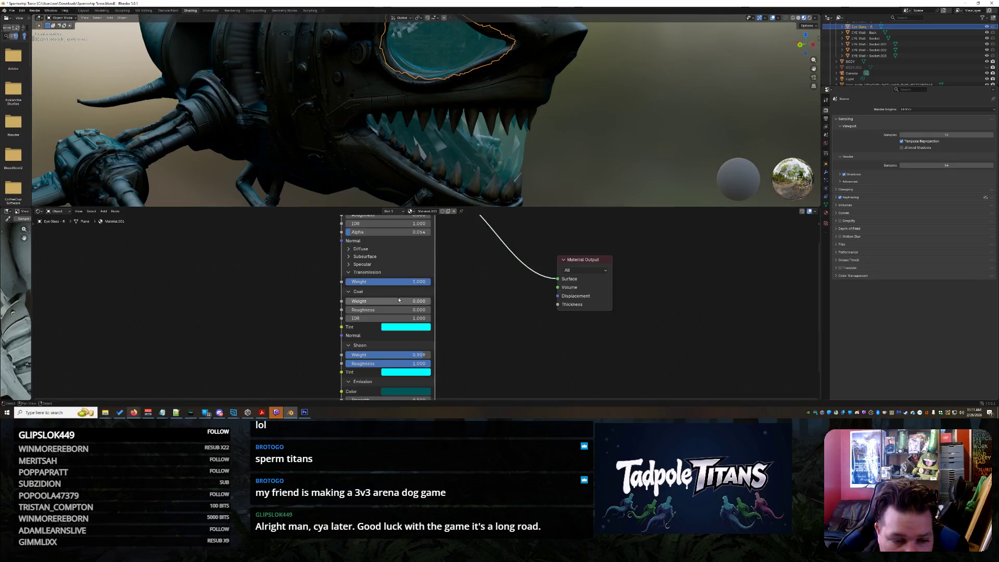
left_click_drag(387, 232, 380, 232)
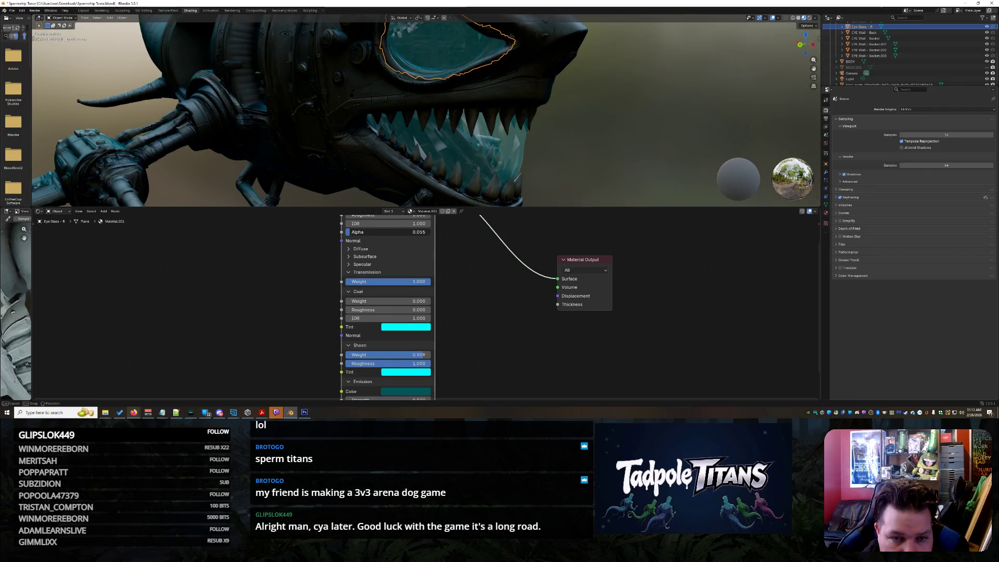
middle_click_drag(558, 189, 569, 140)
left_click(444, 55)
middle_click_drag(444, 55, 547, 142)
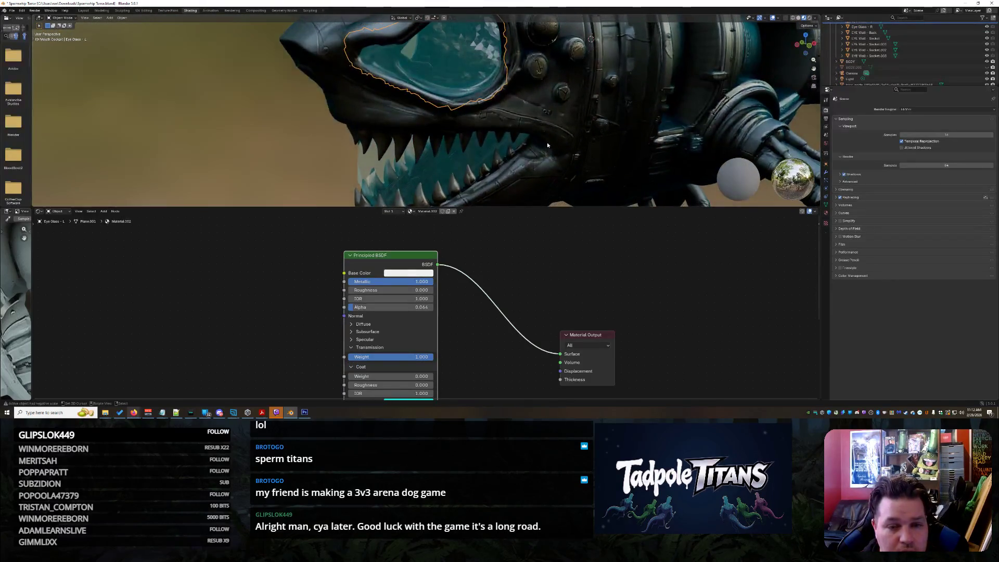
left_click_drag(420, 306, 412, 306)
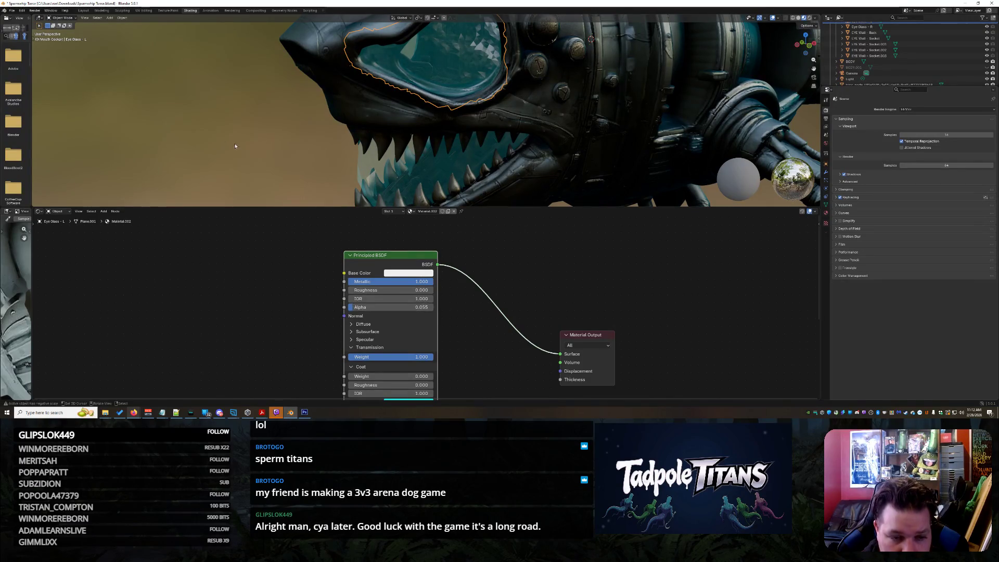
scroll(245, 129, "down", 10)
- Orbit around the whole ship and return to the Layout workspace
middle_click_drag(245, 129, 432, 130)
scroll(496, 165, "up", 4)
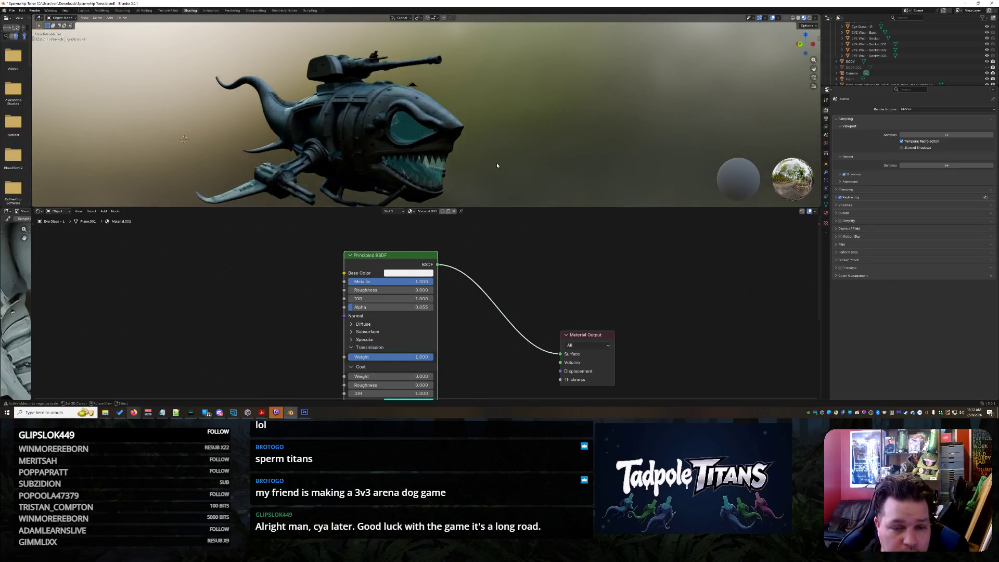
scroll(497, 166, "up", 3)
middle_click_drag(488, 174, 613, 147)
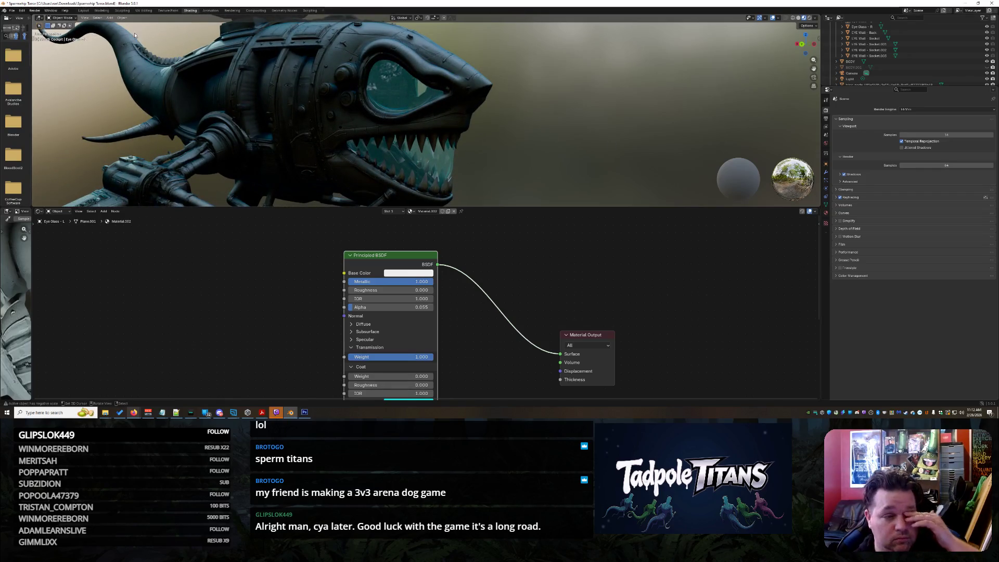
left_click(88, 12)
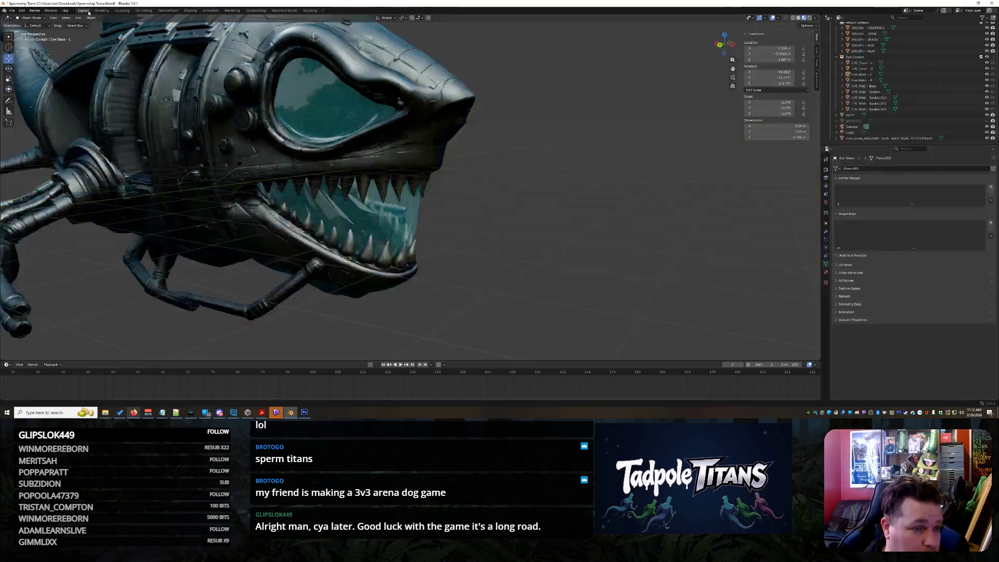
- Select the BODY object and save the .blend file
scroll(564, 163, "down", 5)
mouse_move(564, 163)
middle_mouse_down()
mouse_move(505, 191)
mouse_move(360, 213)
mouse_move(493, 212)
mouse_move(374, 213)
mouse_move(366, 230)
mouse_move(547, 238)
mouse_move(494, 216)
mouse_move(499, 224)
middle_mouse_up()
scroll(505, 190, "up", 5)
scroll(468, 198, "up", 3)
scroll(366, 230, "down", 5)
scroll(521, 226, "up", 6)
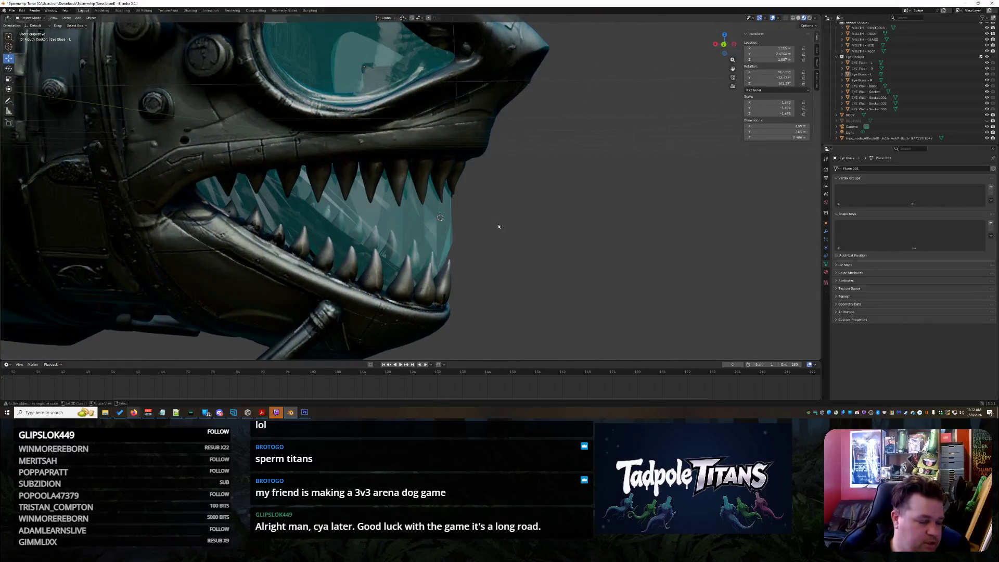
scroll(571, 178, "down", 5)
mouse_move(570, 179)
middle_mouse_down()
mouse_move(504, 152)
mouse_move(502, 174)
mouse_move(512, 177)
mouse_move(450, 188)
mouse_move(434, 167)
middle_mouse_up()
middle_click_drag(356, 127, 372, 156)
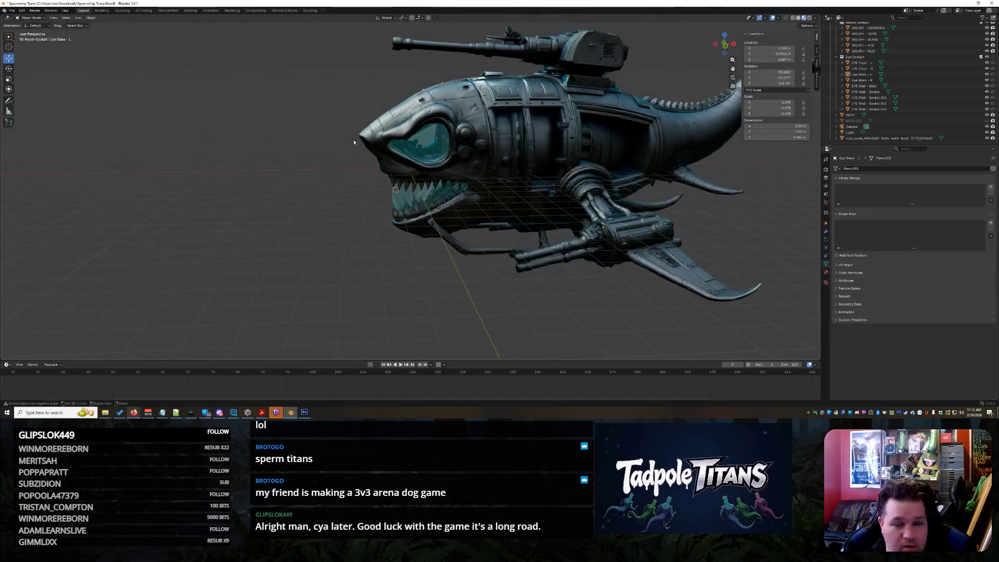
left_click(907, 115)
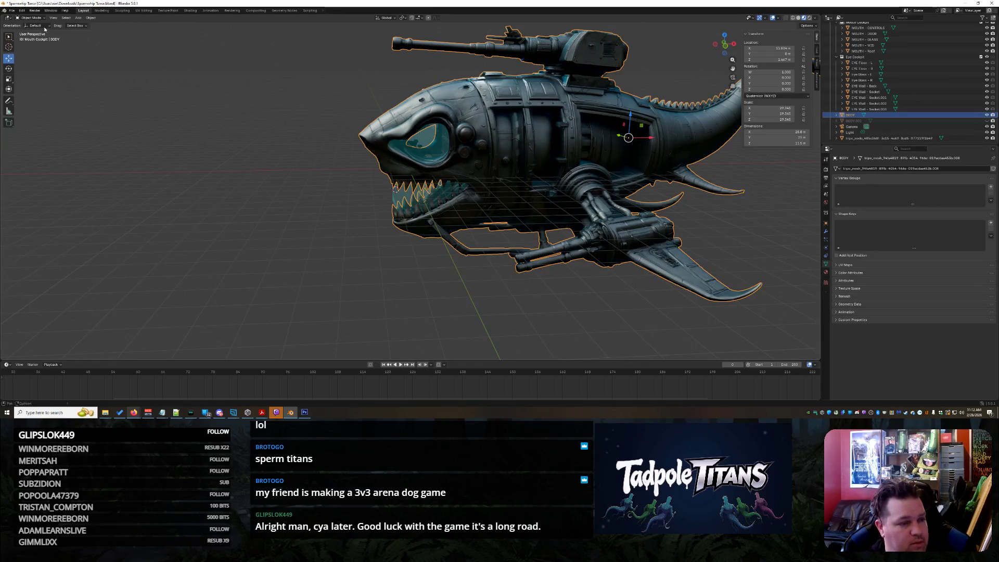
left_click(10, 11)
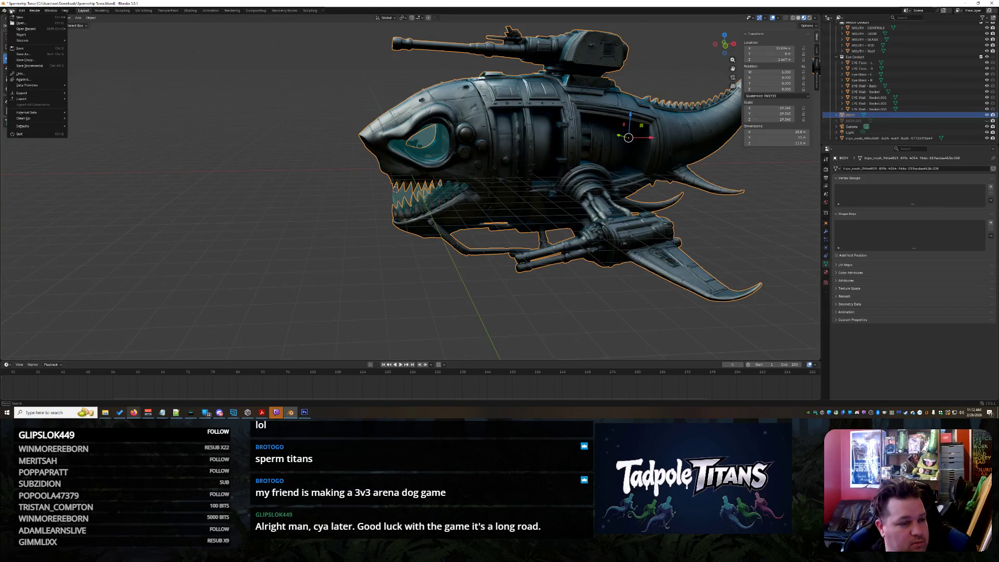
left_click(30, 48)
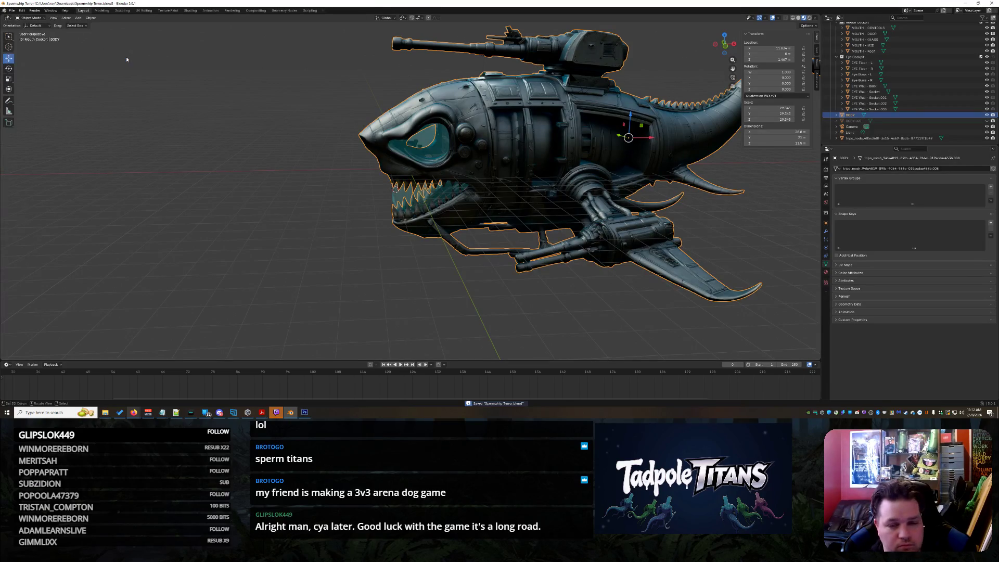
- Delete the old BODY.001, paste the copied objects, and select the new BODY.001
right_click(887, 121)
left_click(879, 118)
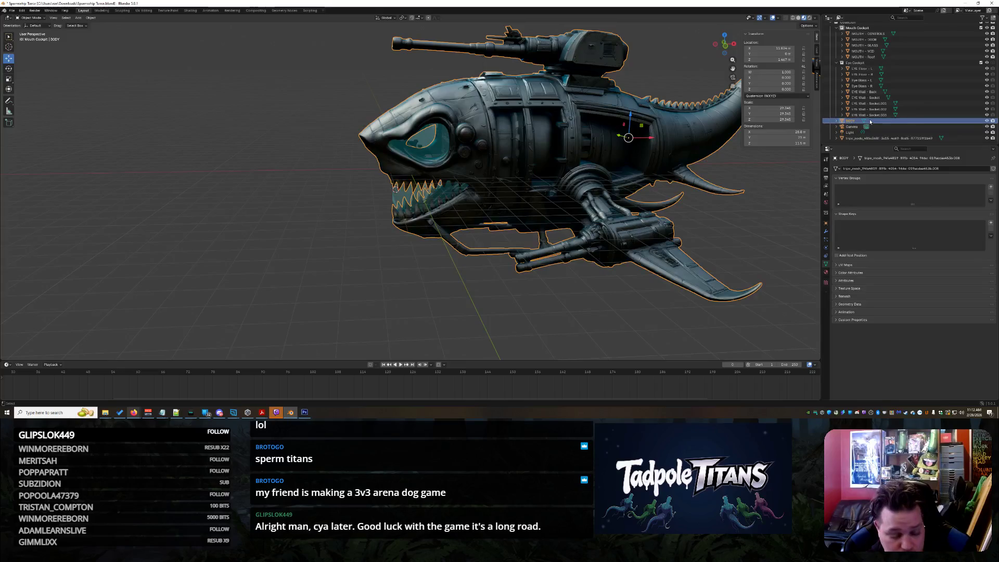
key("ctrl+v")
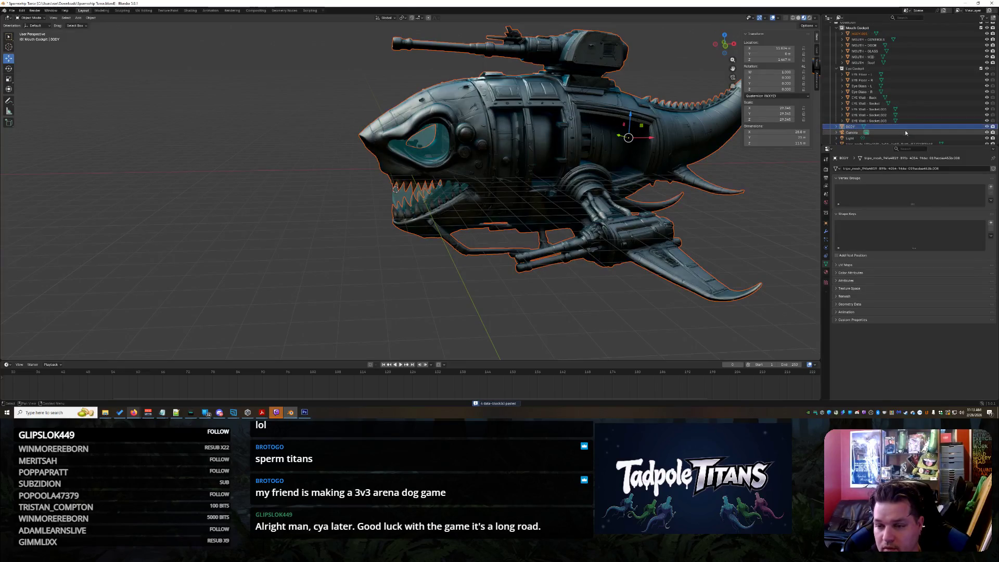
left_click(872, 33)
- Move BODY.001 into the top-level Collection, then select and frame BODY
left_click_drag(864, 34, 856, 30)
scroll(906, 108, "down", 2)
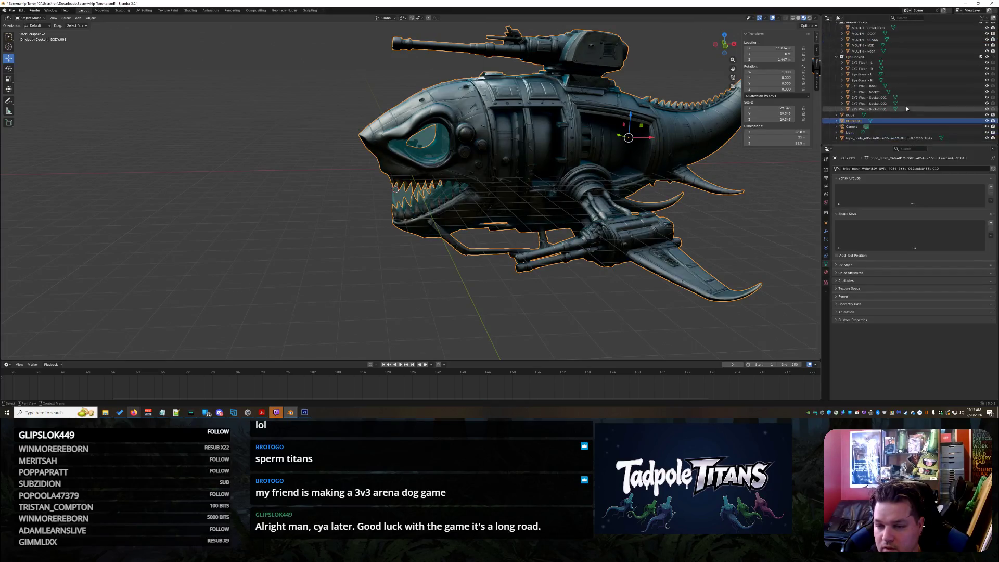
key("KP_Decimal")
left_click(857, 115)
key("KP_Decimal")
- Enter Sculpt Mode on BODY and nudge the nose tip with the Elastic Grab brush
left_click(42, 19)
left_click(32, 37)
middle_click_drag(365, 172, 333, 197)
scroll(367, 164, "up", 3)
left_click(307, 335)
mouse_move(338, 104)
middle_mouse_down()
mouse_move(337, 134)
mouse_move(423, 154)
mouse_move(465, 147)
mouse_move(528, 58)
mouse_move(540, 110)
mouse_move(458, 156)
mouse_move(410, 165)
mouse_move(402, 190)
middle_mouse_up()
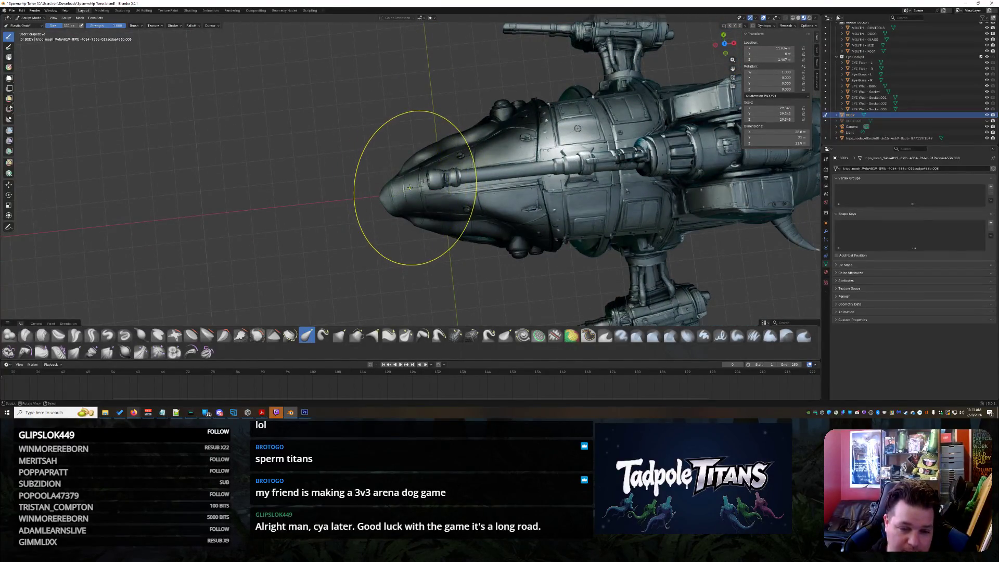
left_click_drag(390, 192, 389, 192)
- Pull the shark's nose tip slightly downward, checking it from several angles
middle_click_drag(390, 192, 459, 194)
mouse_move(483, 182)
middle_mouse_down()
mouse_move(432, 149)
mouse_move(408, 108)
middle_mouse_up()
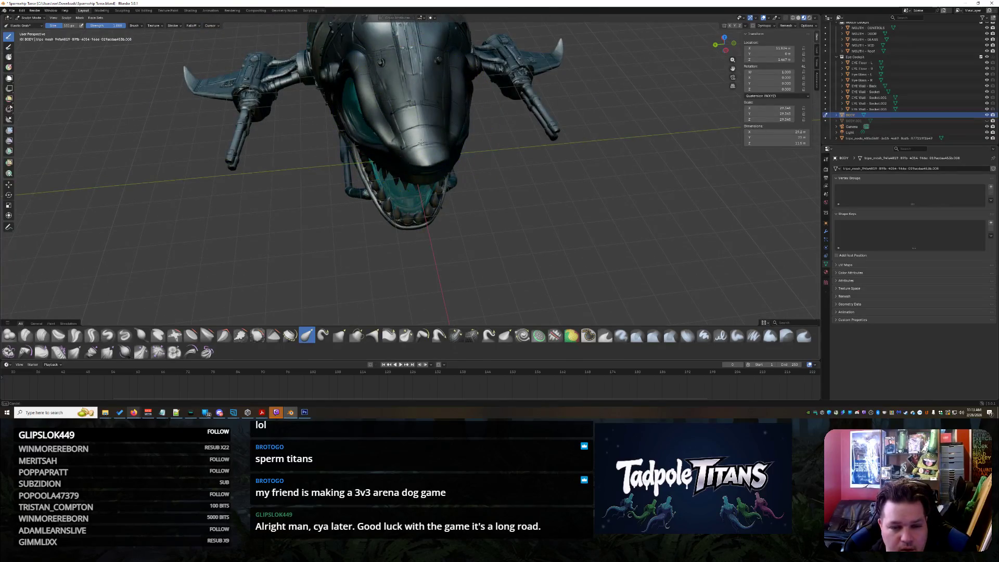
scroll(422, 155, "up", 3)
mouse_move(421, 154)
middle_mouse_down()
mouse_move(461, 104)
mouse_move(104, 47)
middle_mouse_up()
scroll(432, 138, "up", 3)
scroll(461, 104, "up", 2)
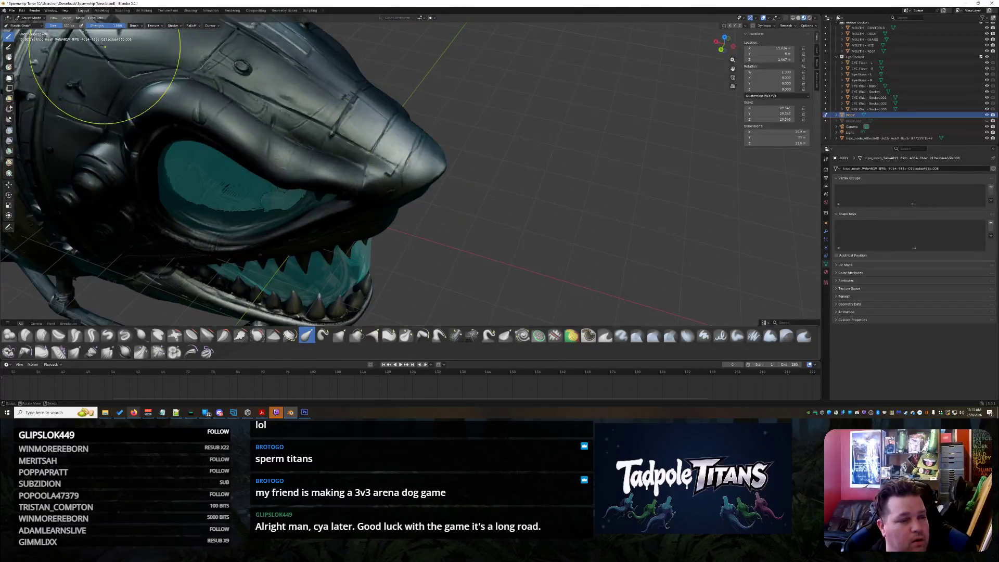
mouse_move(373, 137)
middle_mouse_down()
mouse_move(391, 104)
mouse_move(399, 138)
mouse_move(392, 129)
middle_mouse_up()
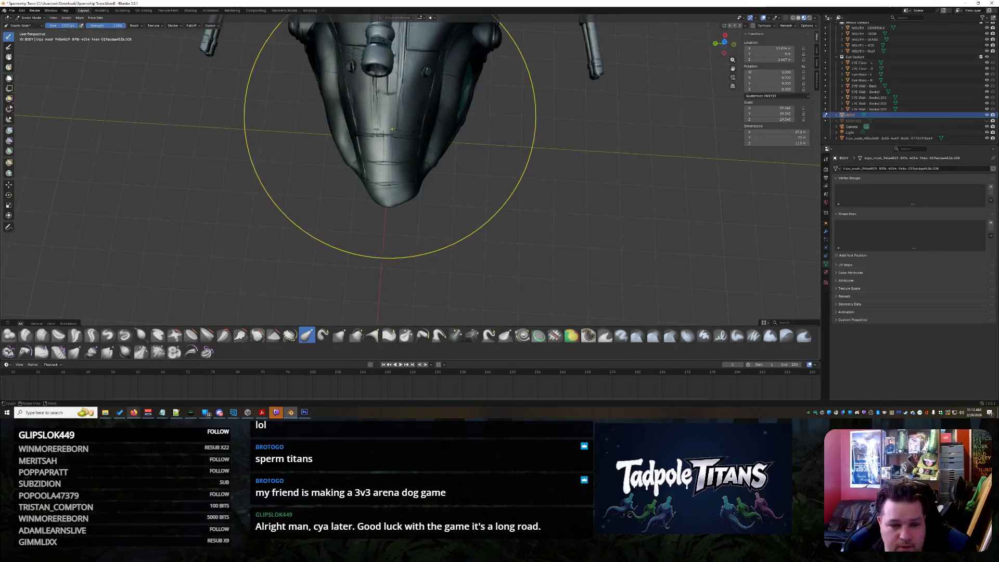
left_click_drag(392, 151, 391, 164)
mouse_move(431, 165)
middle_mouse_down()
mouse_move(395, 141)
mouse_move(359, 134)
mouse_move(446, 133)
mouse_move(413, 224)
mouse_move(364, 166)
middle_mouse_up()
scroll(343, 151, "up", 4)
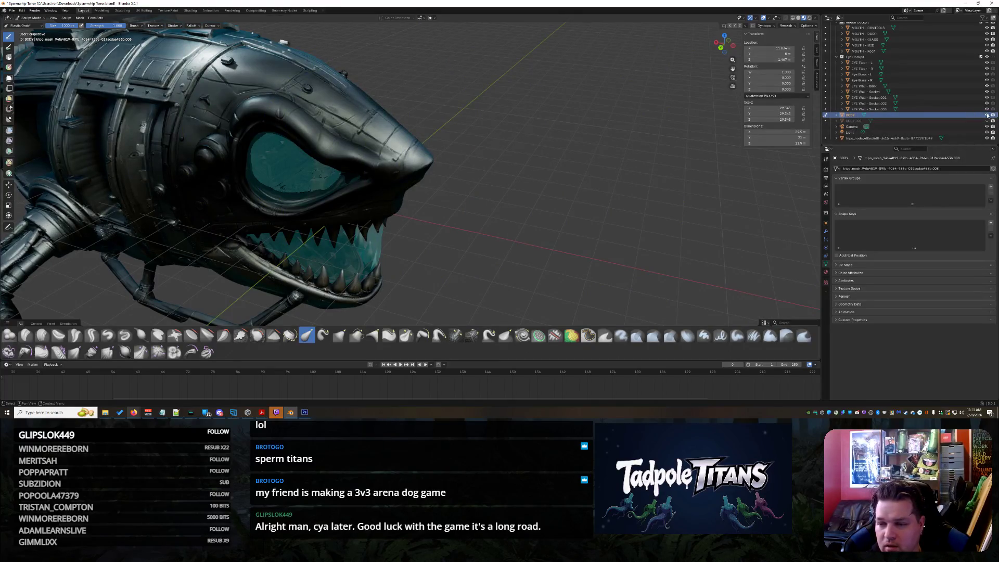
- Toggle BODY's visibility to compare the glass behind it, then return to Object Mode
left_click(988, 115)
left_click(988, 115)
left_click(988, 115)
left_click(988, 115)
middle_click_drag(467, 136, 486, 154)
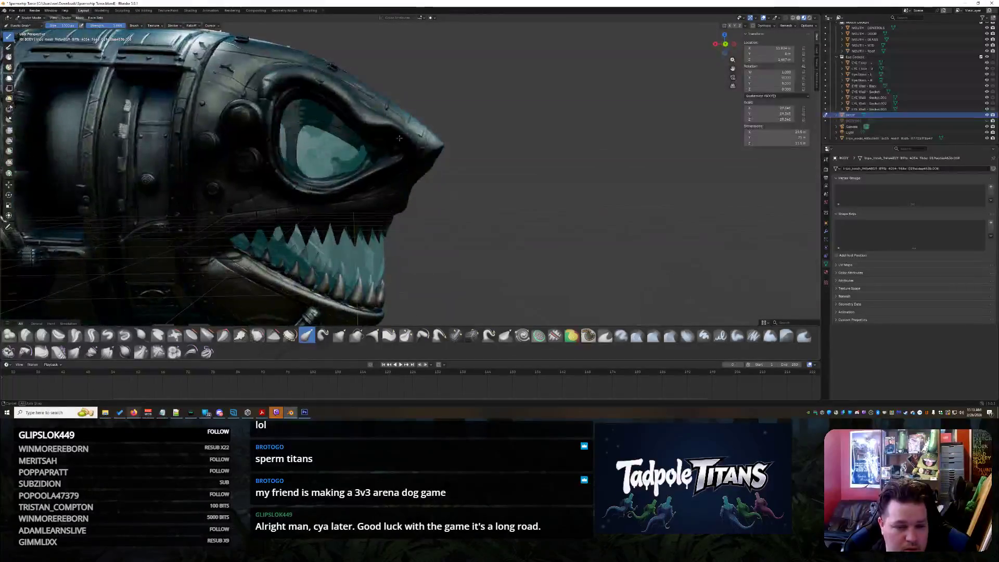
scroll(489, 159, "up", 3)
key("ctrl+Tab")
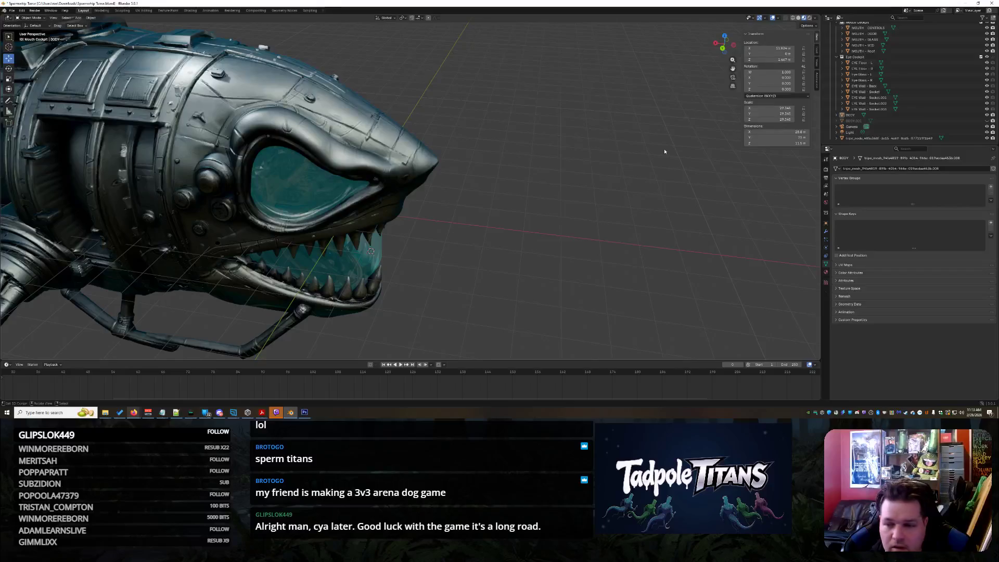
left_click(926, 115)
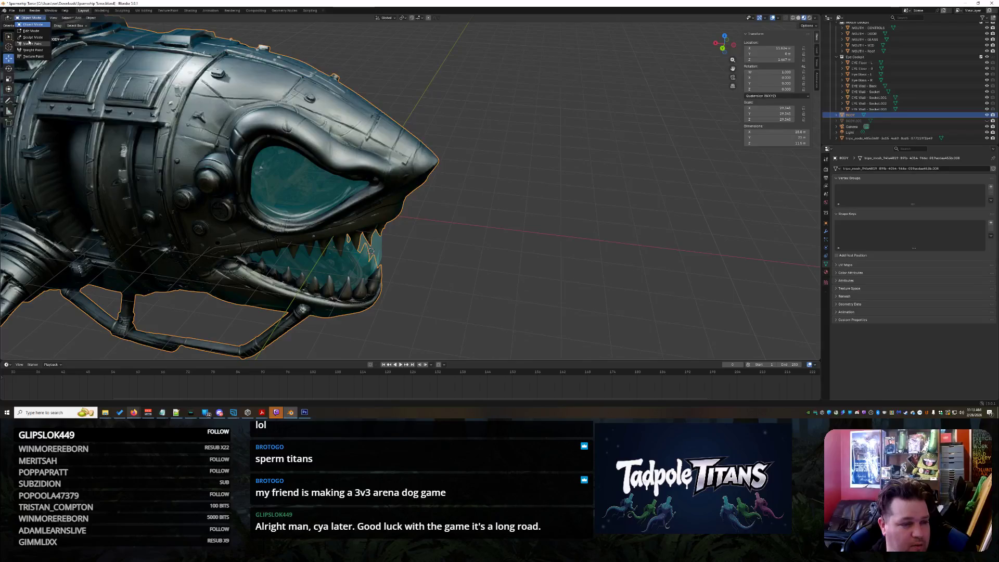
key("ctrl+Tab")
mouse_move(434, 174)
left_mouse_down()
mouse_move(448, 180)
mouse_move(692, 115)
mouse_move(655, 125)
left_mouse_up()
mouse_move(656, 125)
middle_mouse_down()
mouse_move(640, 208)
mouse_move(552, 191)
mouse_move(524, 282)
middle_mouse_up()
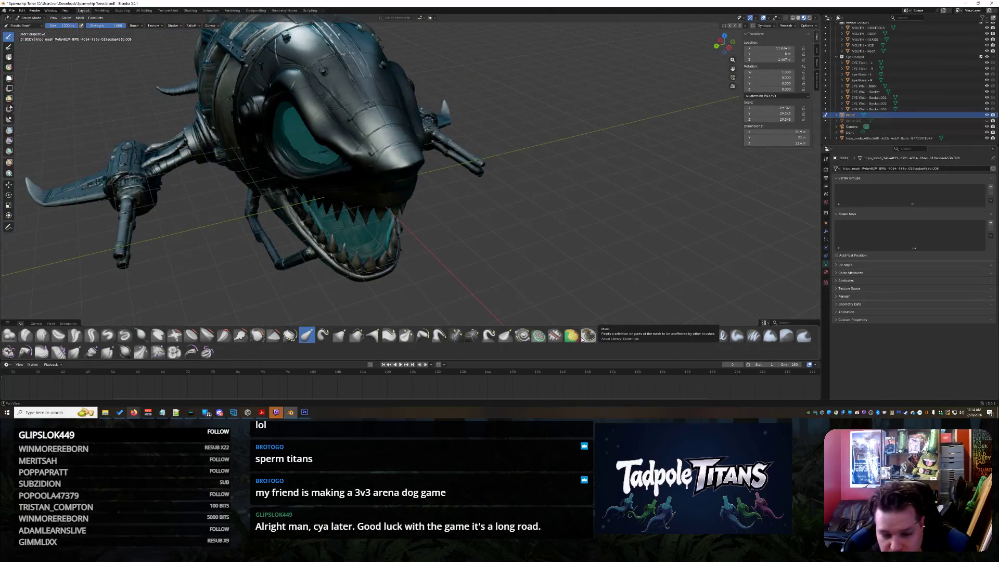
mouse_move(500, 219)
middle_mouse_down()
mouse_move(502, 235)
mouse_move(440, 163)
mouse_move(396, 185)
mouse_move(399, 163)
mouse_move(417, 191)
mouse_move(363, 195)
mouse_move(505, 192)
mouse_move(435, 219)
mouse_move(415, 196)
mouse_move(587, 163)
mouse_move(416, 221)
middle_mouse_up()
scroll(416, 220, "up", 5)
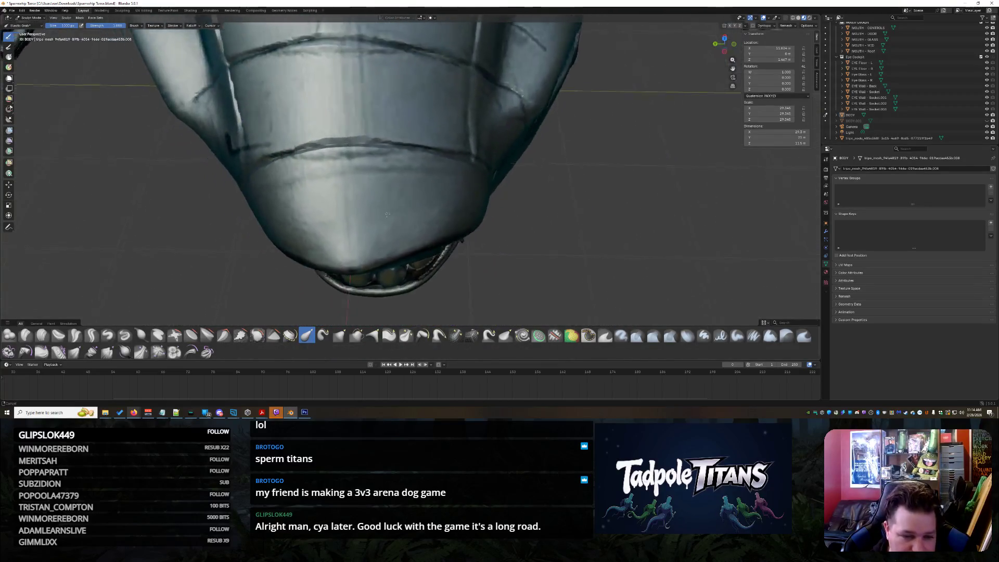
middle_click_drag(312, 214, 343, 178)
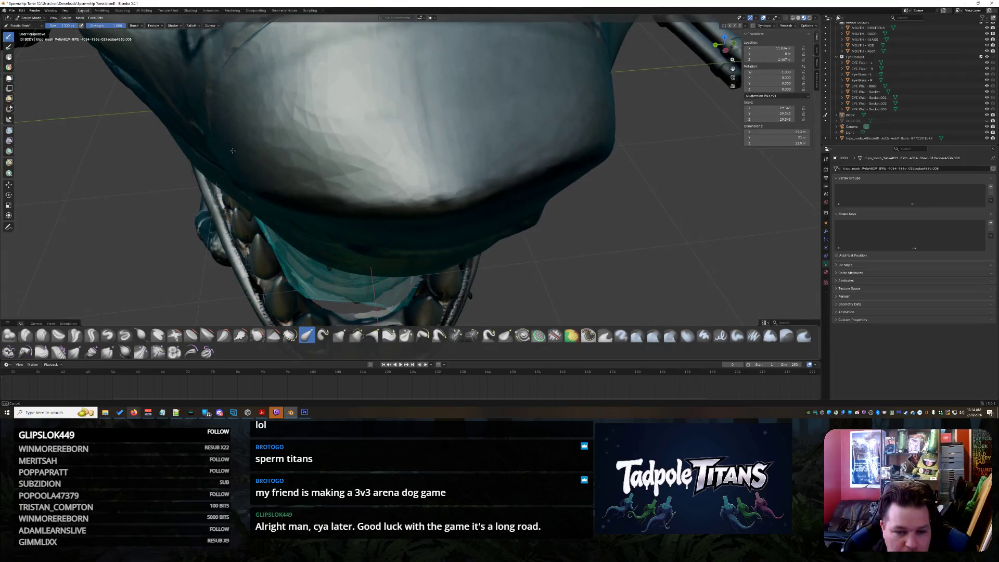
mouse_move(265, 155)
middle_mouse_down("ctrl")
mouse_move(401, 196)
mouse_move(396, 161)
mouse_move(395, 185)
middle_mouse_up("ctrl")
scroll(373, 188, "up", 2)
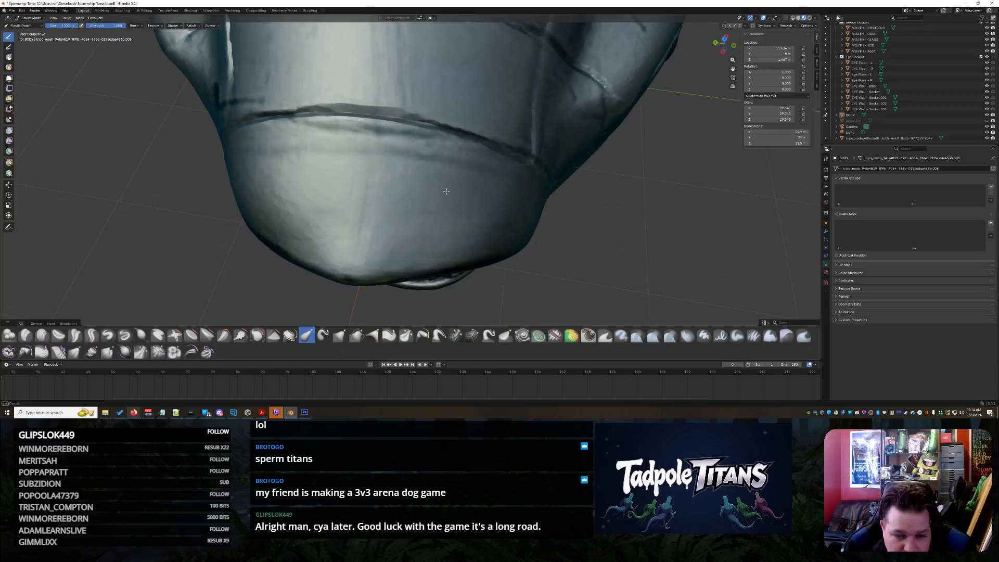
mouse_move(444, 197)
middle_mouse_down("ctrl")
mouse_move(457, 156)
mouse_move(481, 157)
mouse_move(469, 192)
mouse_move(482, 191)
middle_mouse_up("ctrl")
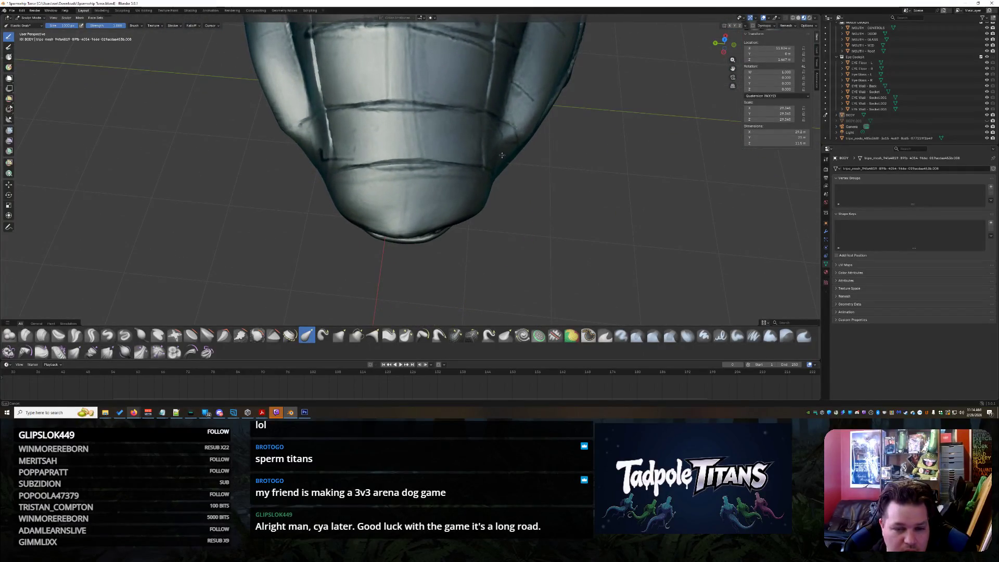
mouse_move(495, 206)
middle_mouse_down()
mouse_move(495, 155)
mouse_move(366, 92)
mouse_move(354, 198)
mouse_move(458, 173)
middle_mouse_up()
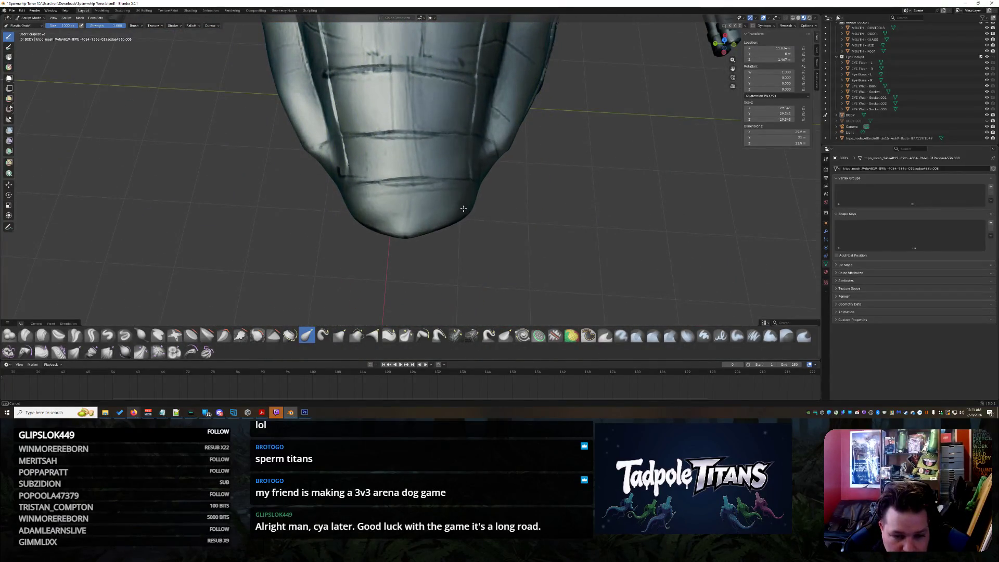
mouse_move(483, 207)
middle_mouse_down()
mouse_move(404, 212)
mouse_move(424, 189)
mouse_move(435, 142)
middle_mouse_up()
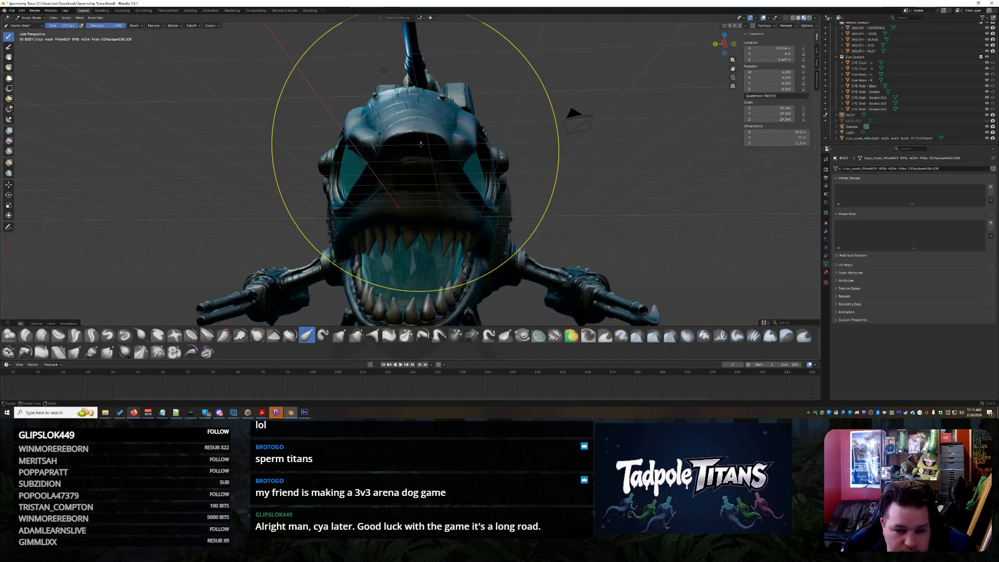
scroll(421, 144, "up", 2)
scroll(420, 207, "up", 2)
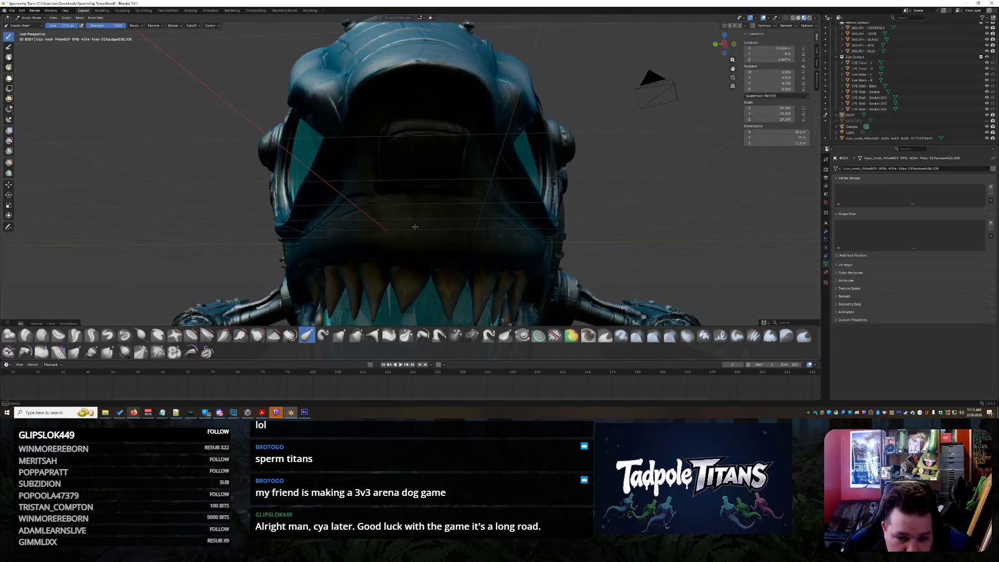
scroll(403, 213, "down", 4)
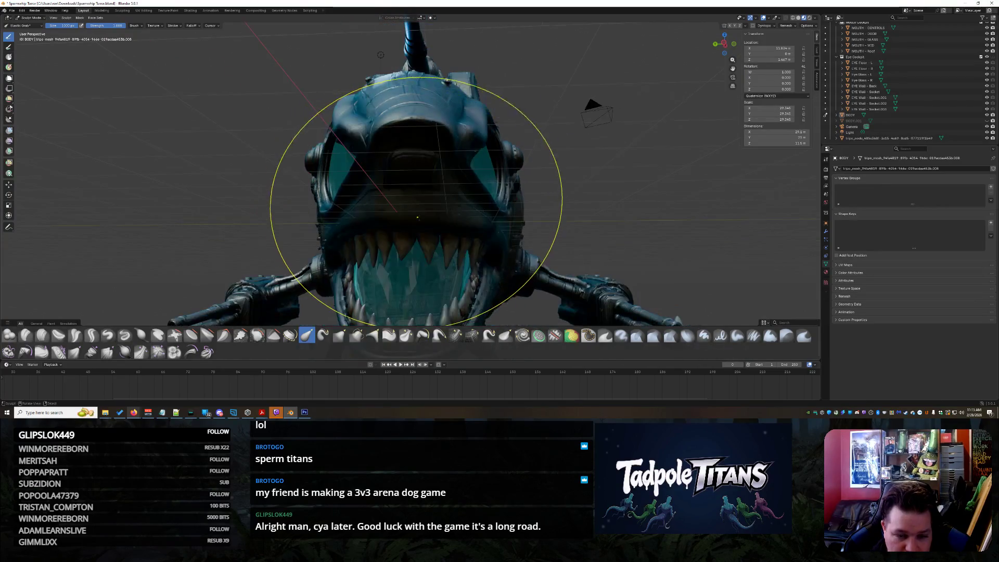
scroll(409, 209, "up", 2)
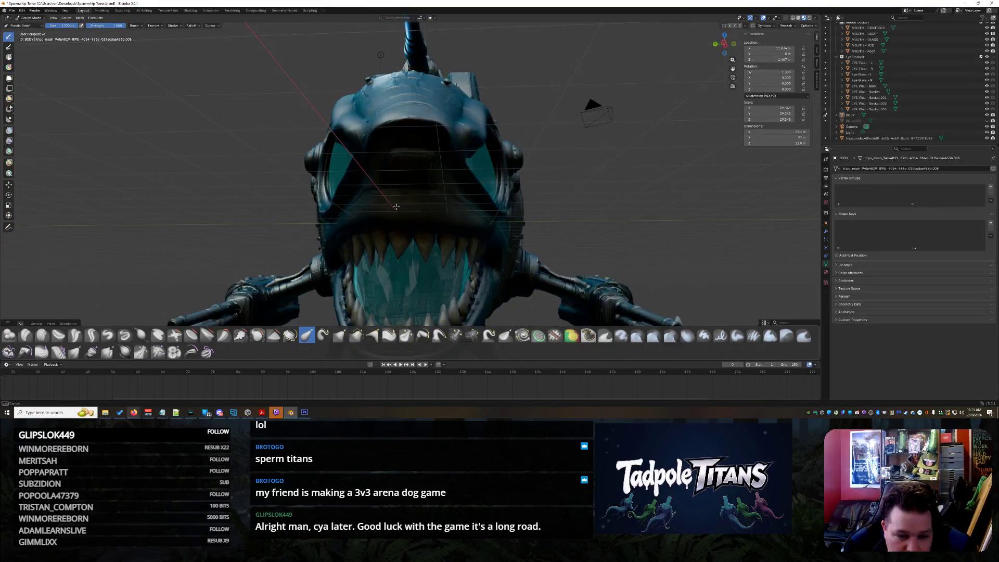
scroll(418, 253, "up", 5)
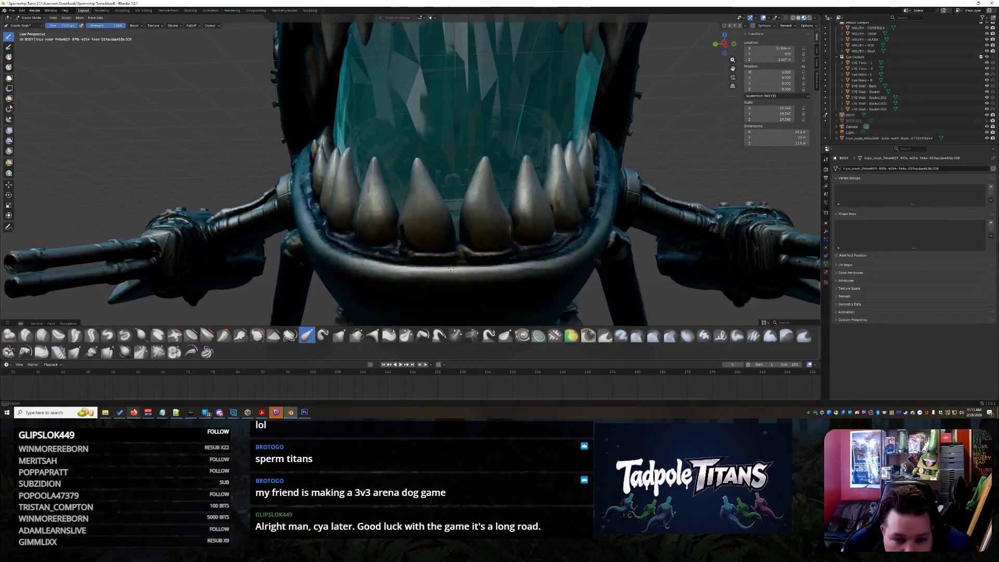
scroll(450, 269, "down", 7)
mouse_move(500, 260)
middle_mouse_down()
mouse_move(513, 260)
mouse_move(503, 222)
middle_mouse_up()
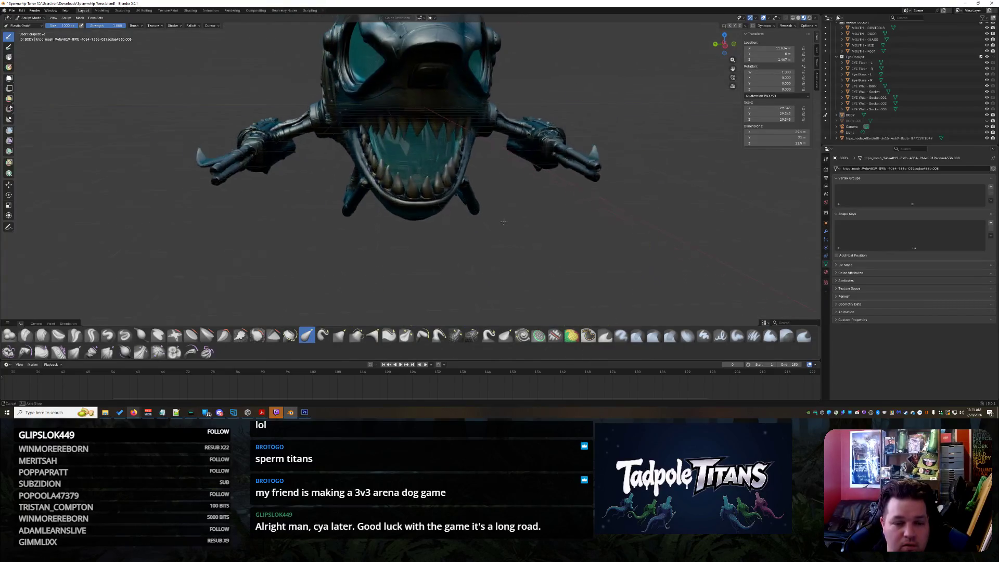
scroll(436, 248, "up", 6)
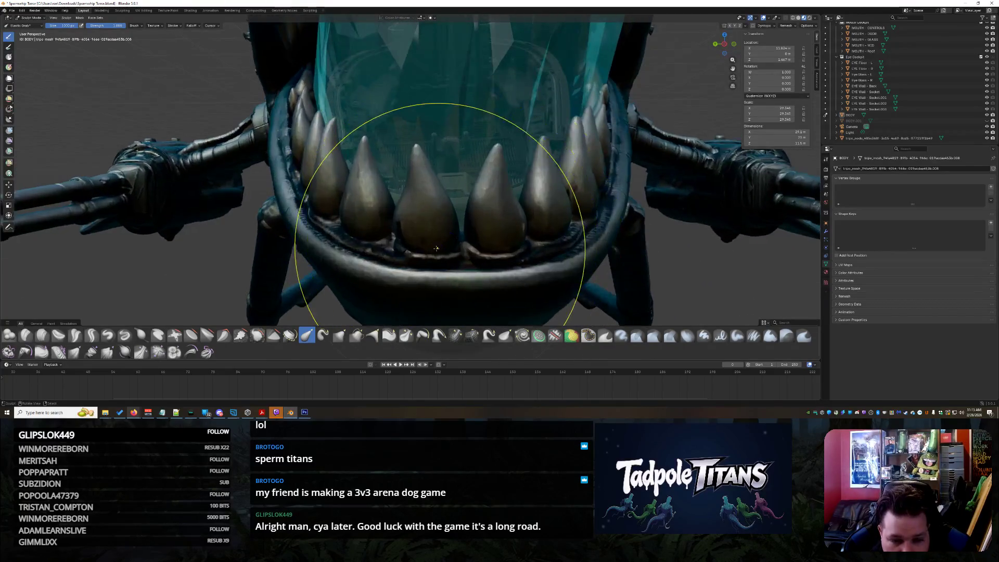
scroll(446, 248, "down", 2)
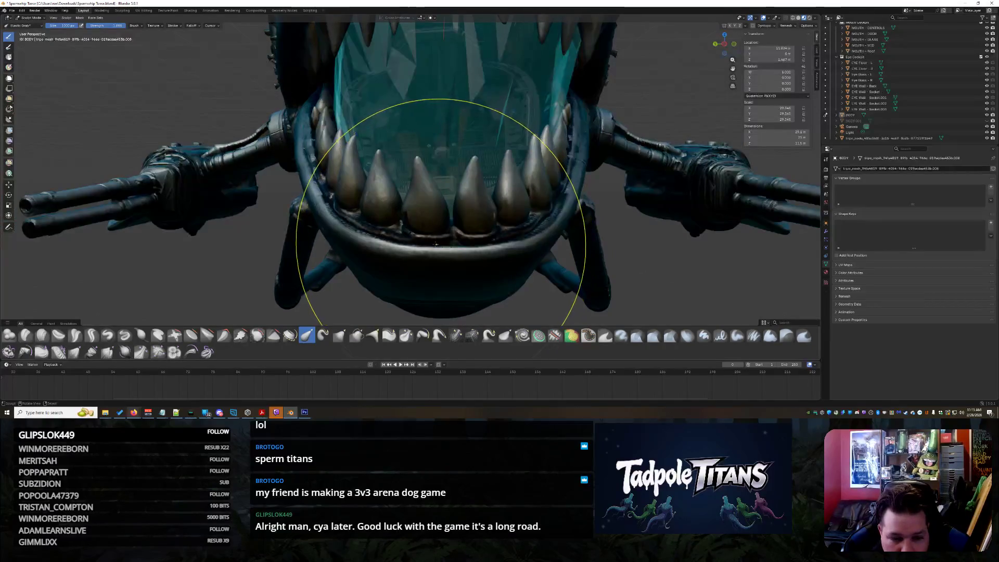
scroll(448, 243, "down", 4)
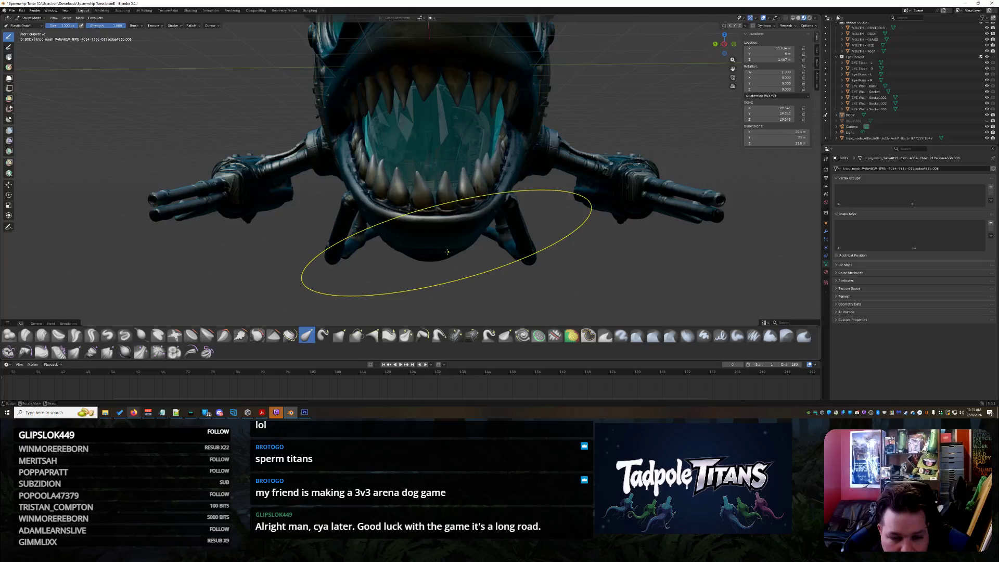
middle_click_drag(442, 249, 442, 229)
scroll(442, 225, "up", 3)
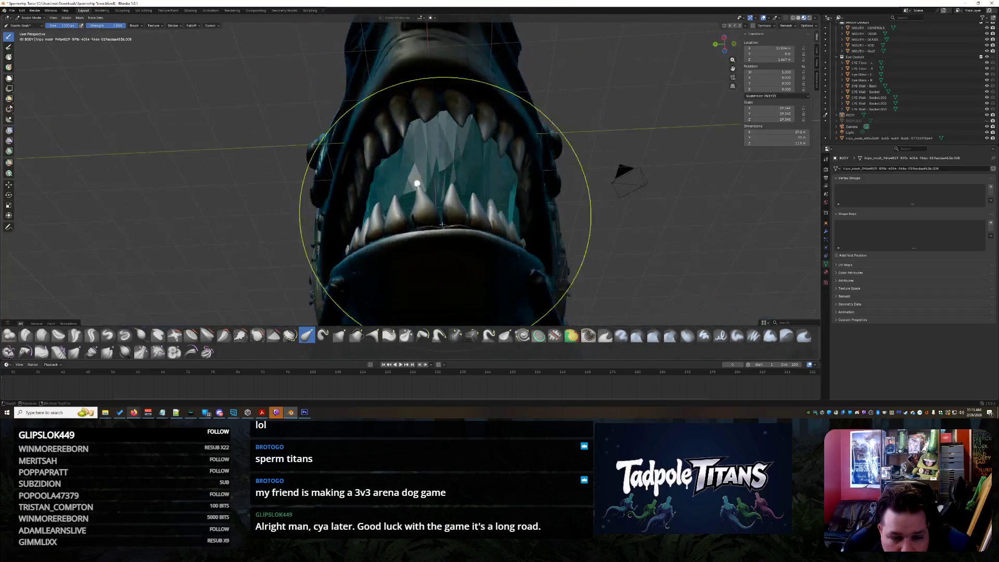
mouse_move(443, 279)
middle_mouse_down()
mouse_move(478, 246)
mouse_move(446, 234)
mouse_move(427, 243)
mouse_move(435, 248)
middle_mouse_up()
scroll(458, 271, "down", 4)
scroll(477, 246, "up", 2)
scroll(418, 237, "up", 4)
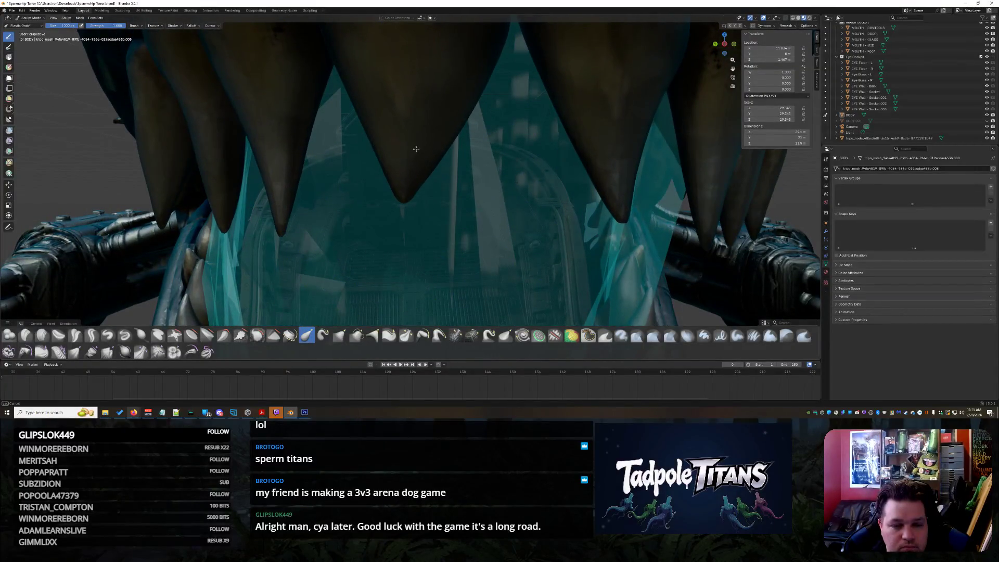
scroll(418, 161, "down", 6)
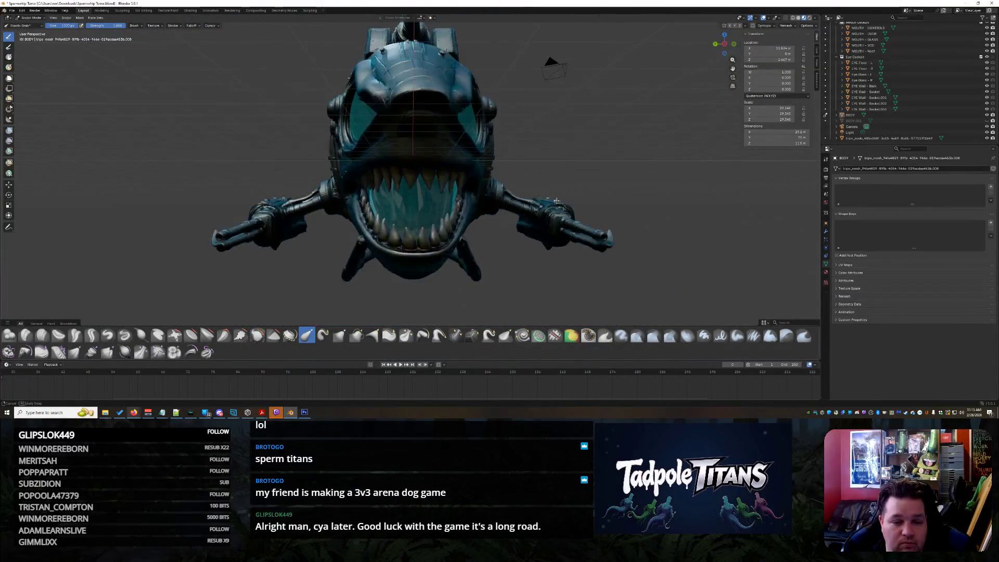
middle_click_drag(556, 201, 546, 208)
scroll(453, 277, "up", 5)
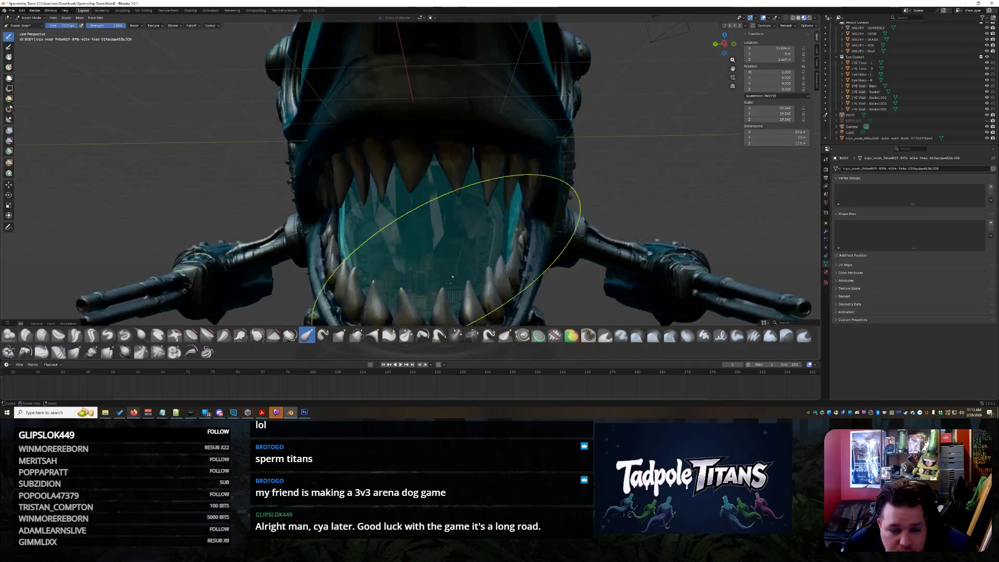
scroll(453, 146, "up", 5)
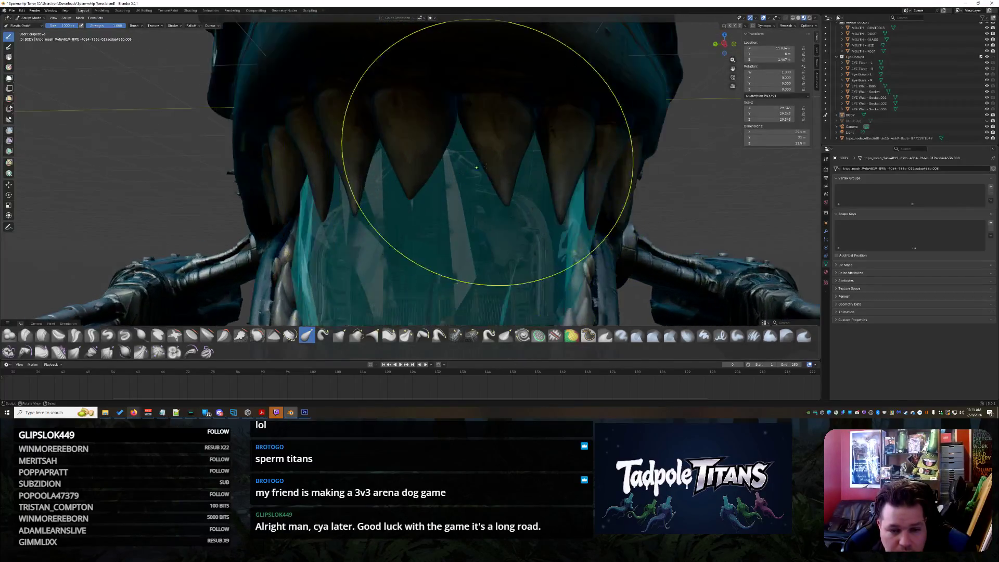
middle_click_drag(434, 201, 398, 218)
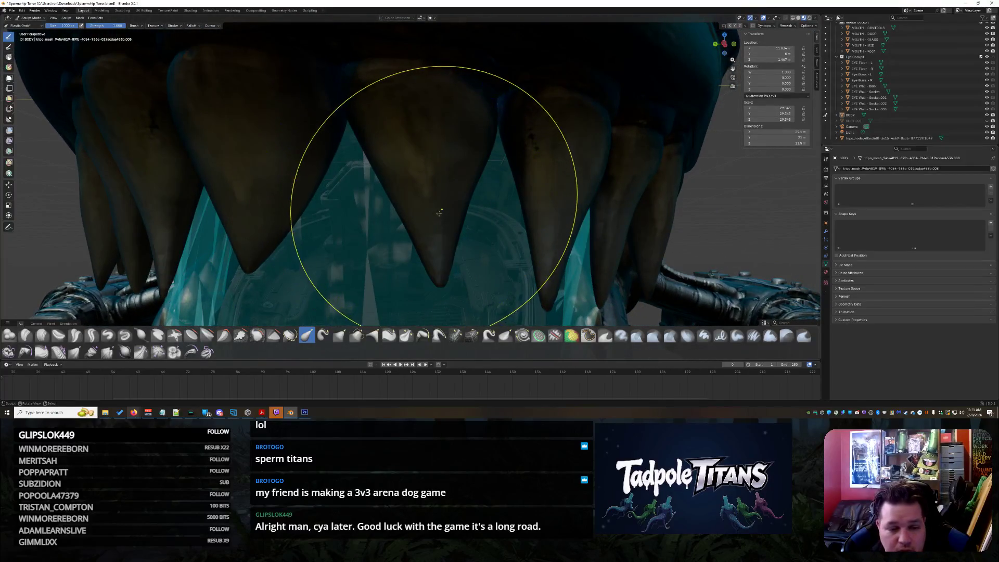
scroll(420, 225, "down", 8)
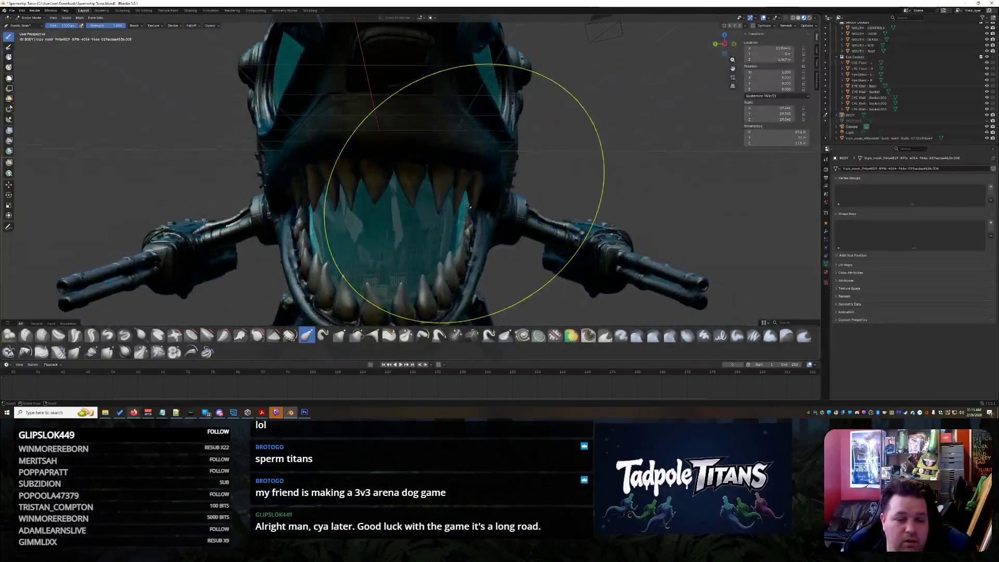
middle_click_drag(460, 211, 457, 245)
- Pull and reshape the hull surface near the panel lines with Elastic Grab
scroll(424, 245, "up", 6)
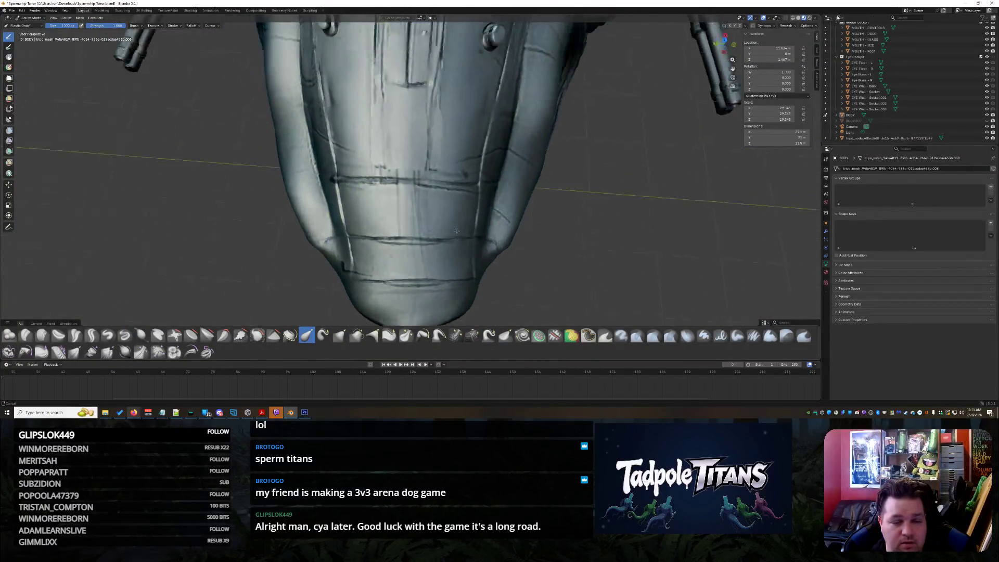
scroll(372, 247, "up", 6)
scroll(257, 221, "down", 2)
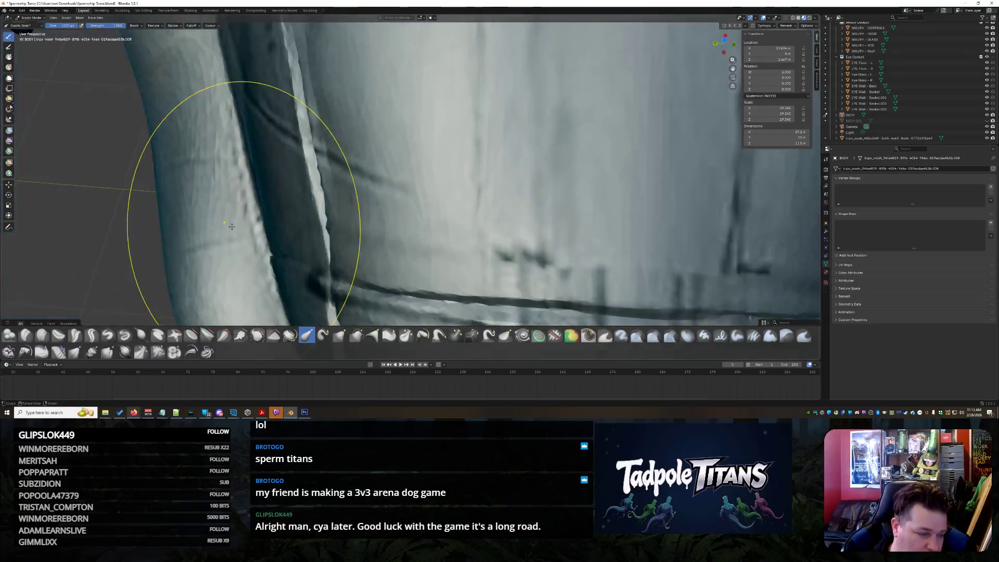
mouse_move(248, 200)
middle_mouse_down()
mouse_move(225, 161)
mouse_move(207, 196)
mouse_move(274, 205)
middle_mouse_up()
left_click_drag(384, 166, 292, 196)
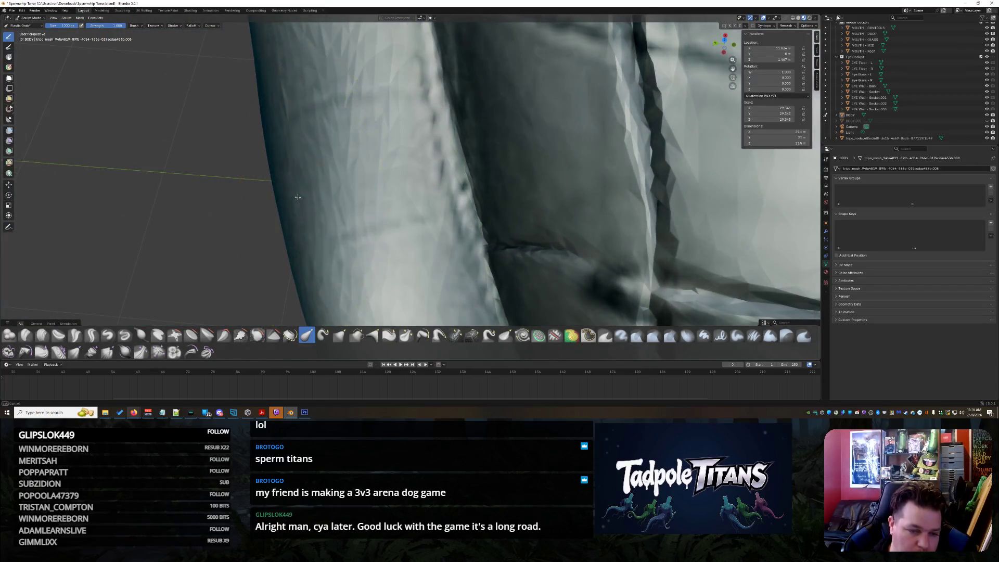
scroll(297, 198, "down", 10)
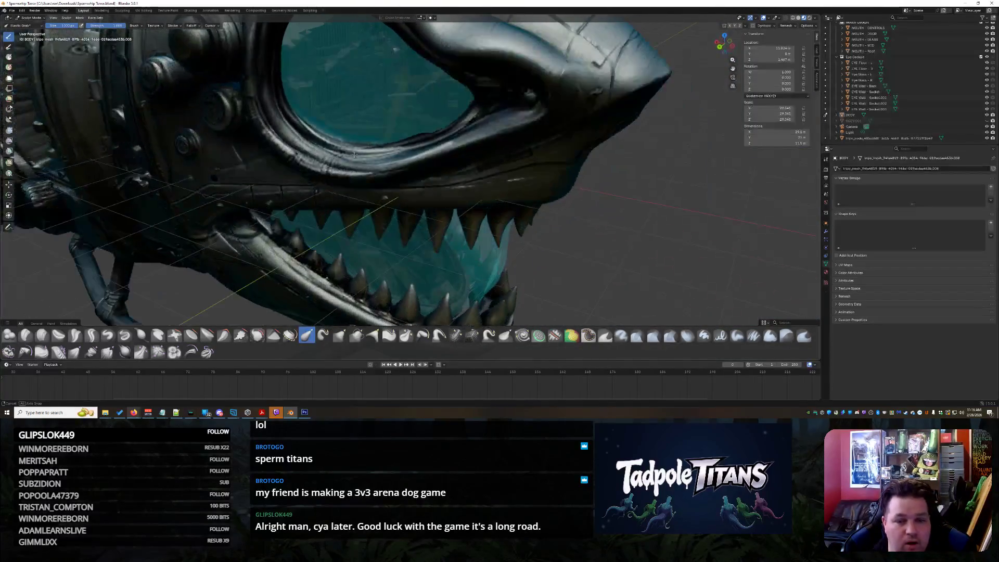
scroll(355, 155, "up", 10)
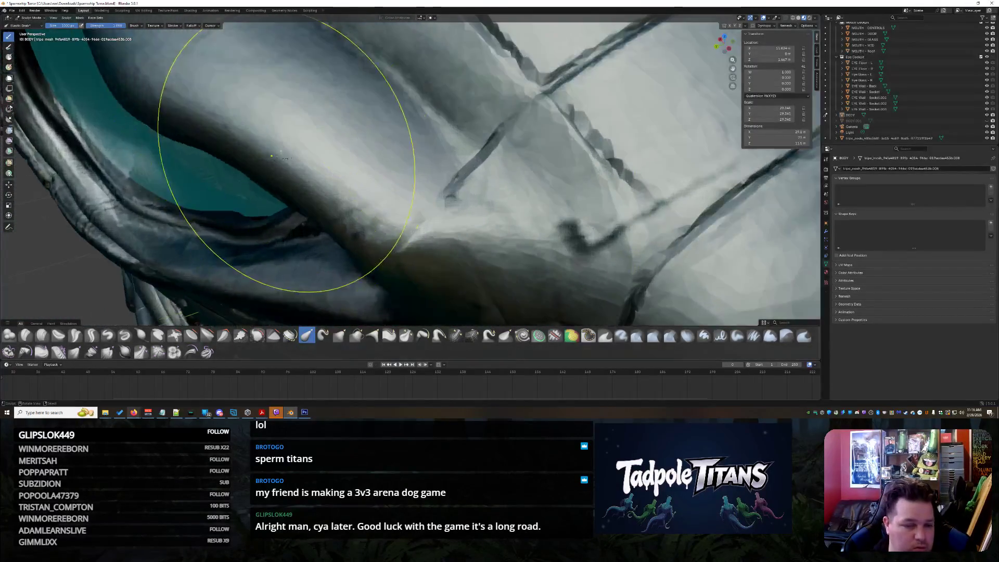
mouse_move(271, 155)
middle_mouse_down()
mouse_move(273, 164)
mouse_move(326, 148)
mouse_move(249, 156)
middle_mouse_up()
scroll(228, 177, "down", 8)
scroll(325, 148, "up", 4)
scroll(245, 156, "up", 6)
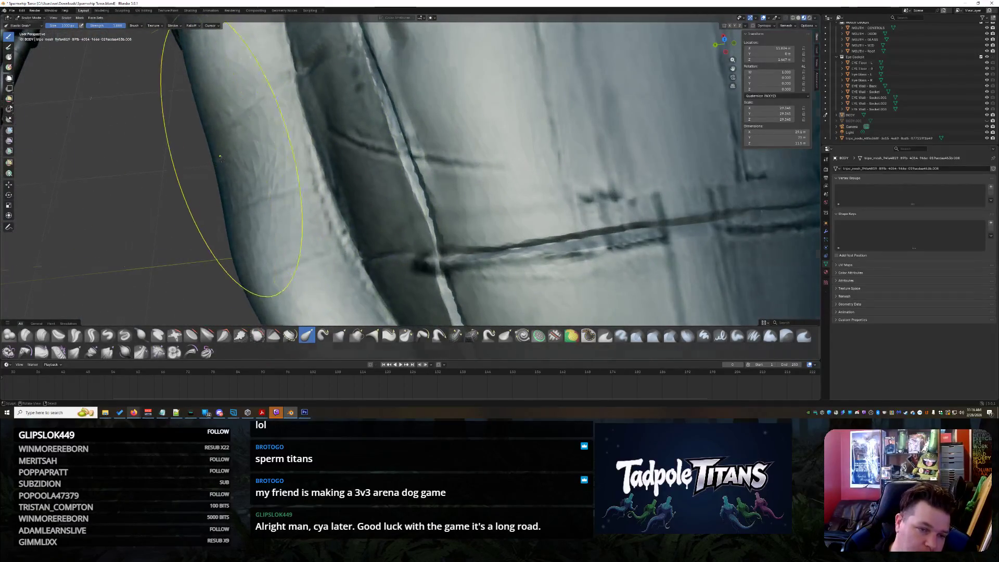
scroll(220, 157, "down", 6)
- Orbit around the snout, eye and both sides of the shark's head to check the result
mouse_move(220, 158)
middle_mouse_down()
mouse_move(446, 167)
mouse_move(436, 174)
middle_mouse_up()
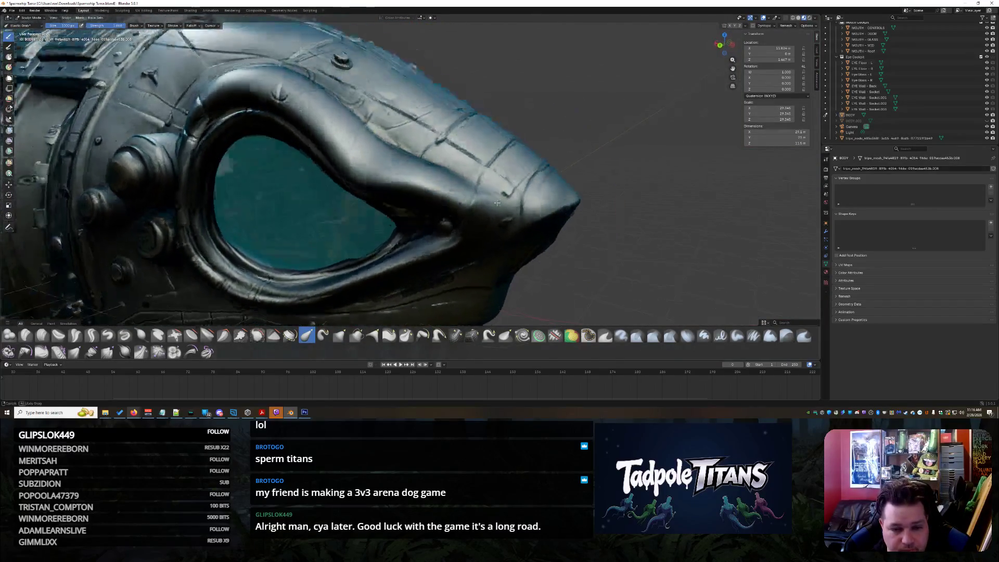
scroll(511, 193, "up", 4)
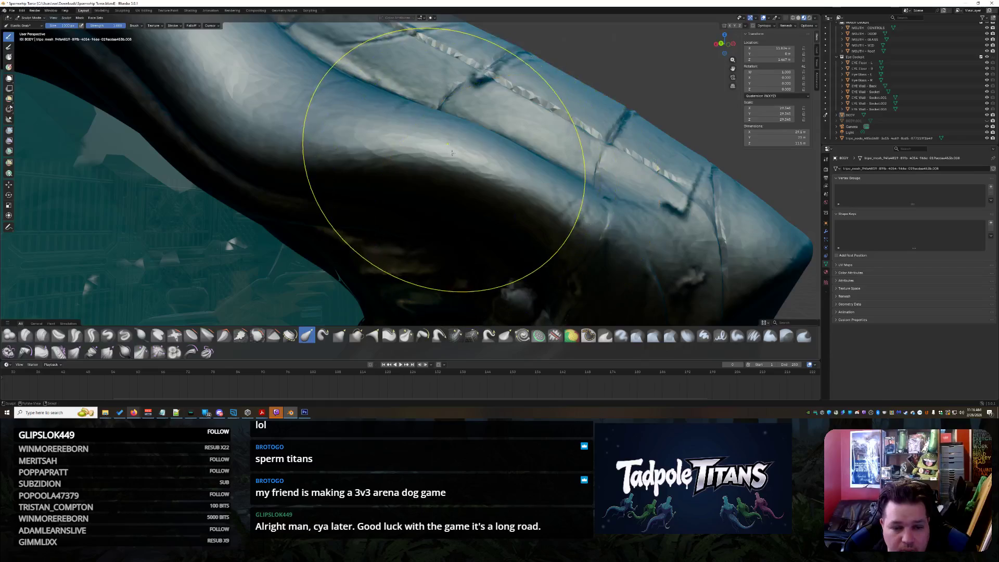
scroll(500, 93, "down", 5)
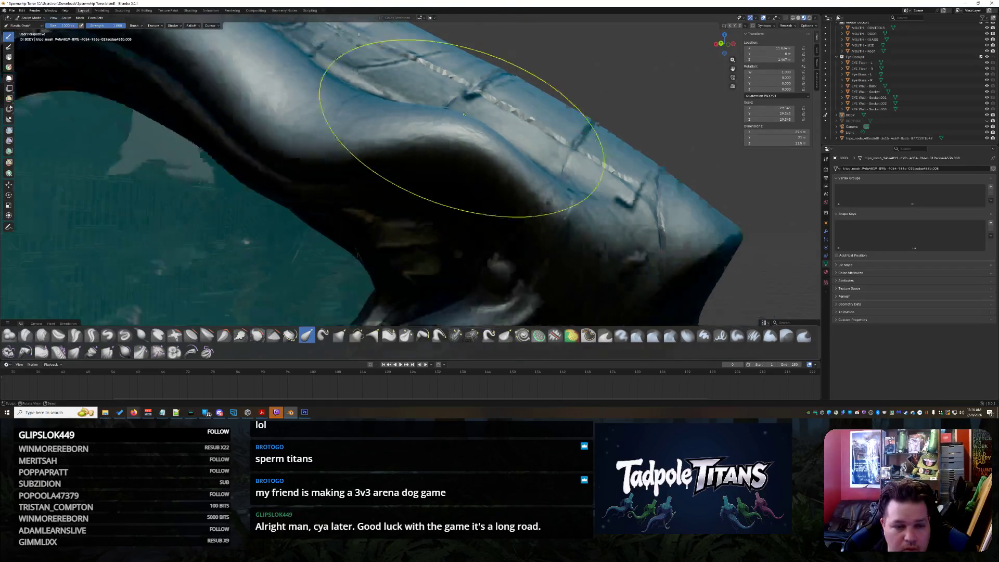
scroll(418, 139, "up", 5)
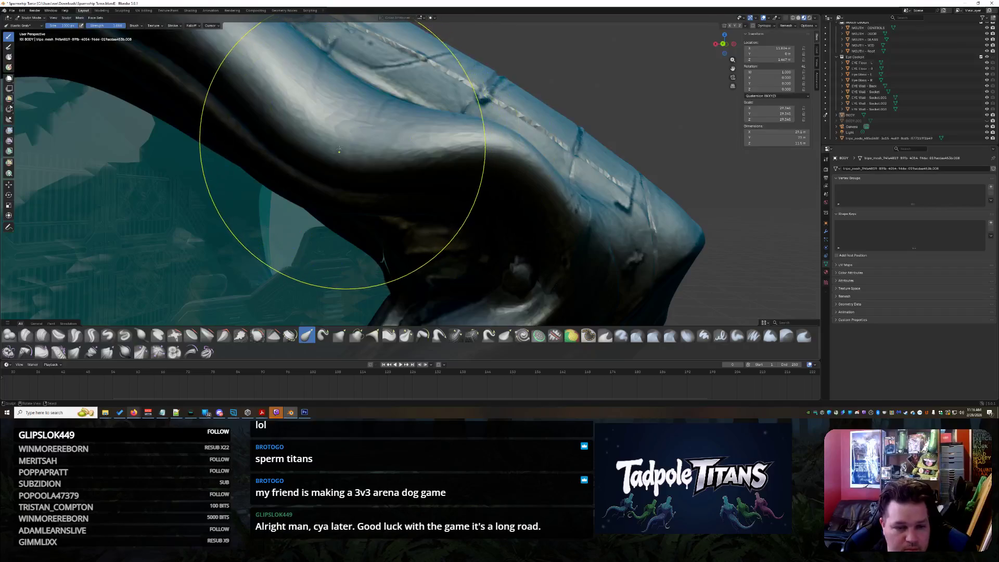
scroll(523, 178, "down", 6)
middle_click_drag(524, 178, 537, 209)
scroll(458, 219, "up", 4)
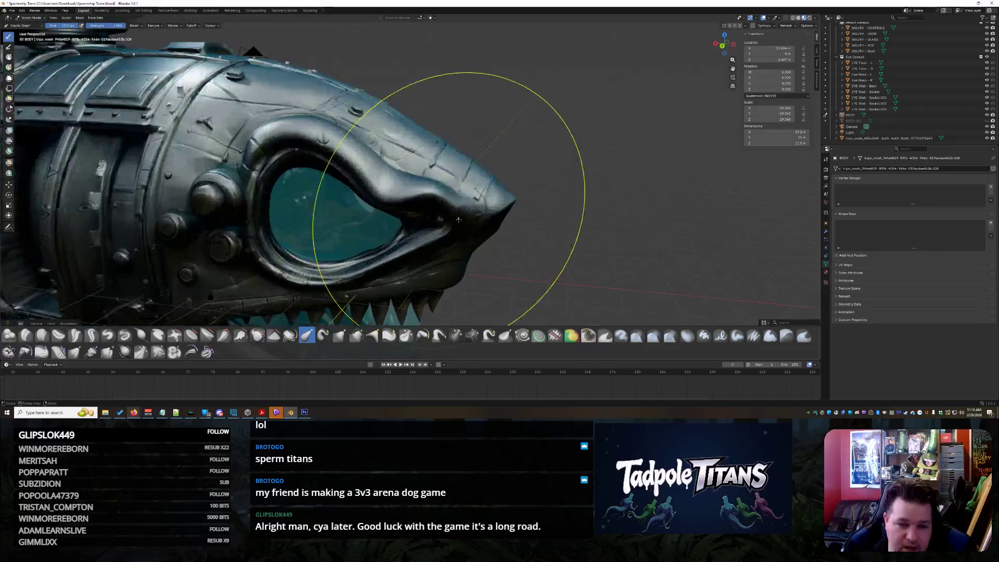
scroll(499, 218, "up", 3)
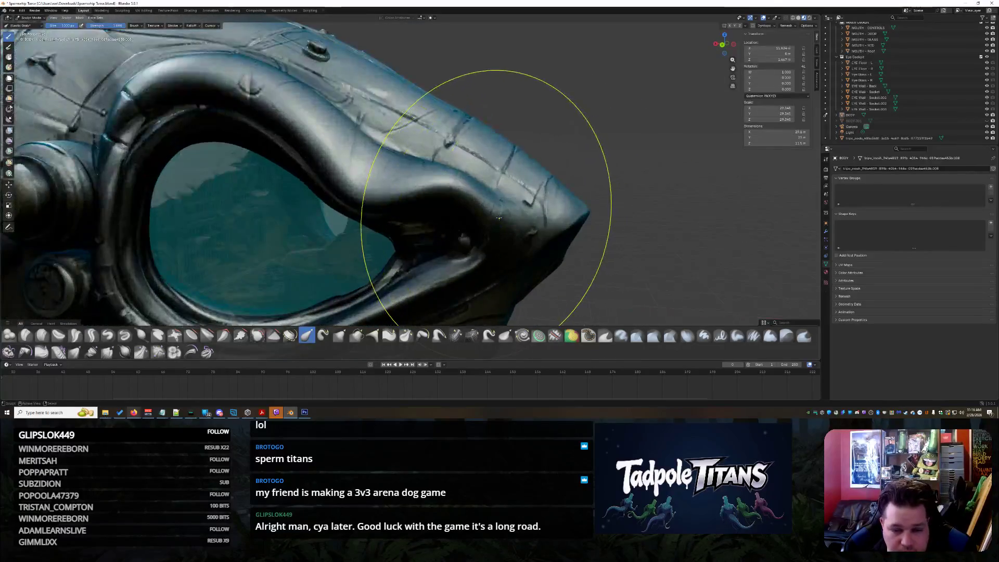
scroll(530, 221, "down", 5)
mouse_move(530, 220)
middle_mouse_down()
mouse_move(508, 234)
mouse_move(563, 261)
mouse_move(531, 235)
middle_mouse_up()
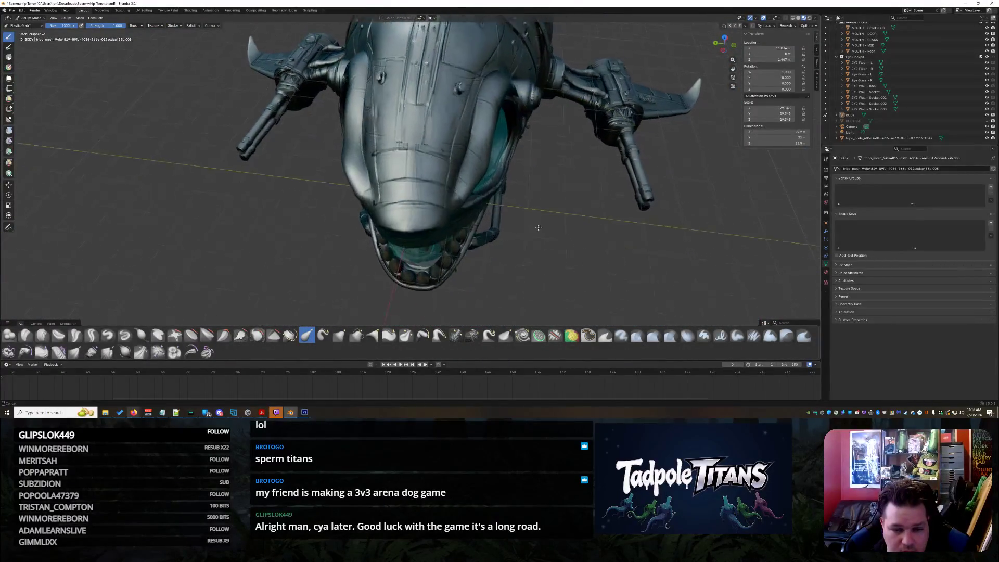
scroll(532, 235, "up", 5)
scroll(531, 234, "up", 6)
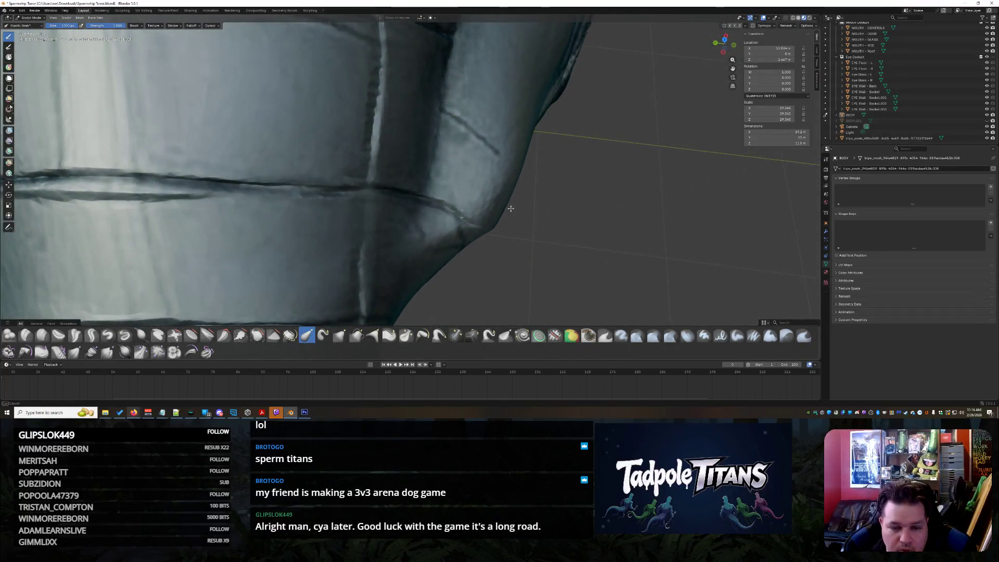
mouse_move(511, 208)
middle_mouse_down()
mouse_move(500, 229)
mouse_move(484, 227)
mouse_move(453, 197)
mouse_move(596, 241)
mouse_move(602, 223)
mouse_move(585, 192)
mouse_move(516, 245)
middle_mouse_up()
mouse_move(479, 190)
middle_mouse_down()
mouse_move(553, 216)
mouse_move(532, 213)
middle_mouse_up()
mouse_move(515, 209)
middle_mouse_down()
mouse_move(650, 205)
mouse_move(514, 197)
mouse_move(514, 239)
middle_mouse_up()
middle_click_drag(470, 162, 474, 176)
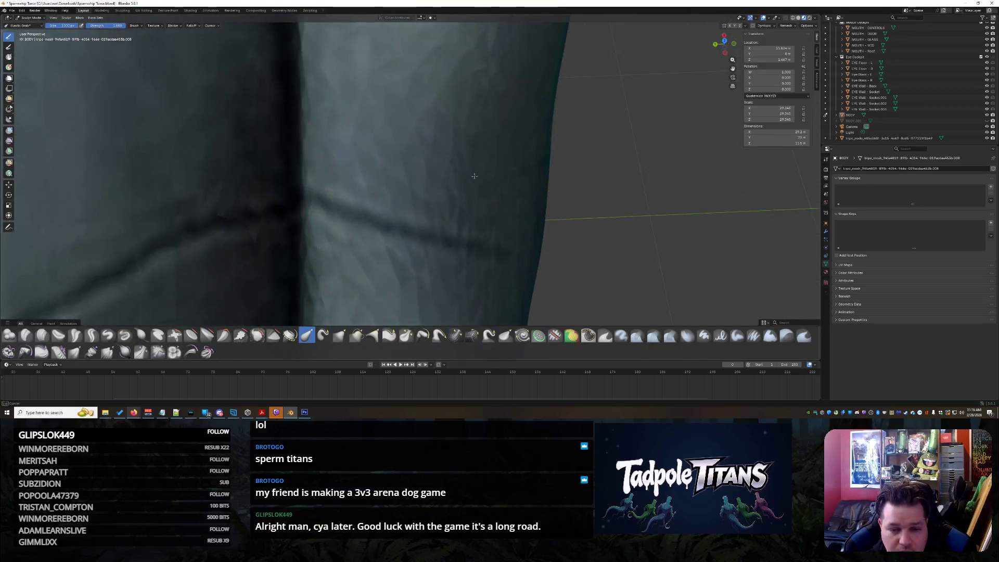
mouse_move(552, 231)
middle_mouse_down()
mouse_move(423, 166)
mouse_move(357, 177)
mouse_move(357, 194)
mouse_move(322, 221)
middle_mouse_up()
scroll(357, 177, "down", 5)
scroll(250, 208, "up", 6)
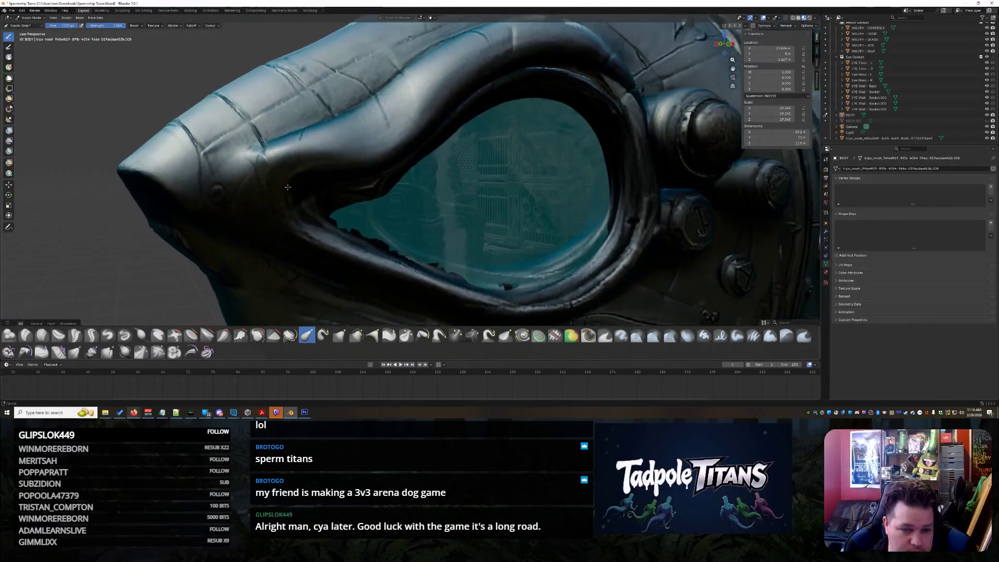
scroll(257, 183, "down", 3)
middle_click_drag(257, 184, 312, 229)
scroll(314, 242, "up", 4)
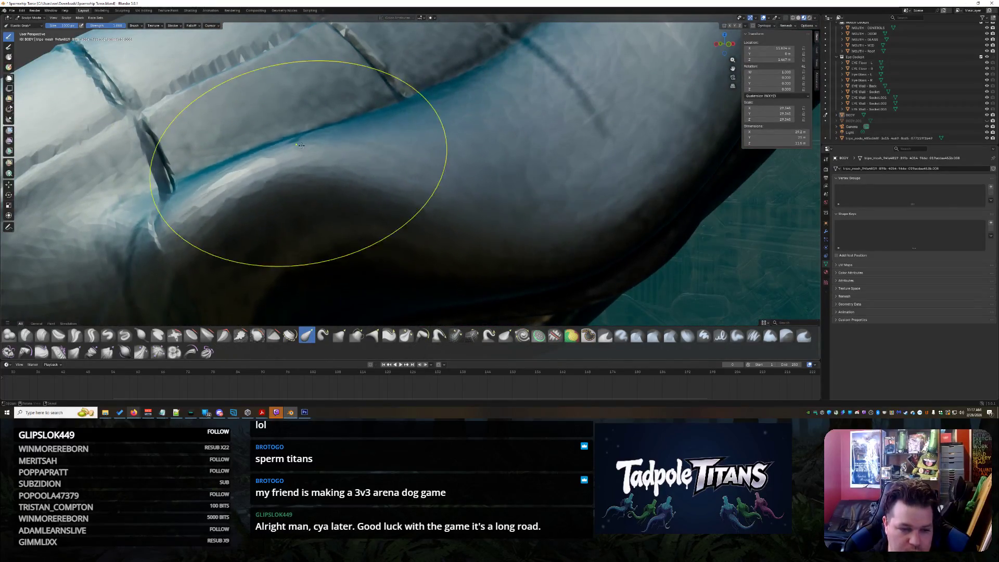
scroll(300, 145, "down", 4)
mouse_move(324, 201)
middle_mouse_down()
mouse_move(372, 188)
mouse_move(367, 204)
mouse_move(359, 200)
middle_mouse_up()
scroll(372, 187, "down", 4)
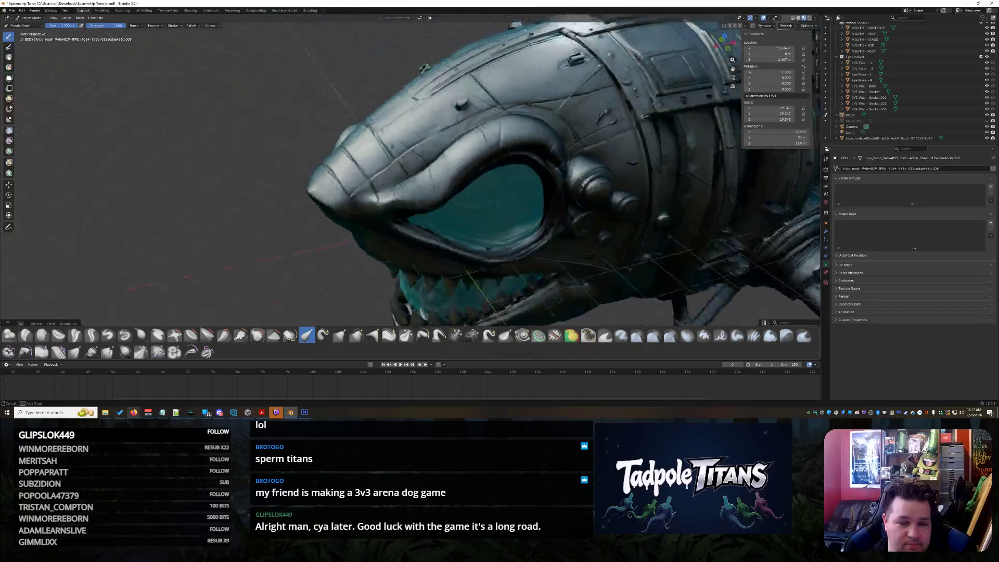
scroll(340, 216, "up", 6)
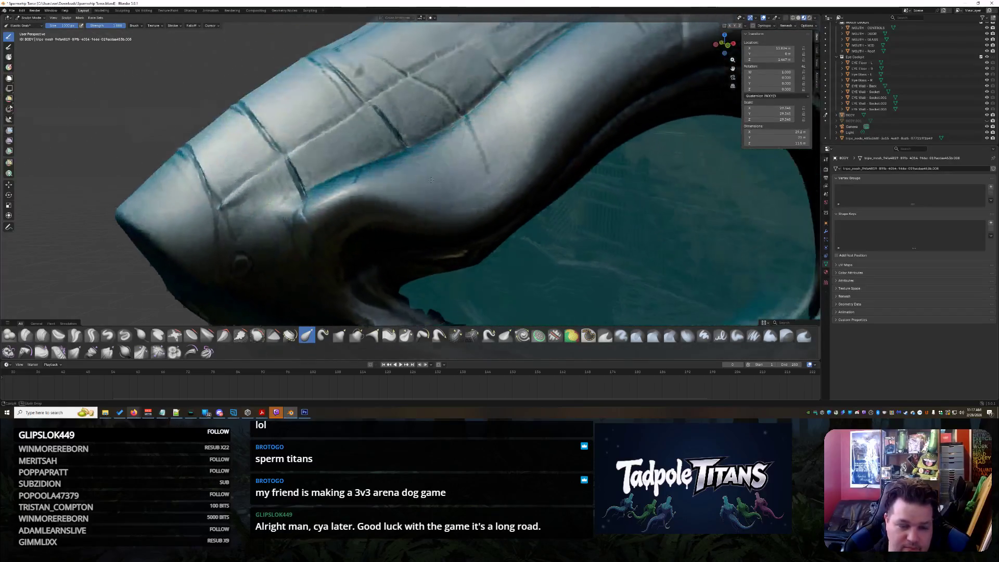
scroll(280, 227, "up", 3)
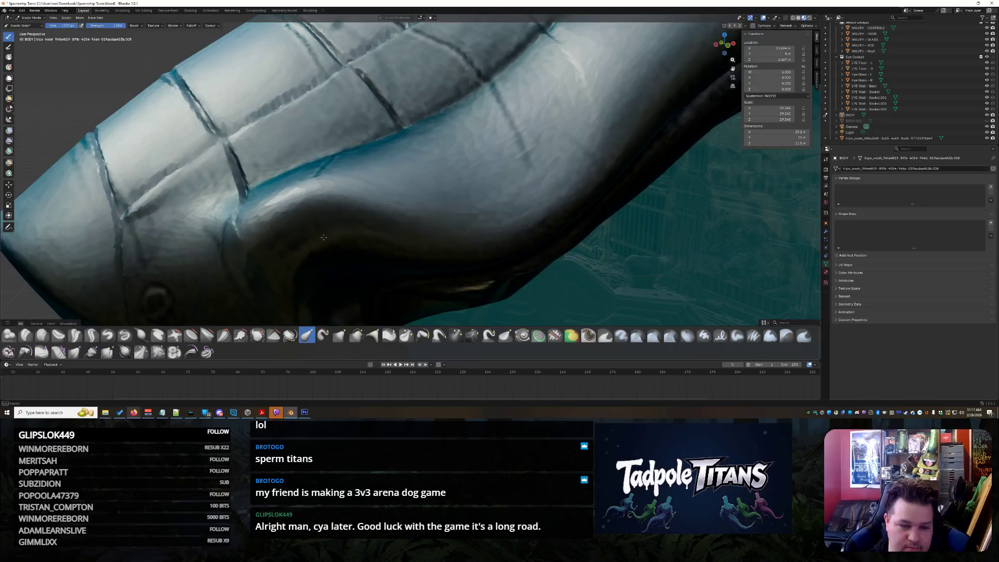
mouse_move(485, 222)
middle_mouse_down()
mouse_move(471, 177)
mouse_move(491, 223)
middle_mouse_up()
scroll(357, 201, "down", 5)
mouse_move(357, 201)
middle_mouse_down()
mouse_move(469, 190)
mouse_move(494, 209)
middle_mouse_up()
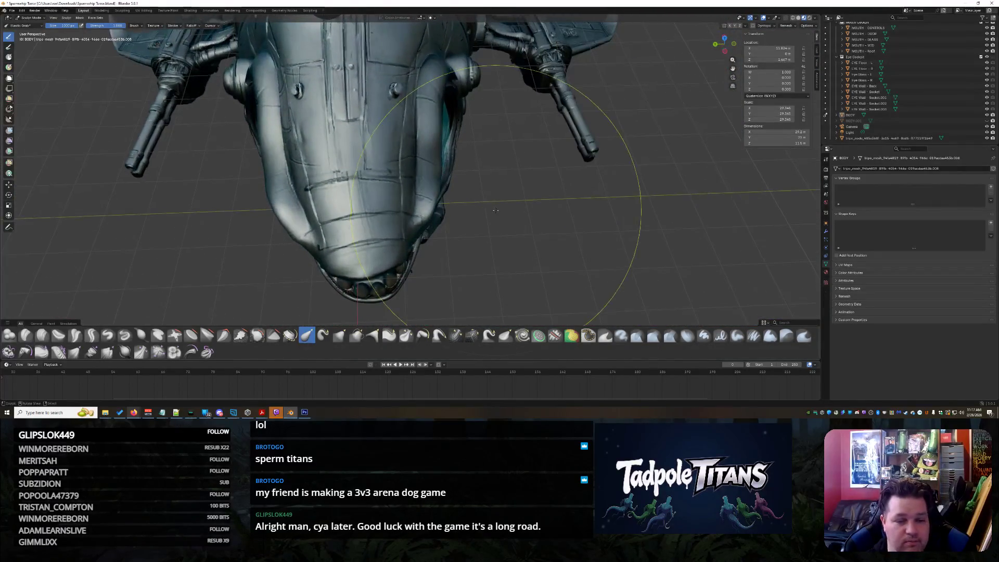
- Orbit and zoom around the shark's nose from above and below to inspect the sculpted upper lip
scroll(465, 186, "up", 8)
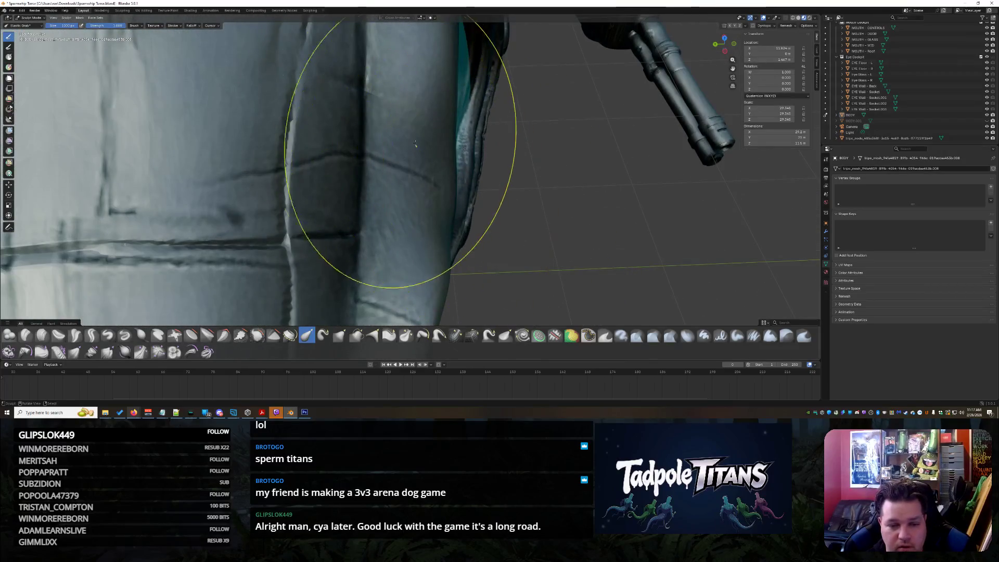
scroll(399, 116, "down", 8)
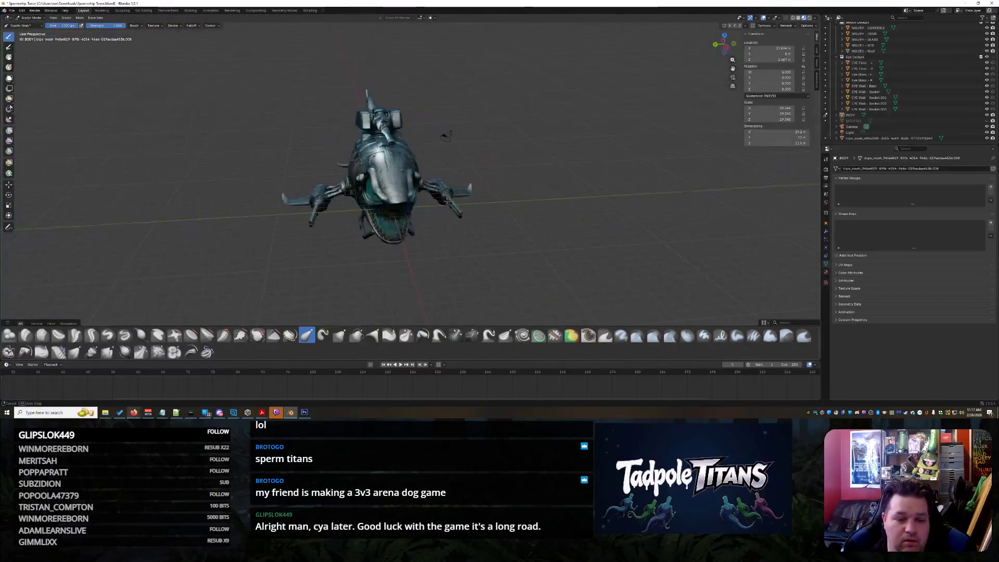
scroll(442, 221, "up", 10)
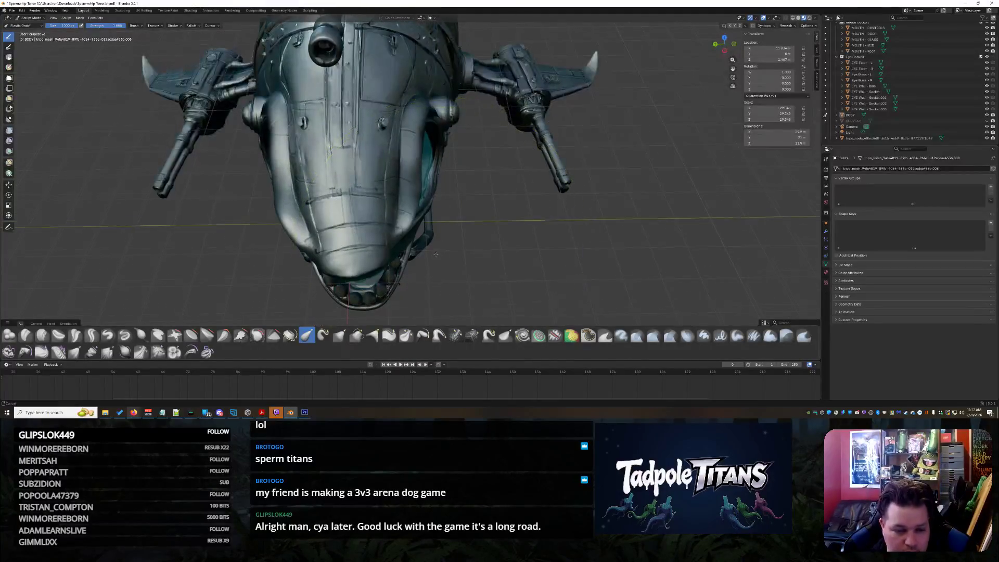
scroll(439, 193, "up", 6)
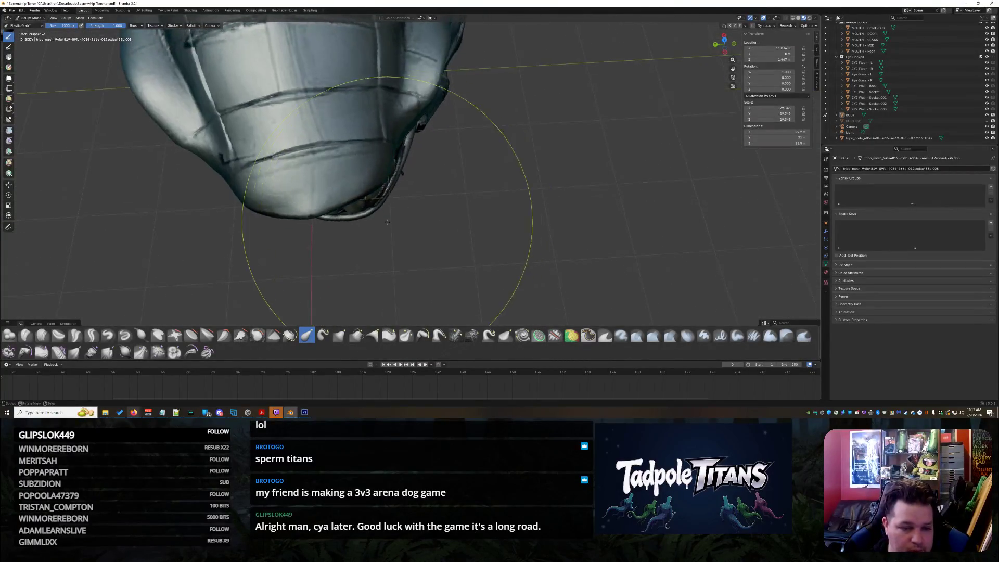
middle_click_drag(363, 212, 372, 207)
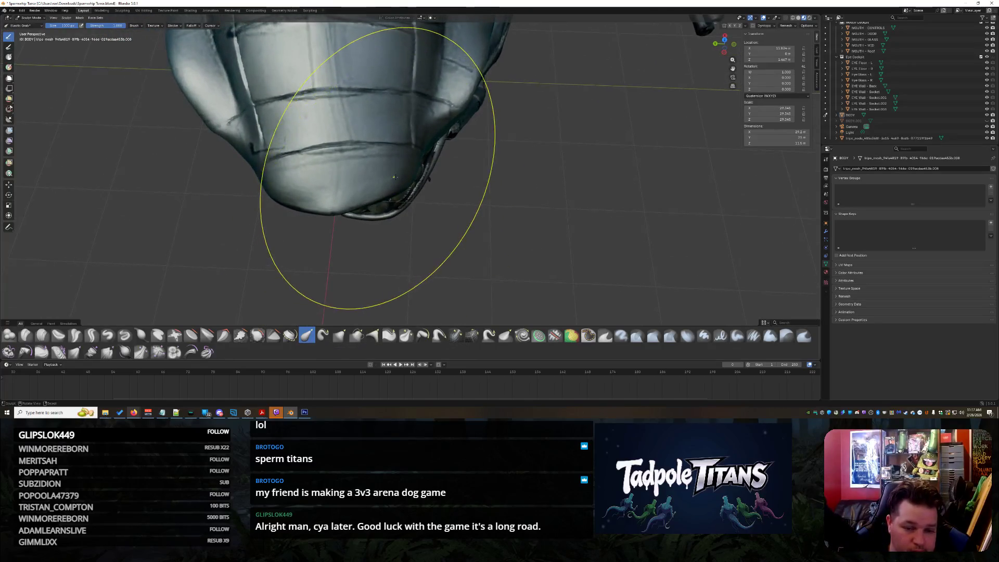
scroll(385, 169, "up", 3)
middle_click_drag(367, 117, 356, 149)
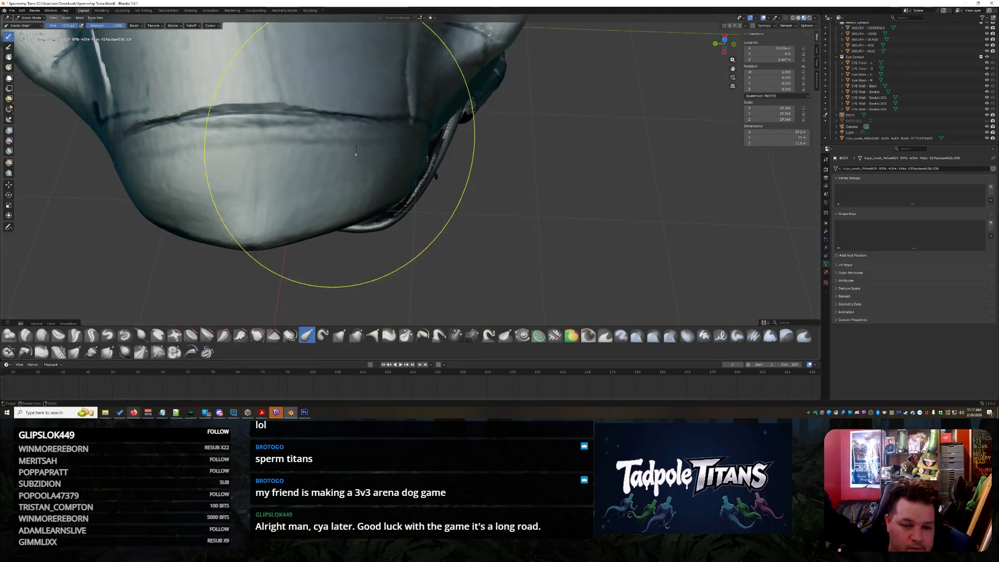
scroll(356, 149, "down", 6)
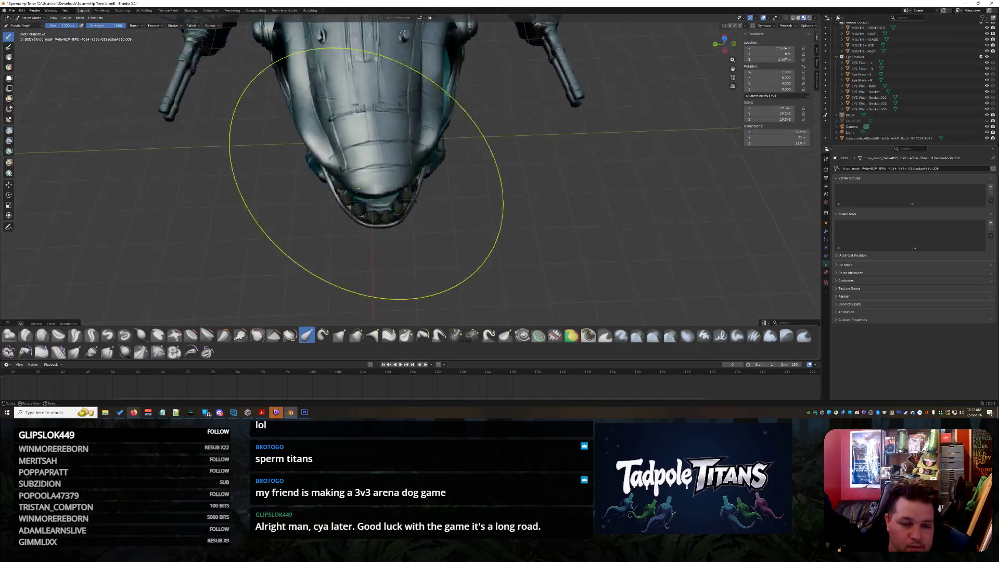
scroll(357, 189, "up", 2)
mouse_move(314, 189)
middle_mouse_down()
mouse_move(333, 200)
mouse_move(323, 217)
middle_mouse_up()
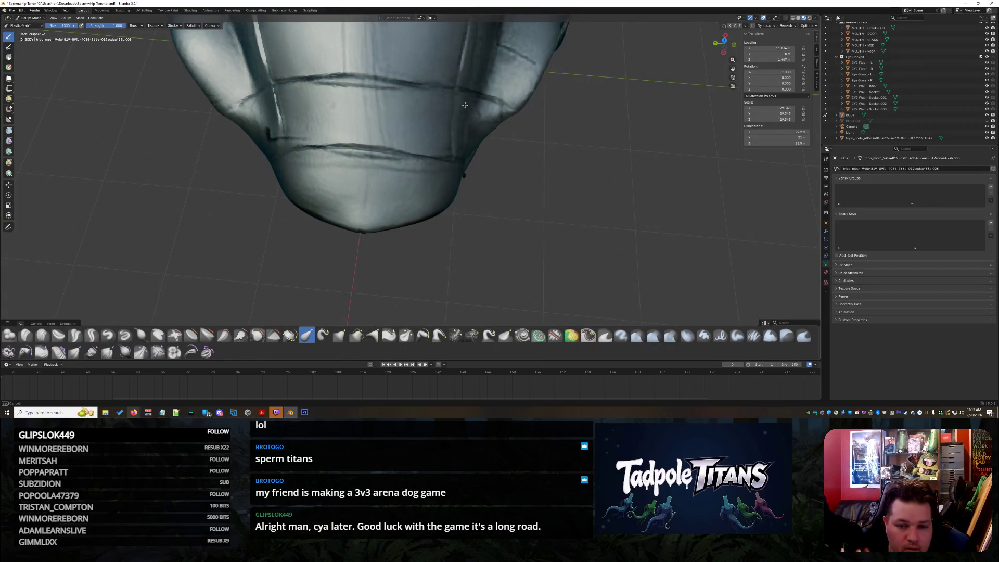
scroll(467, 152, "down", 5)
- Check the head from the front and underside, then bring up the interaction mode list
middle_click_drag(466, 152, 469, 163)
scroll(469, 164, "up", 4)
scroll(470, 163, "down", 4)
mouse_move(488, 205)
middle_mouse_down()
mouse_move(529, 223)
mouse_move(555, 215)
mouse_move(491, 213)
middle_mouse_up()
scroll(529, 223, "up", 4)
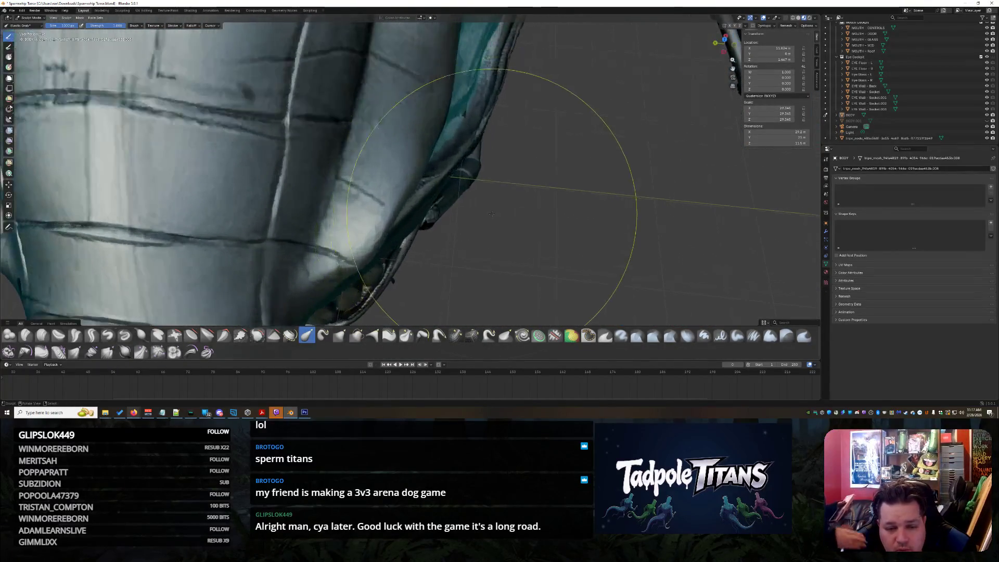
scroll(395, 202, "up", 3)
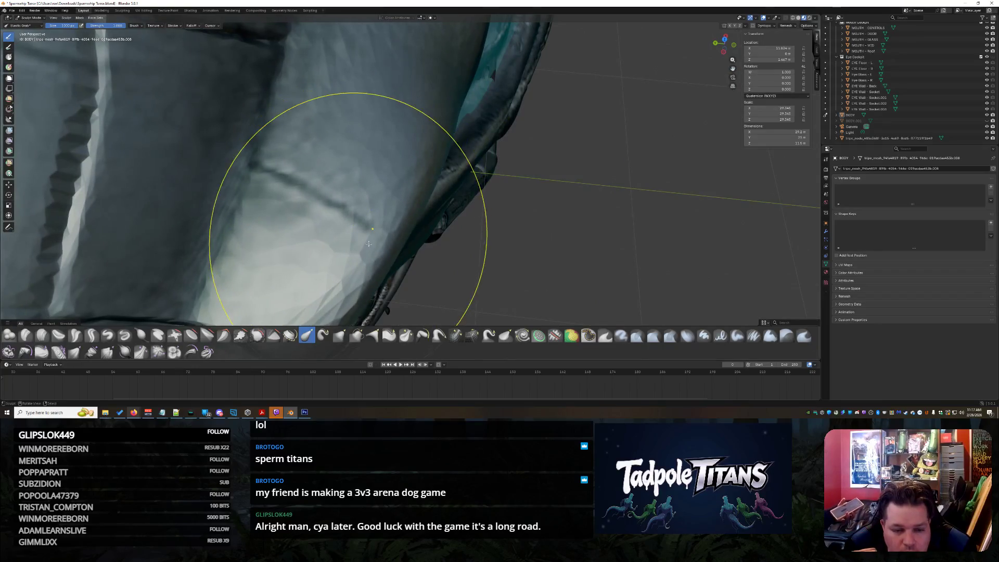
middle_click_drag(458, 80, 484, 129)
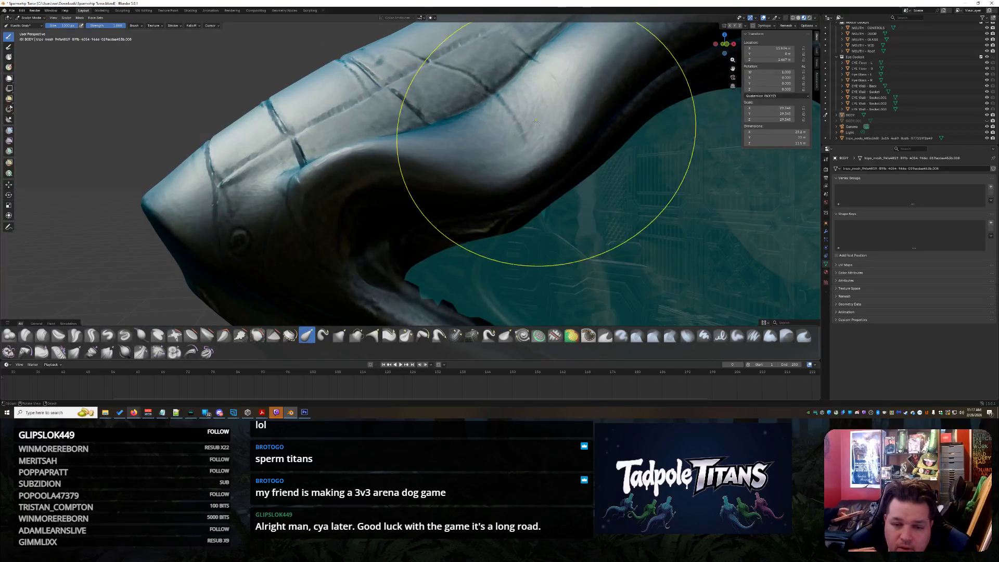
scroll(458, 193, "down", 5)
mouse_move(458, 192)
middle_mouse_down()
mouse_move(489, 183)
mouse_move(432, 184)
mouse_move(395, 245)
middle_mouse_up()
scroll(440, 184, "up", 4)
left_click(32, 17)
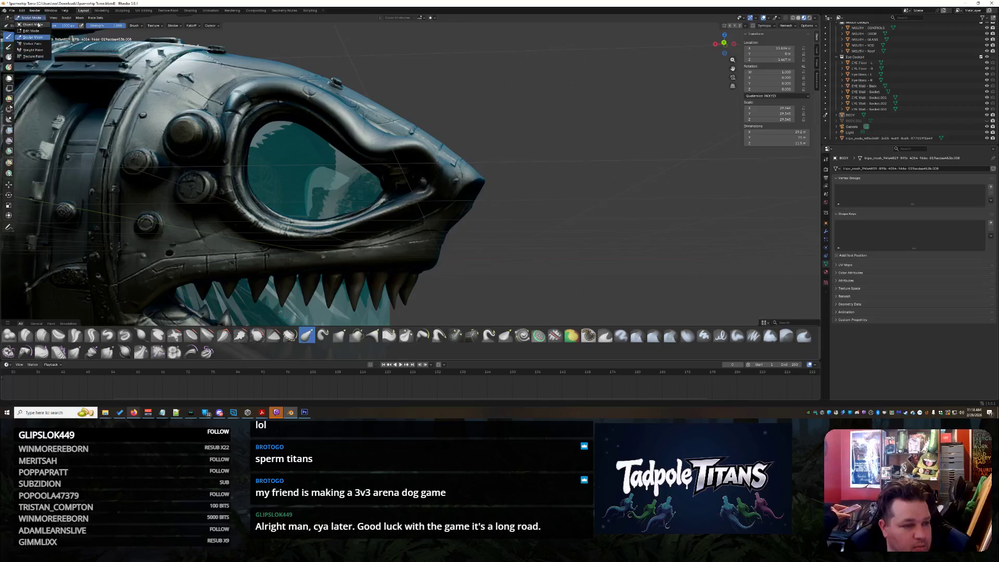
- Switch to Object Mode, select Eye Glass - R and try enlarging it to fill the socket
left_click(32, 24)
middle_click_drag(312, 208, 361, 269)
scroll(362, 269, "up", 5)
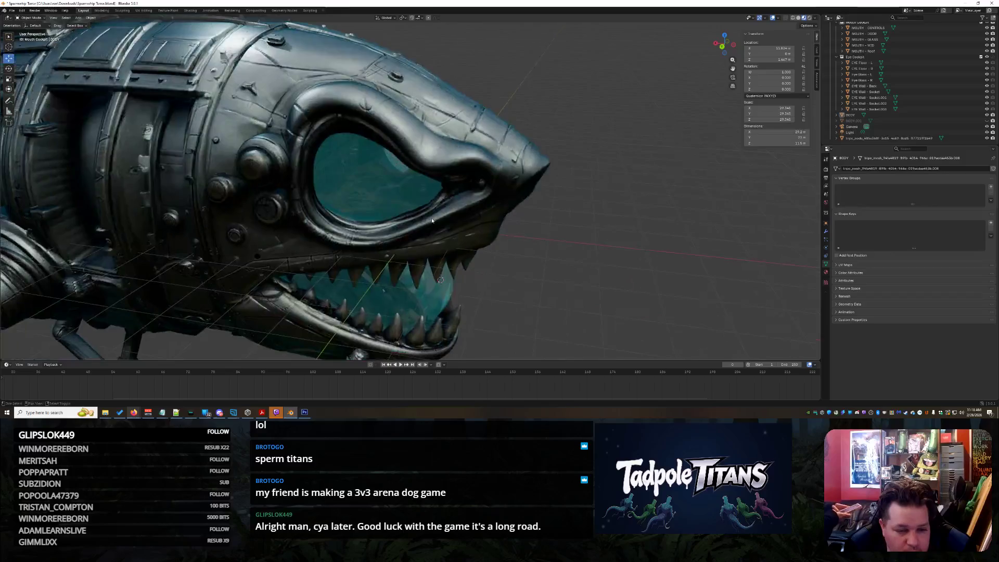
left_click(365, 204)
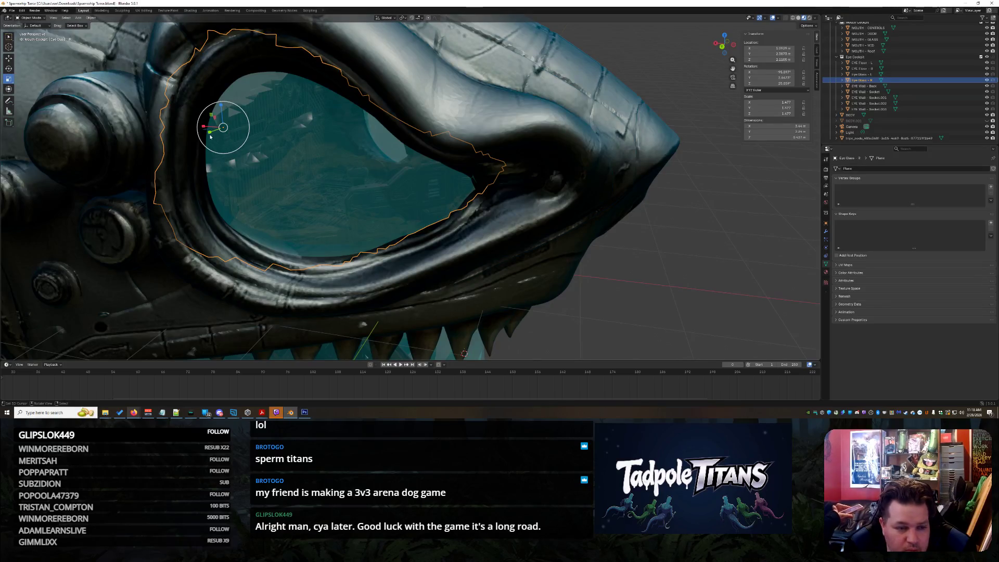
left_click_drag(200, 127, 210, 119)
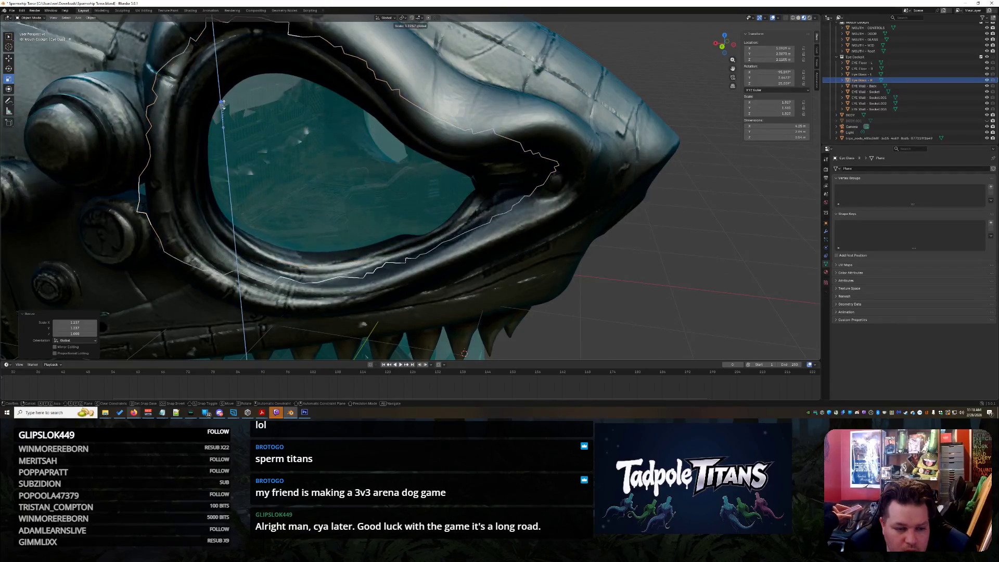
left_click(656, 273)
mouse_move(657, 273)
middle_mouse_down()
mouse_move(666, 277)
mouse_move(629, 270)
mouse_move(642, 257)
mouse_move(77, 80)
middle_mouse_up()
key("ctrl+z")
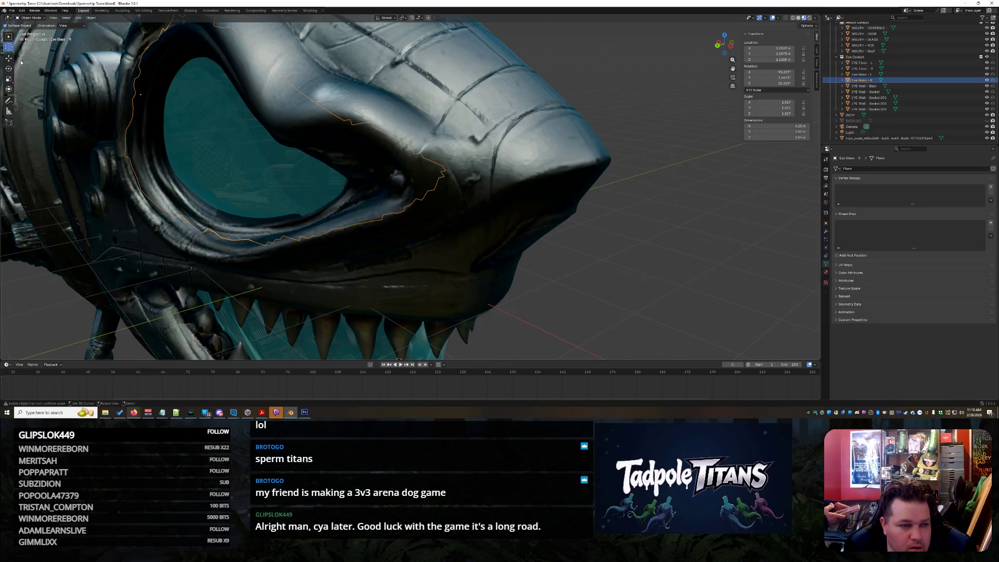
- Rotate Eye Glass - R around Z and slide it along Y
scroll(145, 146, "up", 2)
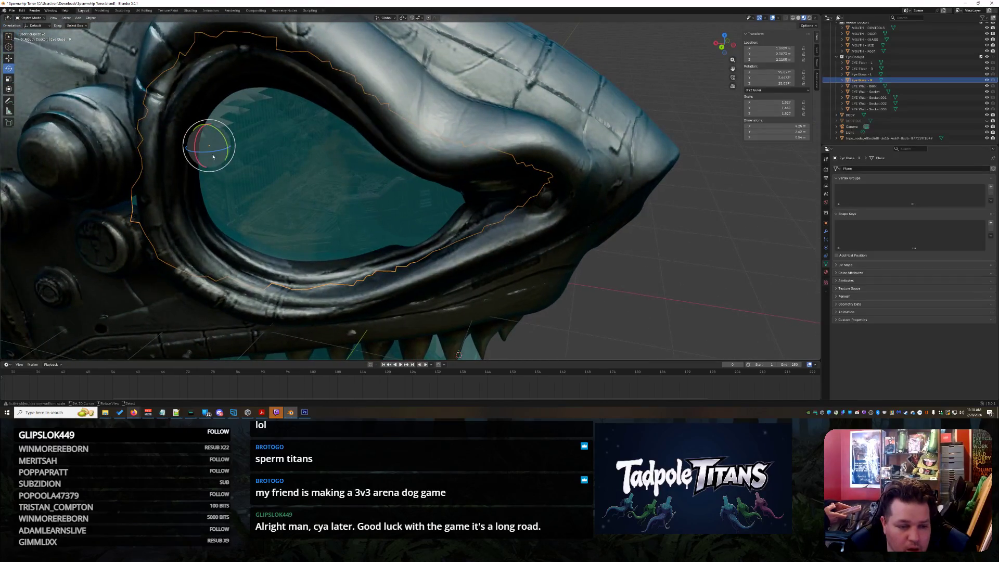
left_click_drag(213, 153, 212, 141)
mouse_move(212, 142)
middle_mouse_down()
mouse_move(667, 292)
mouse_move(360, 176)
middle_mouse_up()
left_click(359, 176)
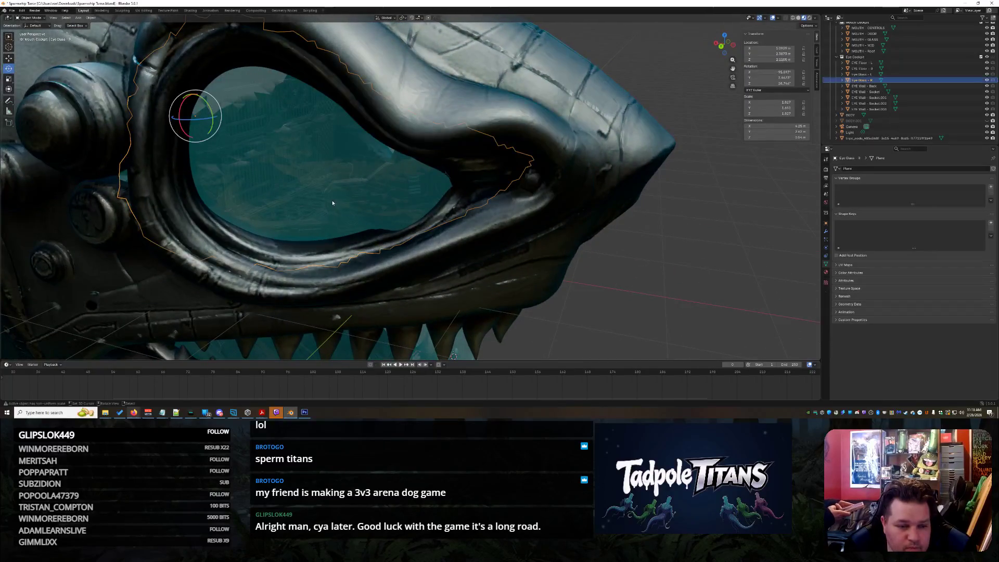
mouse_move(179, 121)
left_mouse_down()
mouse_move(162, 138)
mouse_move(174, 124)
mouse_move(188, 133)
left_mouse_up()
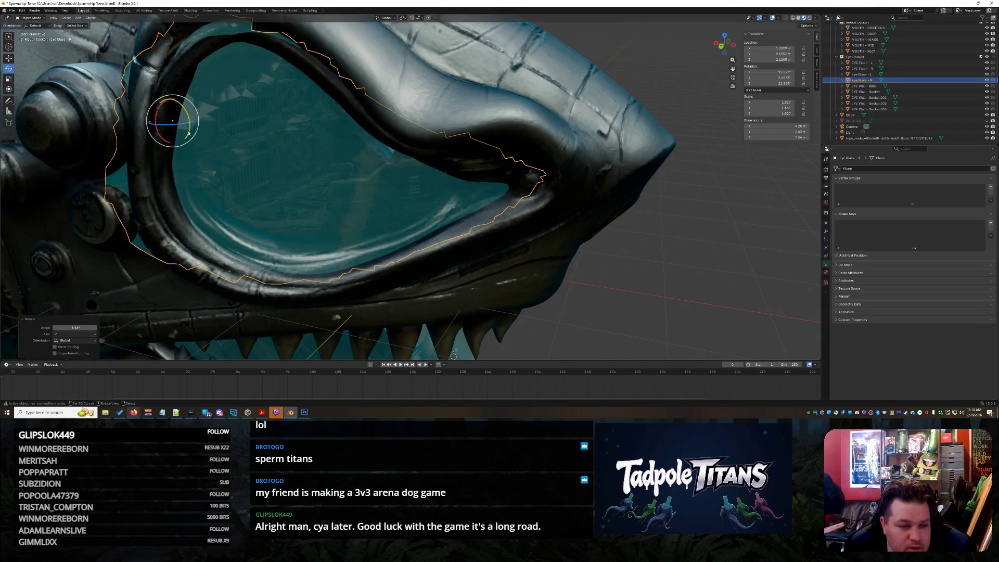
- Nudge Eye Glass - R along X and Y so it sits inside the socket
left_click(279, 184)
left_click(168, 162)
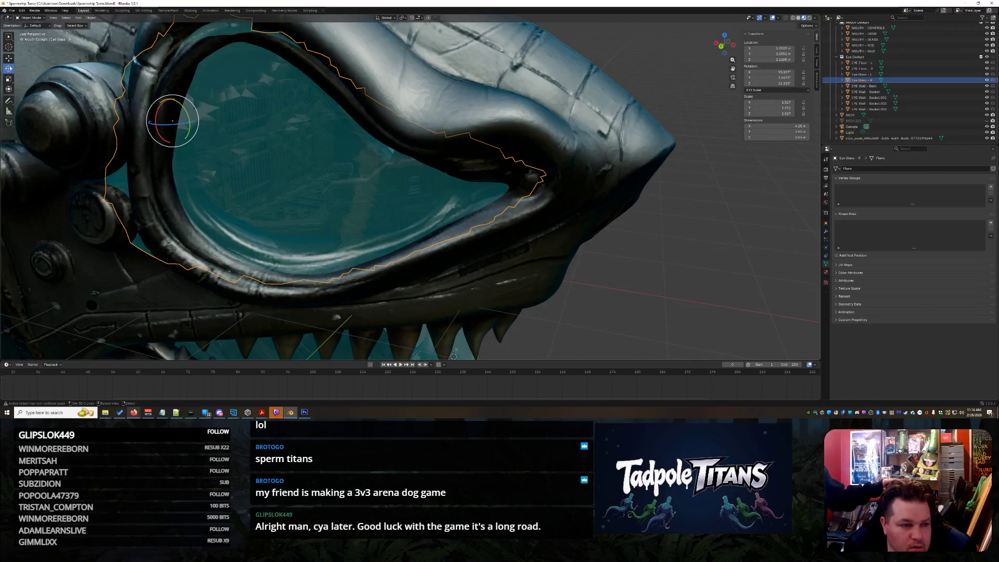
left_click_drag(155, 119, 157, 121)
middle_click_drag(156, 121, 335, 151)
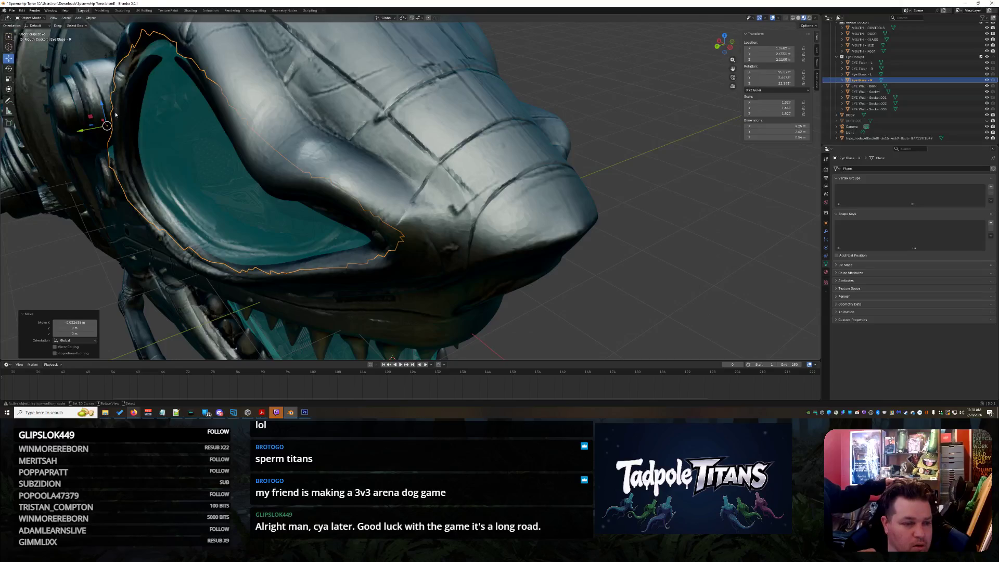
left_click_drag(85, 128, 88, 128)
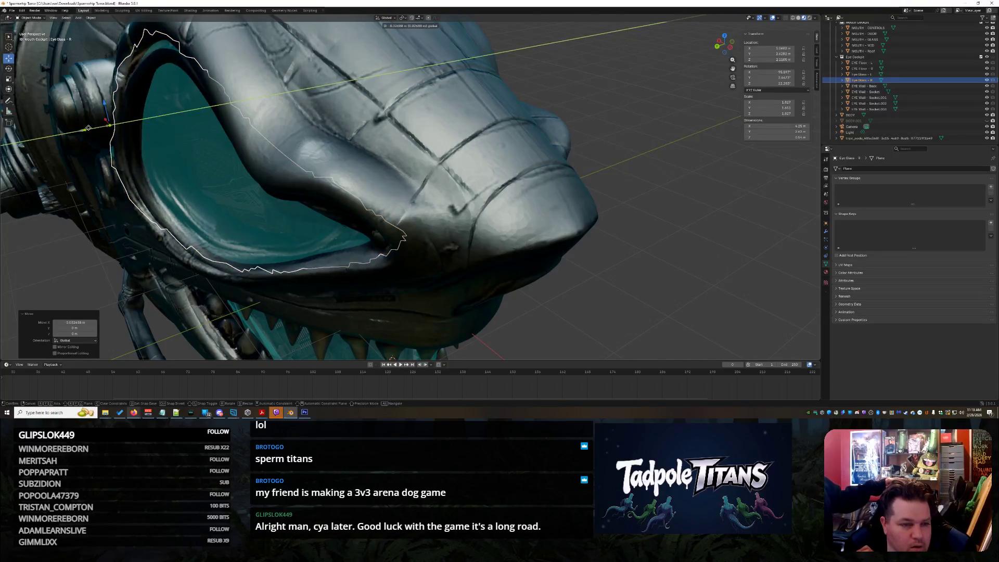
left_click(91, 129)
- Enter Edit Mode on the eye glass mesh from a wider side view
left_click(573, 260)
mouse_move(573, 260)
middle_mouse_down()
mouse_move(628, 279)
mouse_move(652, 271)
mouse_move(640, 281)
middle_mouse_up()
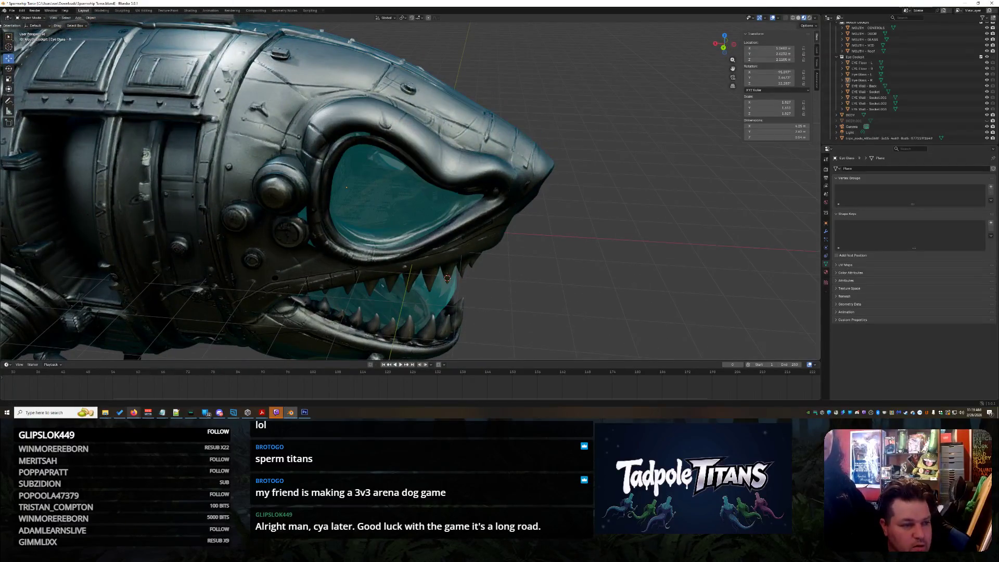
left_click(31, 18)
left_click(31, 33)
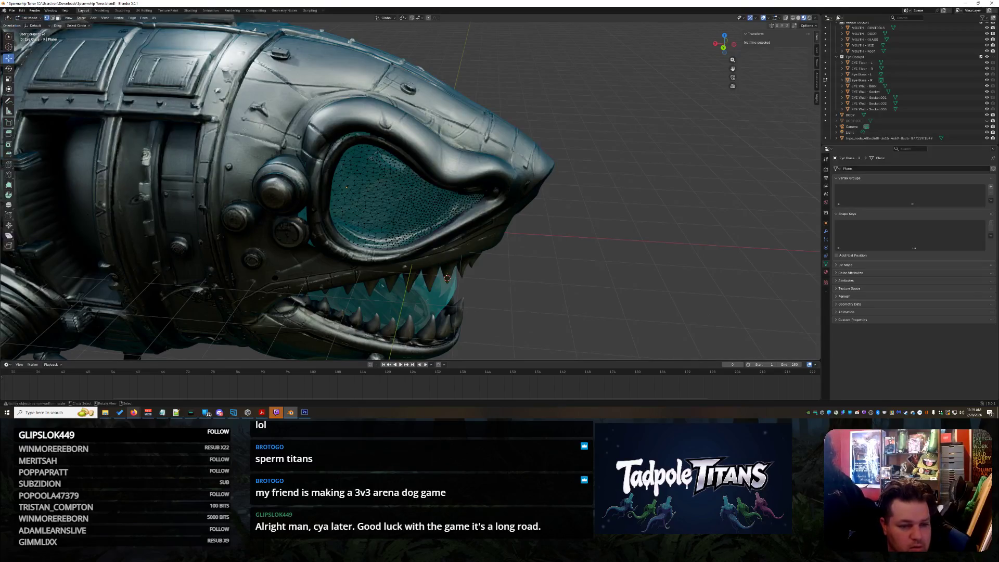
- Circle-select vertices along the eye glass rim's side and top
scroll(288, 178, "up", 3)
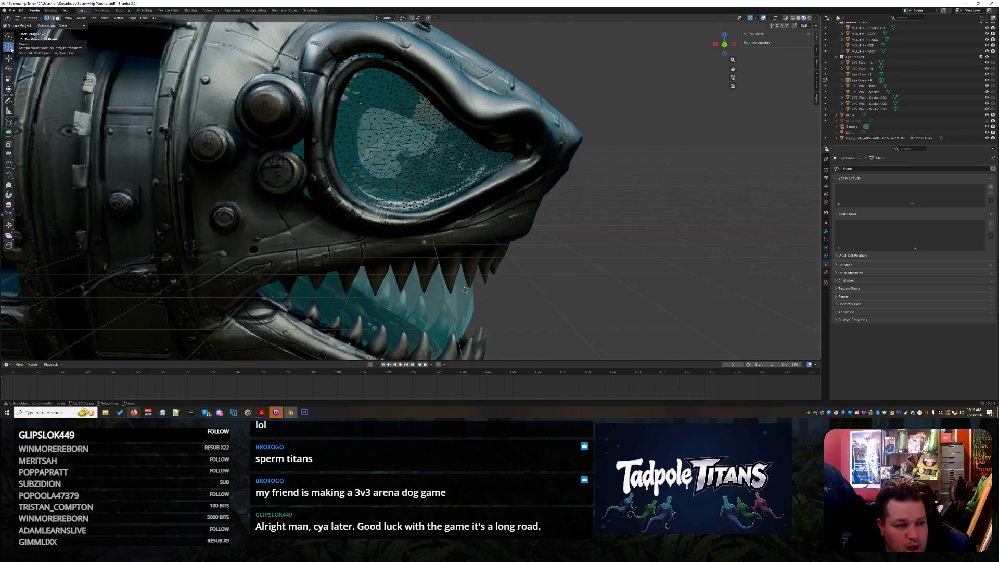
left_click_drag(9, 46, 21, 50)
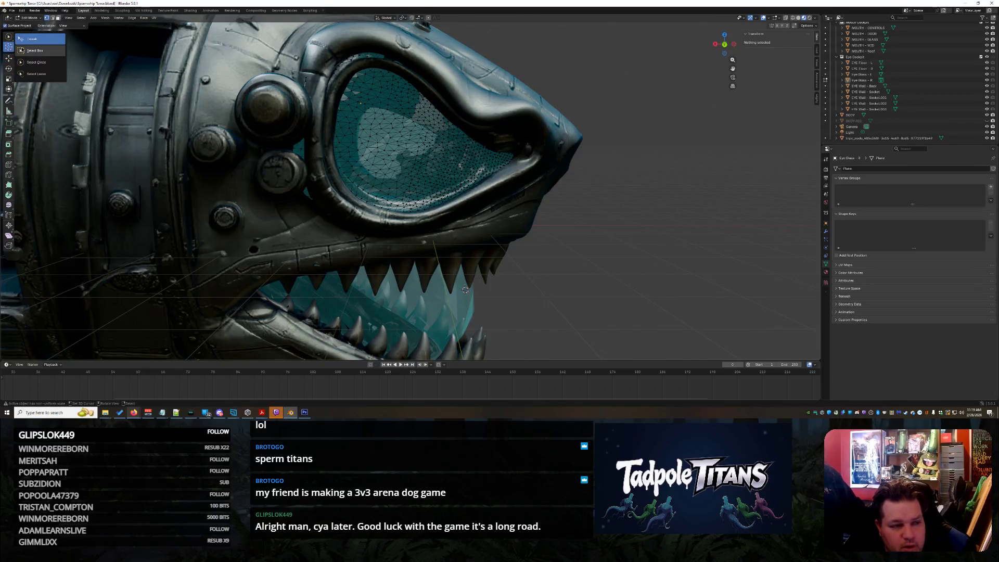
left_click(32, 63)
mouse_move(319, 45)
left_mouse_down()
mouse_move(289, 130)
mouse_move(299, 205)
left_mouse_up()
middle_click_drag(336, 168, 302, 200)
left_click_drag(298, 185, 314, 165)
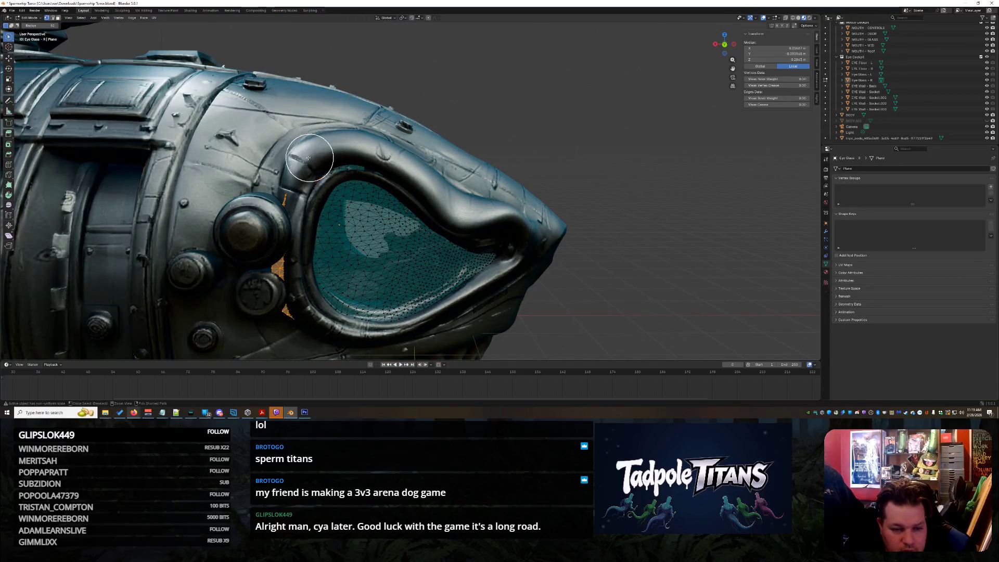
scroll(309, 158, "up", 4)
mouse_move(346, 141)
left_mouse_down()
mouse_move(281, 118)
mouse_move(226, 120)
mouse_move(140, 229)
left_mouse_up()
scroll(141, 229, "down", 5)
- Clear the rim vertex selection and return to the Select Box tool
right_click(431, 235)
key("alt+a")
middle_click_drag(597, 179, 590, 185)
left_click_drag(11, 39, 28, 44)
- Return to Object Mode, select the left eye glass and start sliding it along Y
middle_click_drag(657, 193, 557, 239)
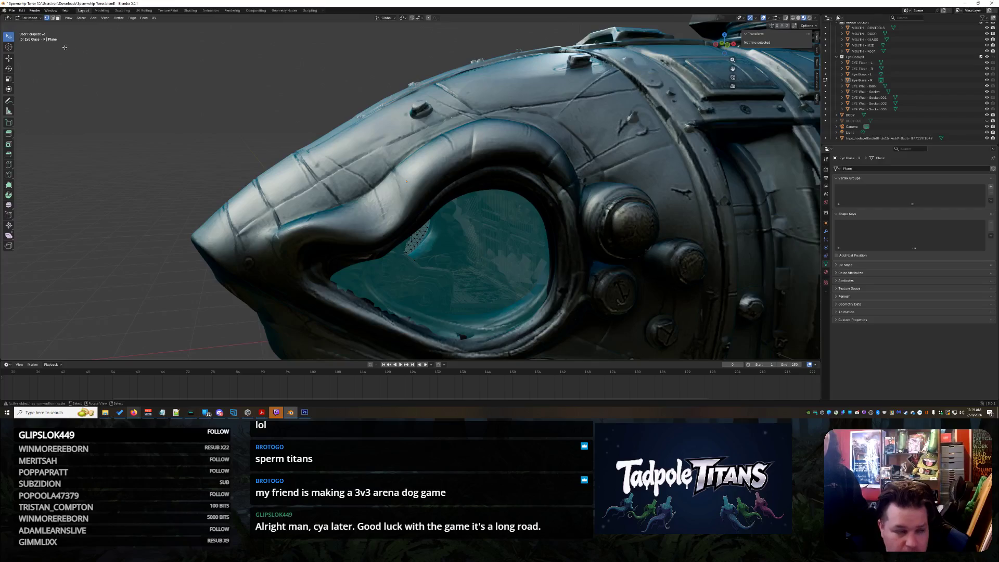
left_click(30, 23)
mouse_move(499, 261)
middle_mouse_down()
mouse_move(478, 274)
mouse_move(535, 288)
mouse_move(600, 264)
mouse_move(589, 265)
middle_mouse_up()
left_click(477, 275)
scroll(600, 264, "up", 5)
key("y")
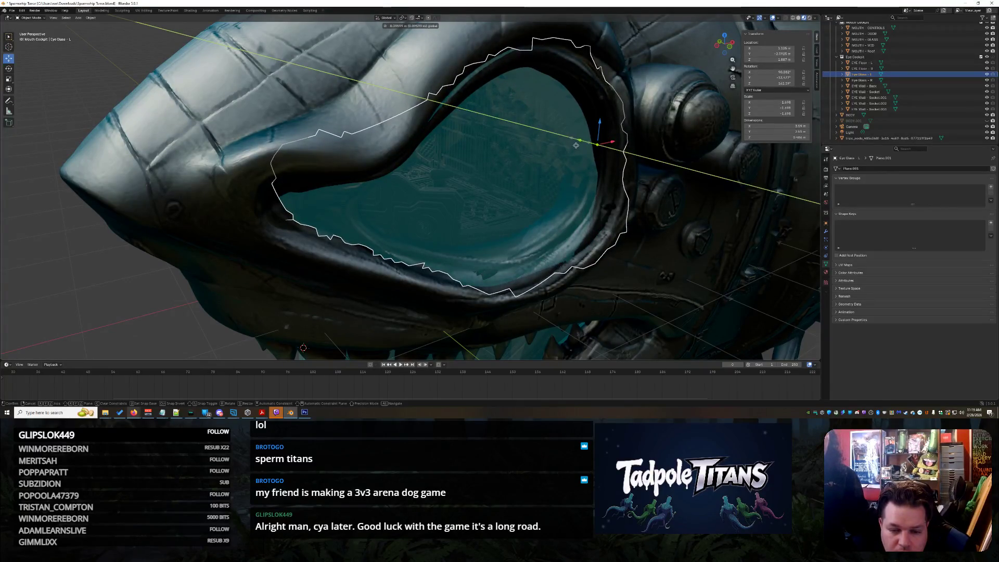
- Confirm the left eye glass's Y slide and free rotation, then move it along Y again
left_click(576, 145)
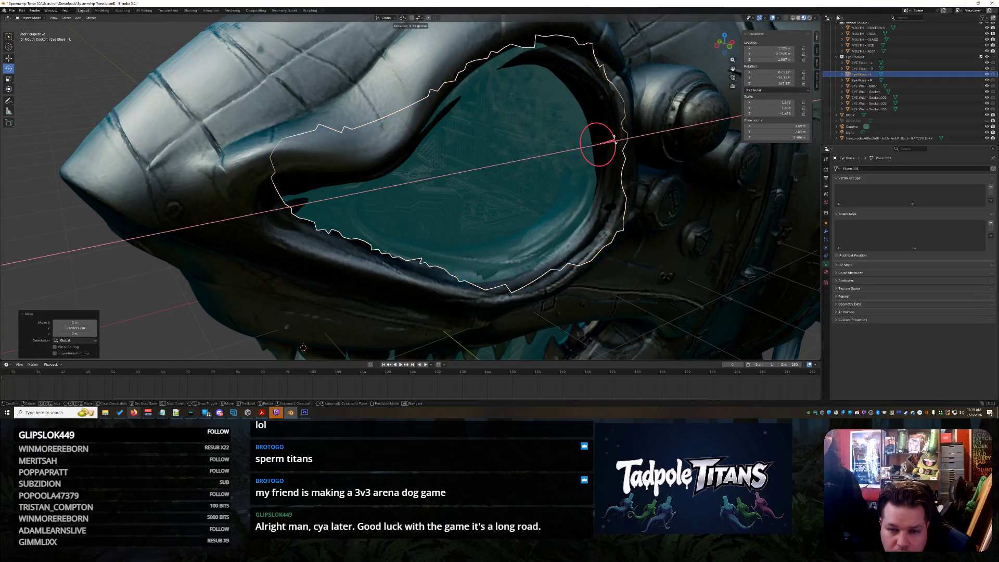
left_click(163, 89)
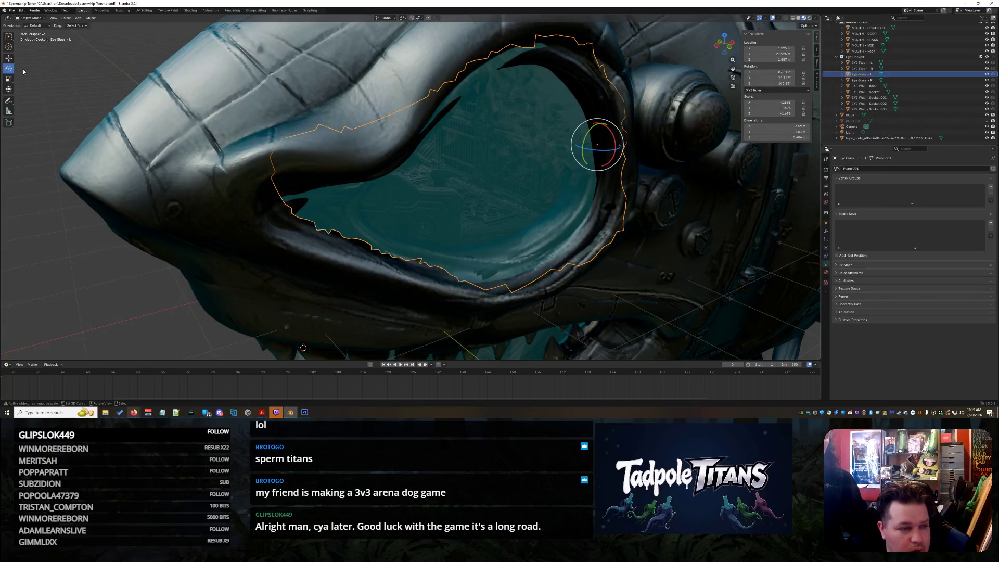
key("g")
key("y")
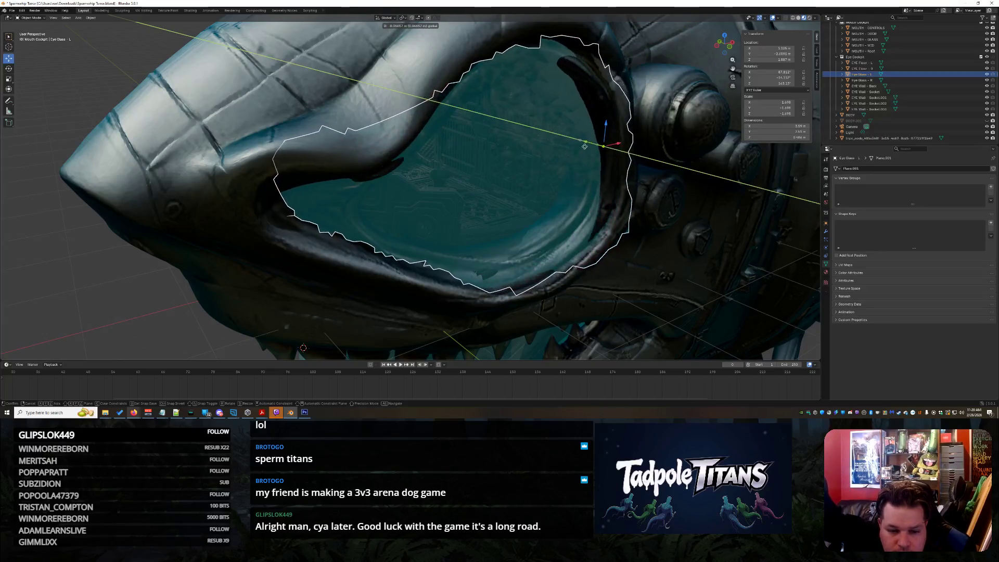
left_click(578, 143)
- Cancel the last transform and select the right eye glass from the other side
mouse_move(579, 144)
middle_mouse_down()
mouse_move(626, 183)
mouse_move(612, 191)
middle_mouse_up()
key("Escape")
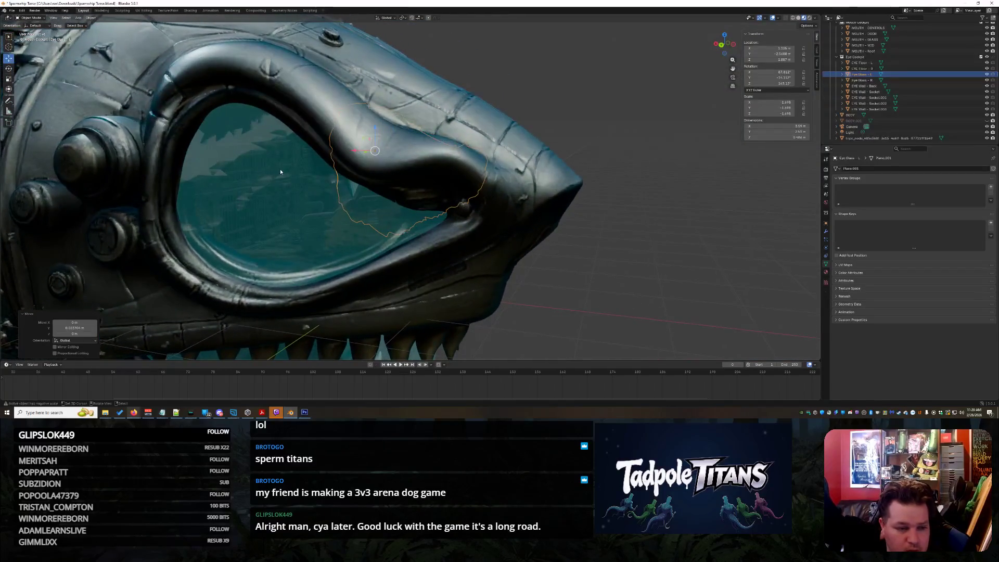
left_click(218, 168)
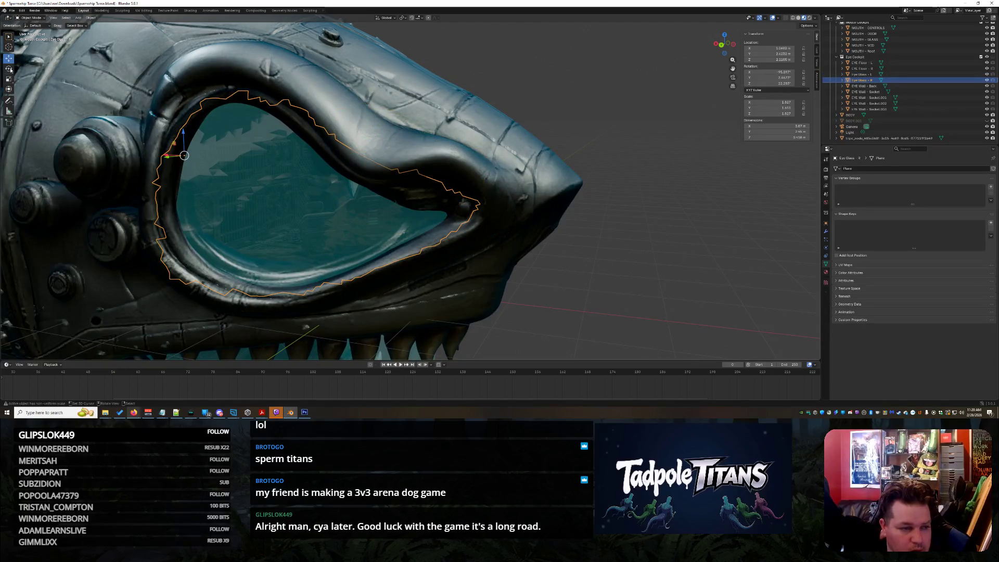
- Slide Eye Glass - R along Y after cancelling an attempted Z rotation
left_click_drag(193, 159, 194, 160)
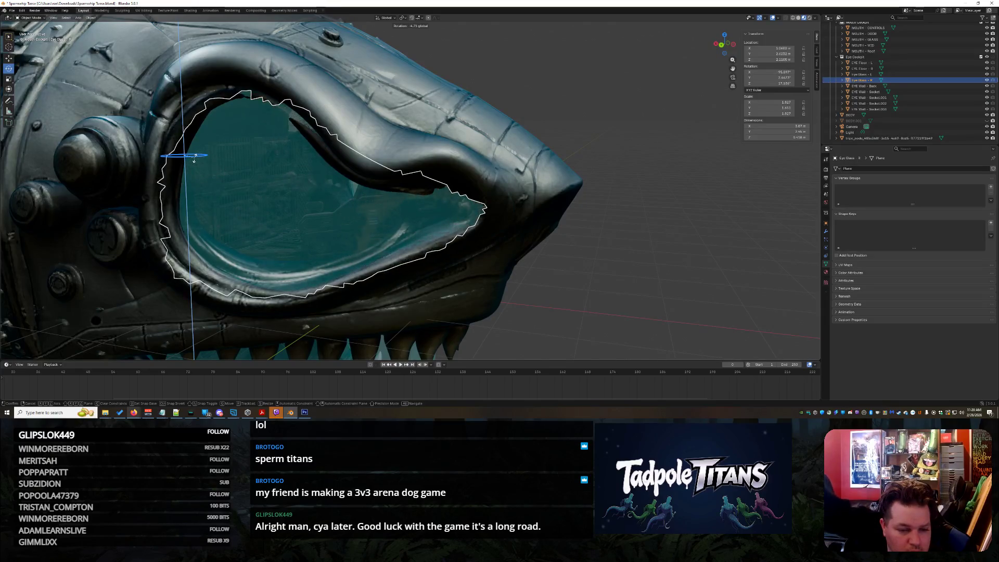
right_click(195, 160)
left_click(668, 243)
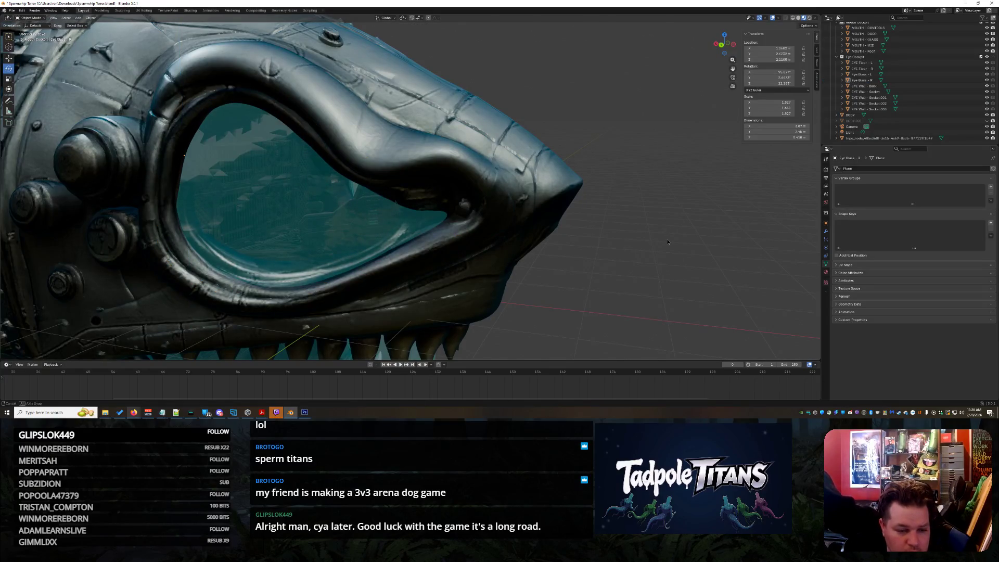
key("ctrl+z")
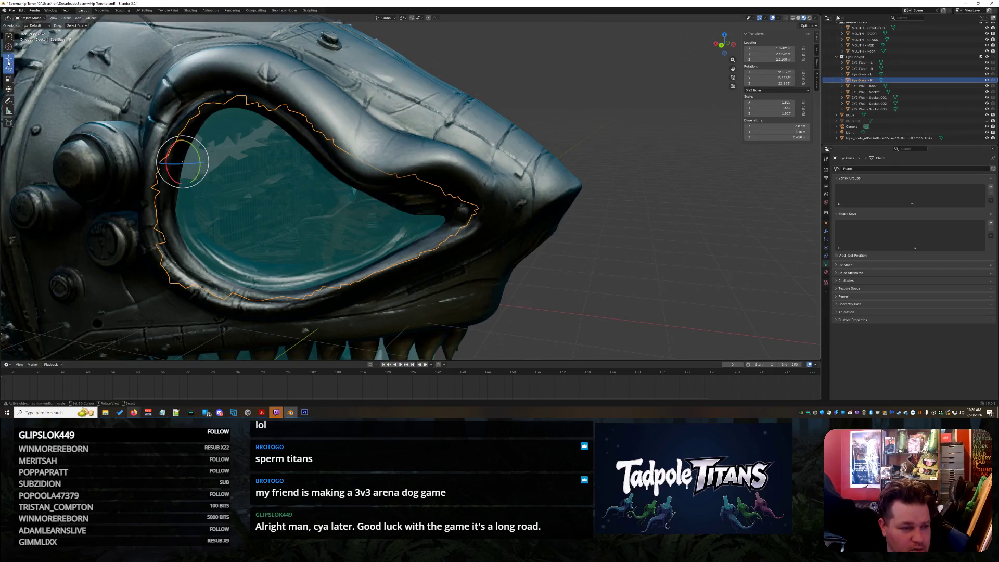
left_click_drag(165, 167, 163, 168)
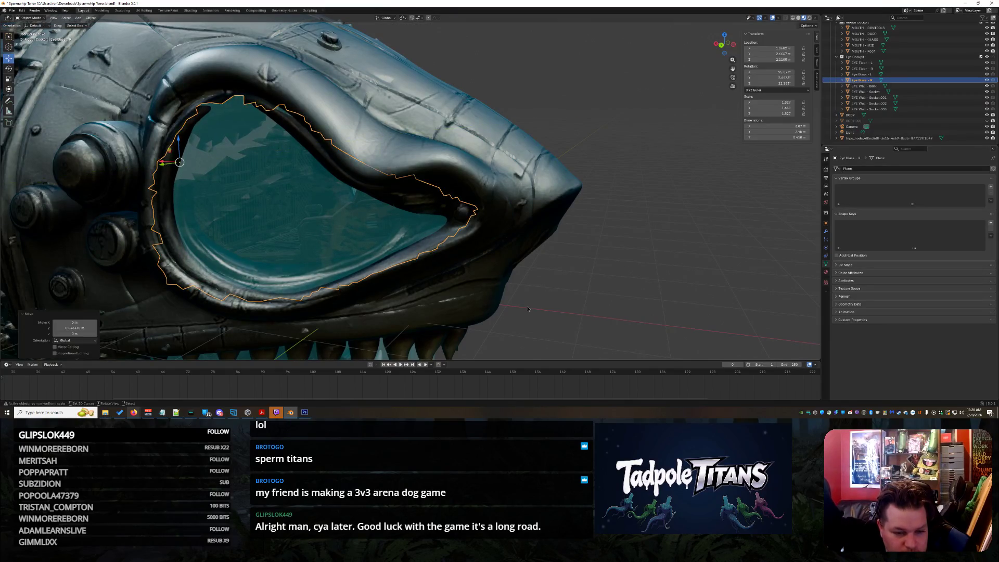
mouse_move(219, 183)
middle_mouse_down()
mouse_move(314, 205)
mouse_move(173, 146)
middle_mouse_up()
- Tilt Eye Glass - R slightly around the X axis
left_click(284, 188)
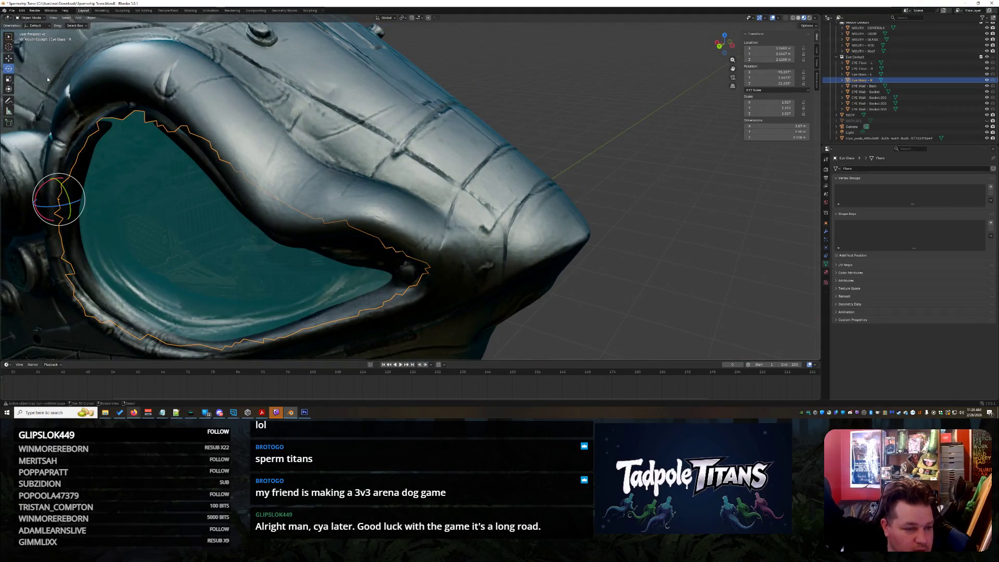
left_click_drag(44, 183, 43, 181)
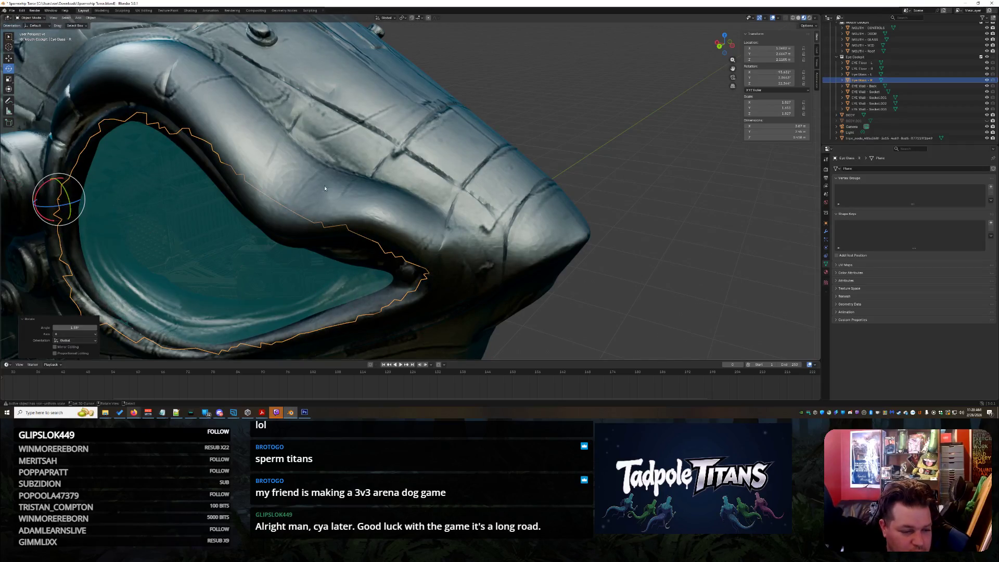
left_click(560, 160)
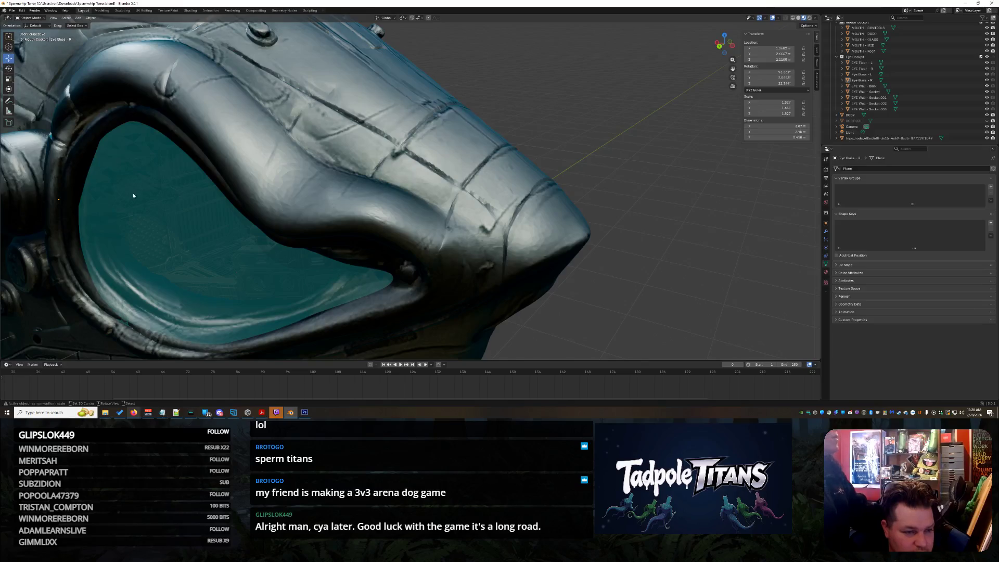
left_click(137, 233)
- Nudge Eye Glass - R along Y, then select Eye Glass - L
left_click_drag(39, 207, 42, 205)
mouse_move(104, 203)
middle_mouse_down()
mouse_move(576, 194)
mouse_move(458, 181)
middle_mouse_up()
left_click(457, 180)
scroll(607, 236, "up", 3)
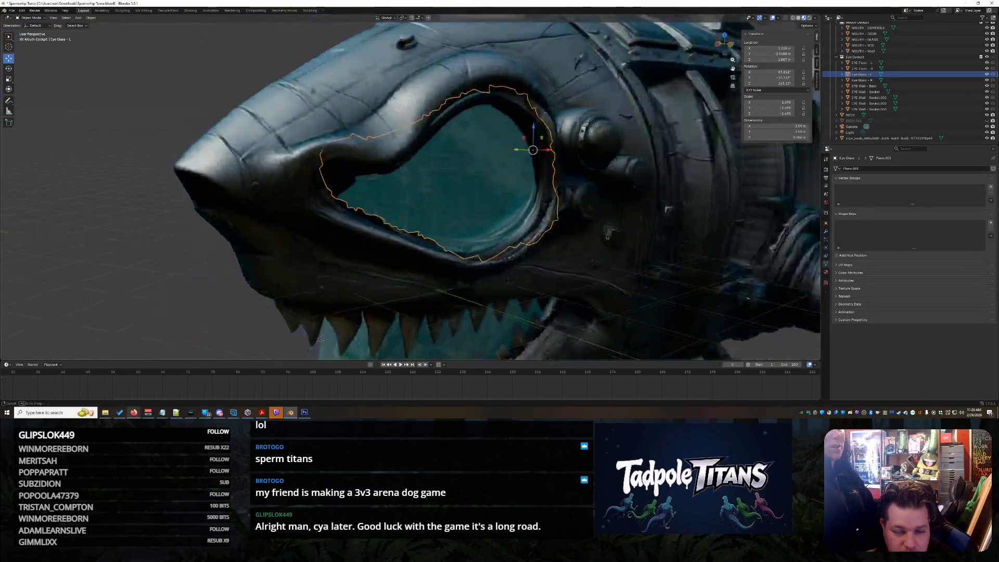
middle_click_drag(608, 236, 570, 197)
- Scale Eye Glass - L down slightly and move it along Y
key("s")
left_click(218, 187)
left_click(184, 222)
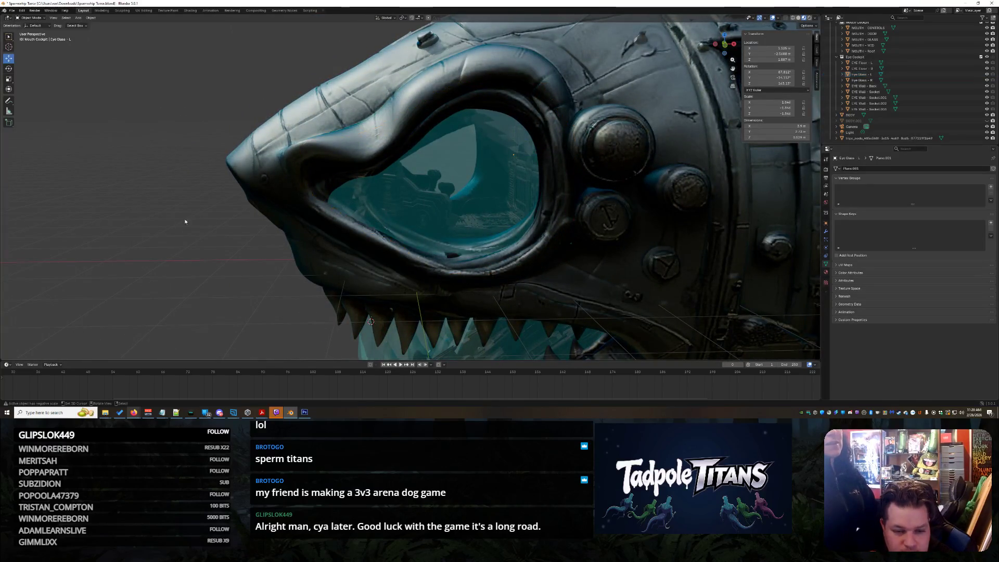
left_click(409, 205)
middle_click_drag(410, 205, 467, 225)
left_click_drag(519, 155, 520, 156)
middle_click_drag(520, 157, 599, 234)
- Rotate Eye Glass - L around Z so its edge tucks inside the socket rim
left_click(658, 282)
mouse_move(658, 283)
middle_mouse_down()
mouse_move(520, 218)
mouse_move(468, 172)
mouse_move(439, 185)
middle_mouse_up()
left_click(468, 172)
middle_click_drag(388, 144, 430, 152)
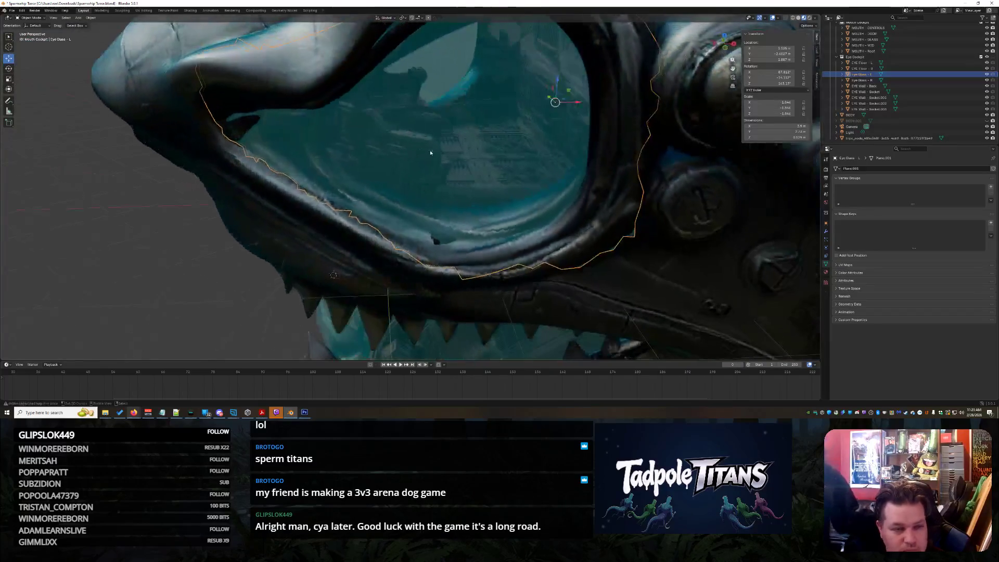
middle_click_drag(212, 131, 403, 176)
left_click_drag(473, 132, 471, 129)
left_click(251, 180)
- Hide EYE Floor - L in the outliner
mouse_move(251, 181)
middle_mouse_down()
mouse_move(413, 212)
mouse_move(434, 183)
mouse_move(471, 201)
middle_mouse_up()
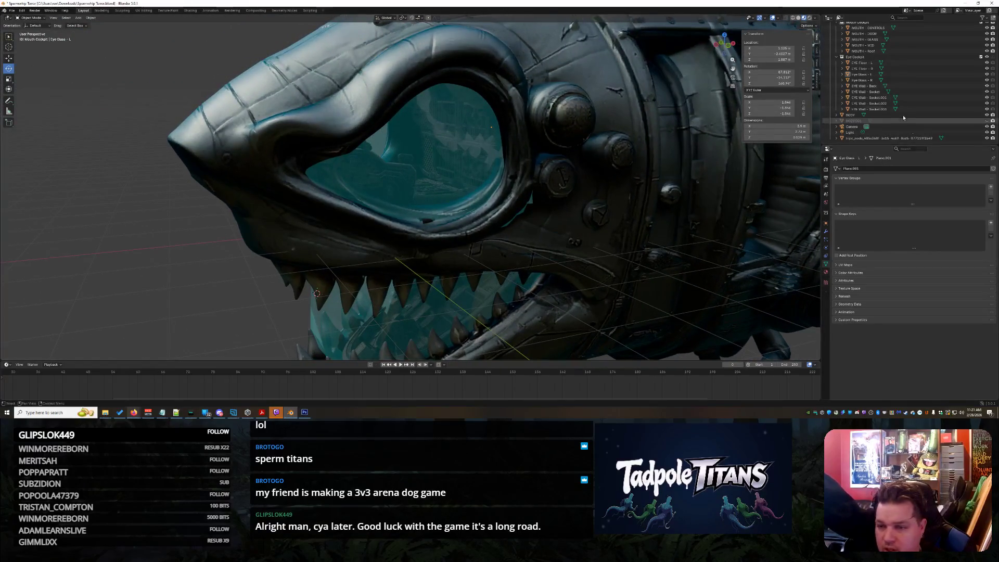
scroll(885, 97, "up", 2)
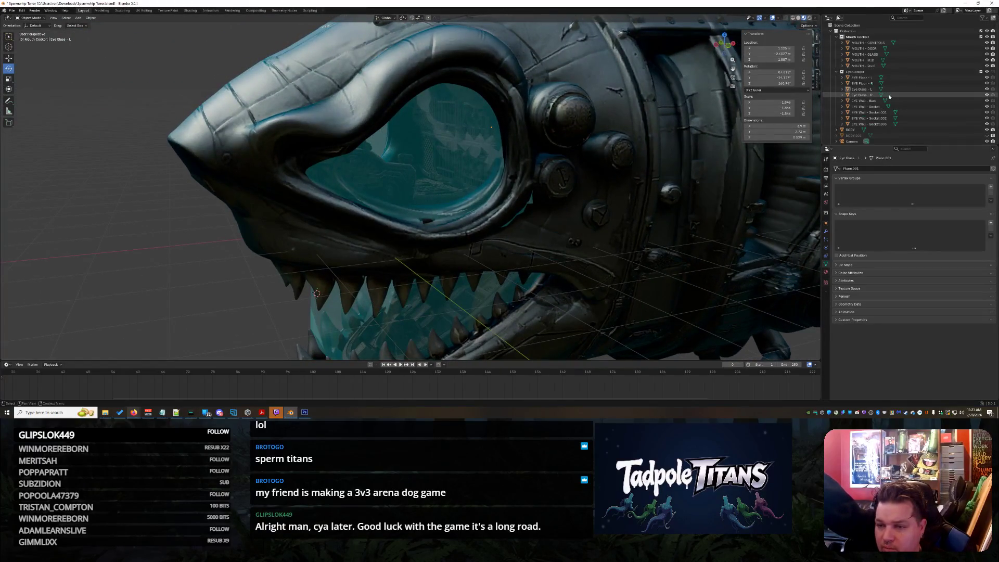
left_click(865, 77)
left_click(987, 78)
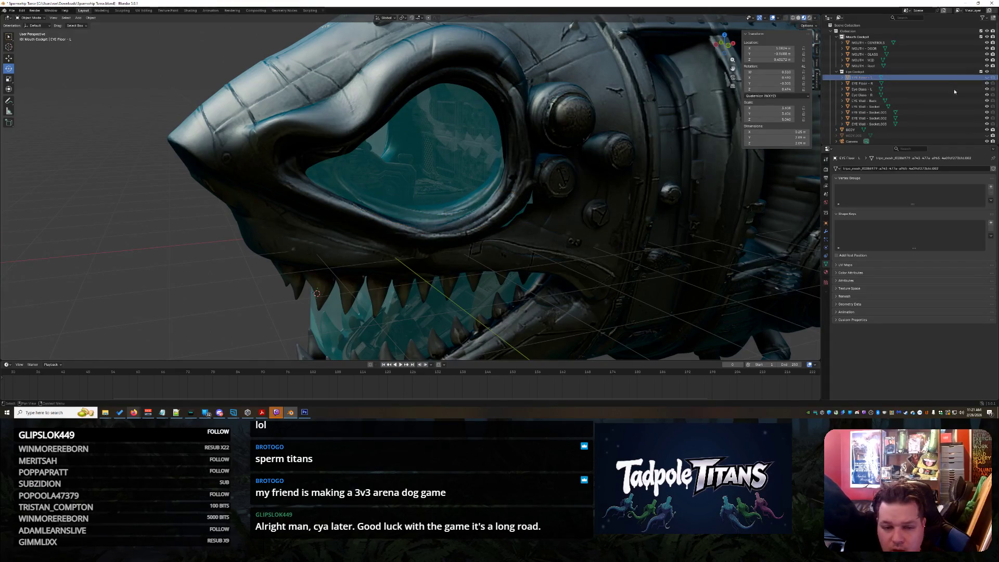
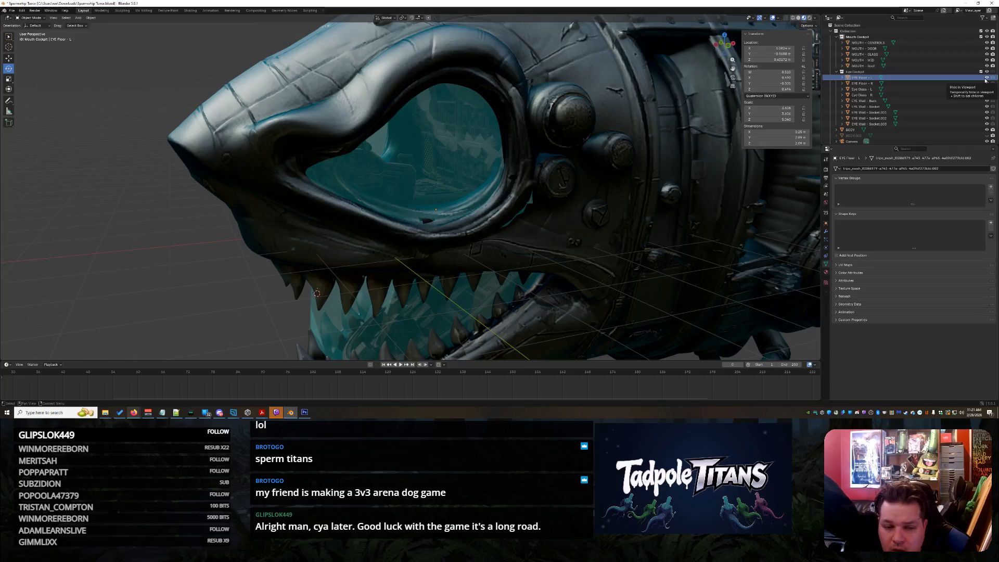
- Zoom in on the left eye and jaw, then select the EYE Floor - L mesh data in the Outliner
mouse_move(497, 198)
middle_mouse_down()
mouse_move(538, 214)
mouse_move(505, 220)
mouse_move(492, 238)
middle_mouse_up()
scroll(491, 238, "up", 3)
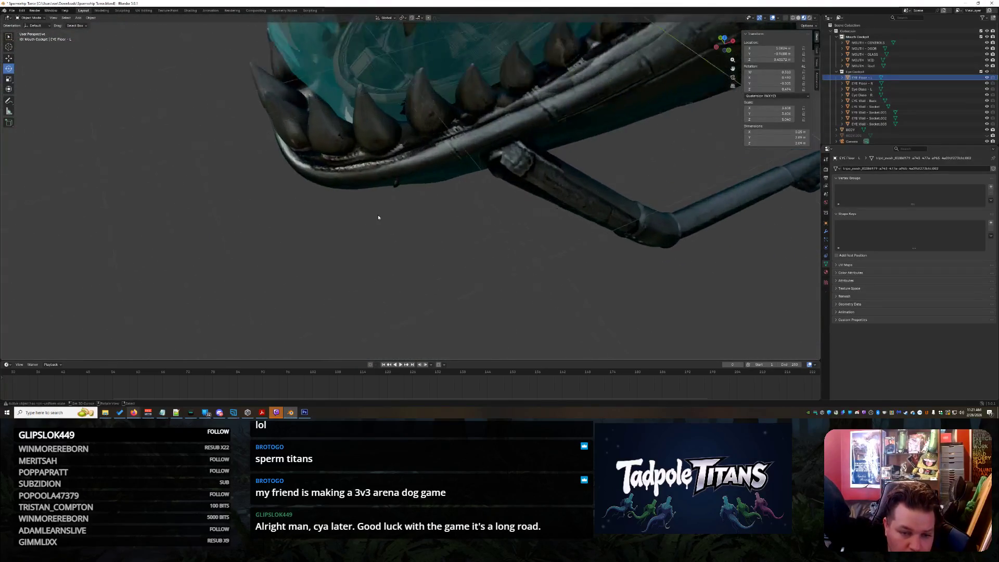
mouse_move(378, 218)
middle_mouse_down()
mouse_move(393, 212)
mouse_move(399, 171)
mouse_move(459, 155)
mouse_move(437, 167)
mouse_move(406, 156)
middle_mouse_up()
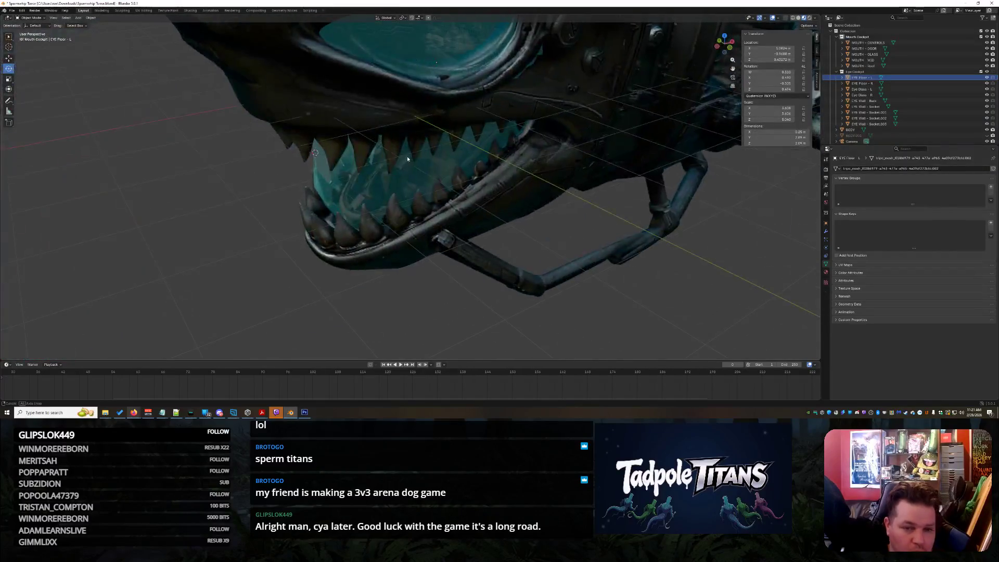
scroll(362, 291, "up", 3)
scroll(362, 290, "up", 4)
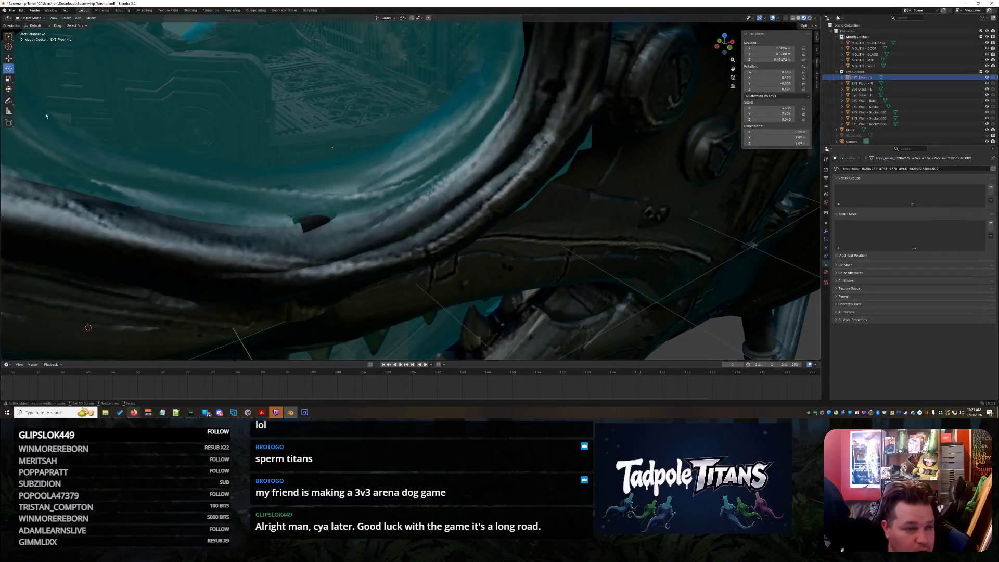
left_click(843, 77)
left_click(863, 84)
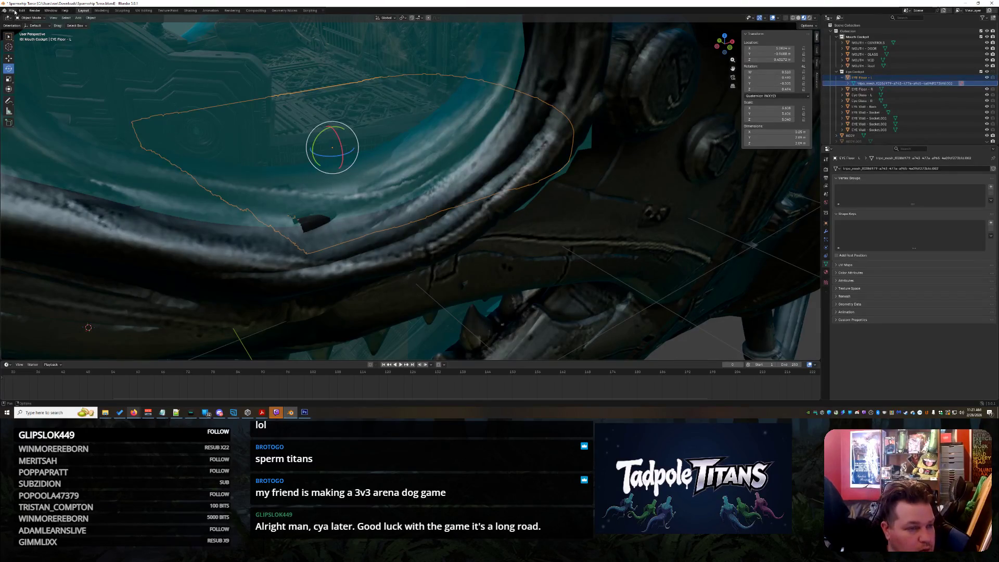
left_click(28, 18)
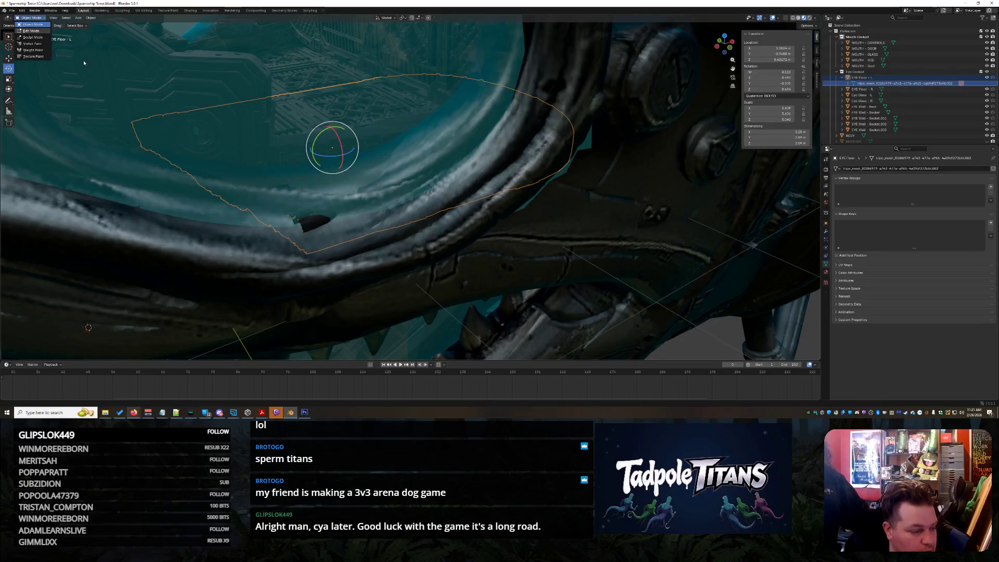
- In Edit Mode, box-select the dark patch on the eye floor and delete its faces
key("Tab")
middle_click_drag(367, 219, 315, 170)
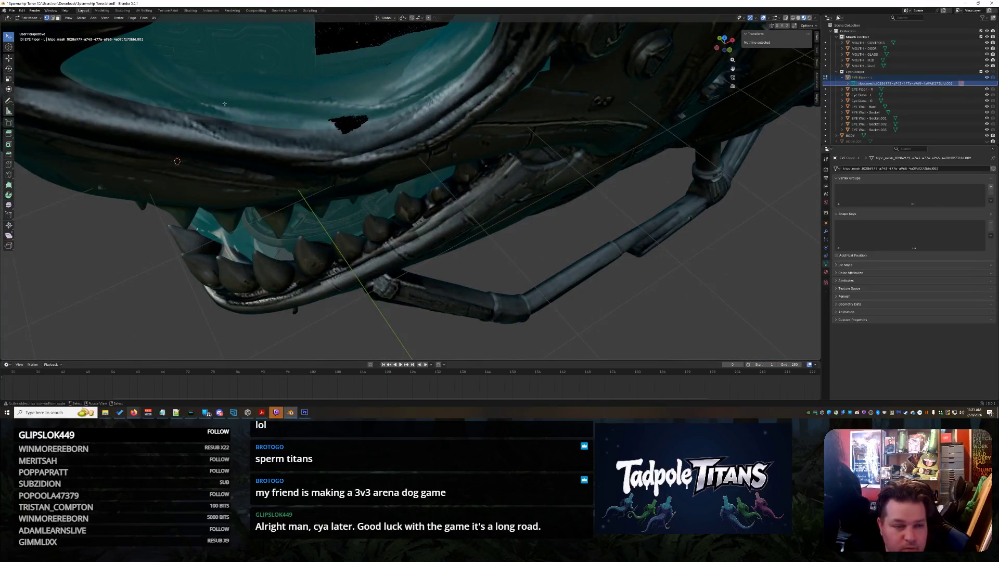
middle_click_drag(377, 140, 43, 78)
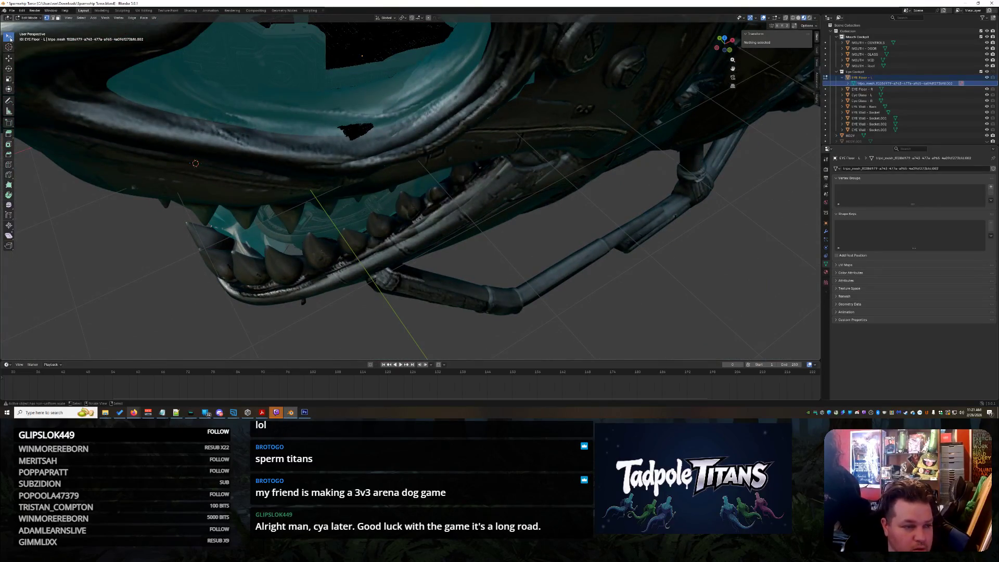
left_click_drag(11, 39, 15, 40)
left_click(40, 52)
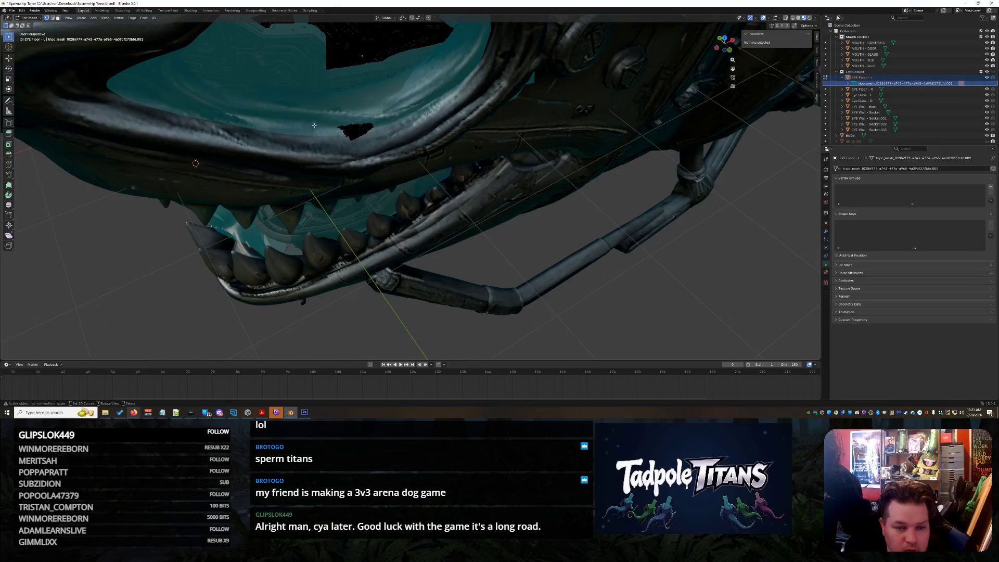
left_click_drag(332, 128, 434, 181)
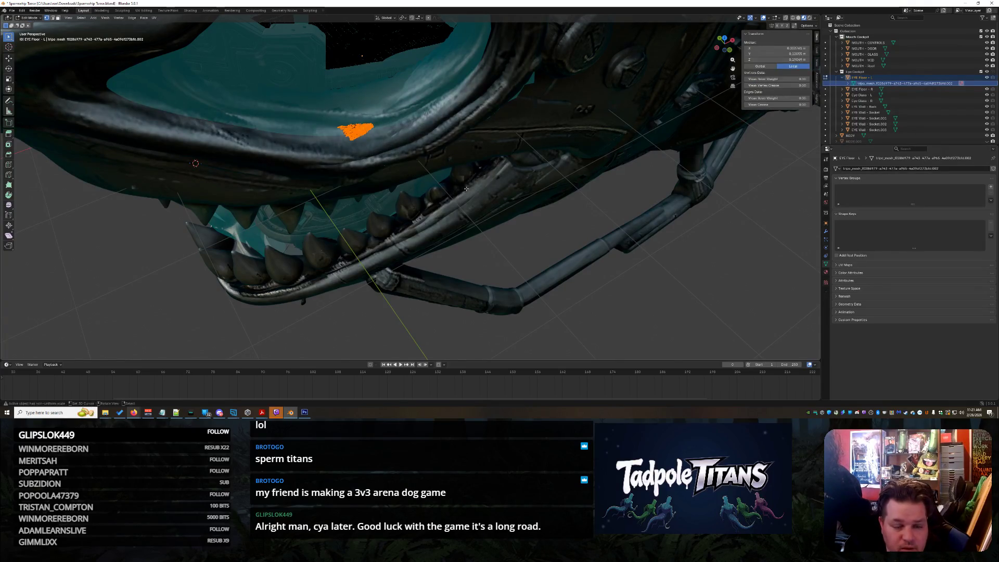
key("x")
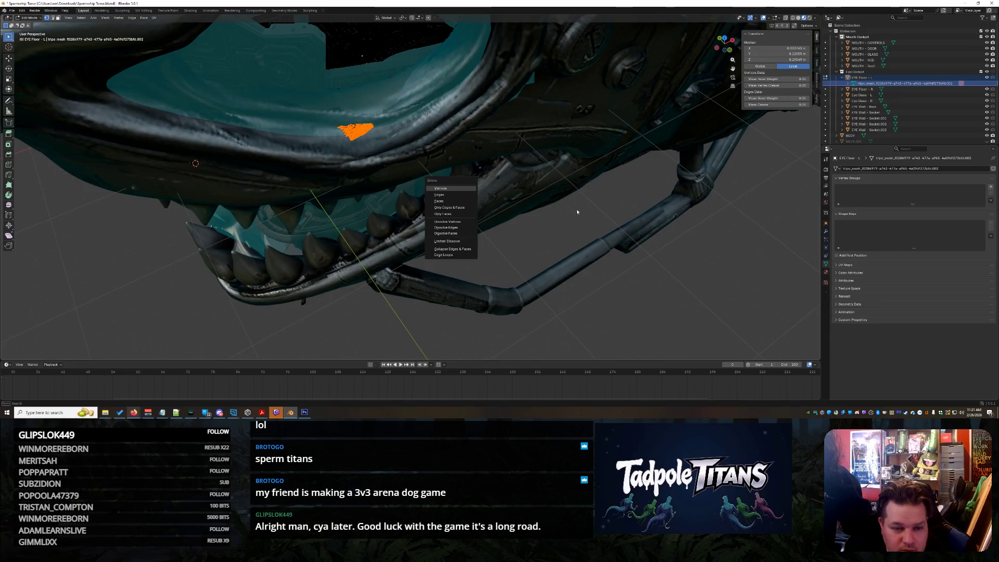
key("Return")
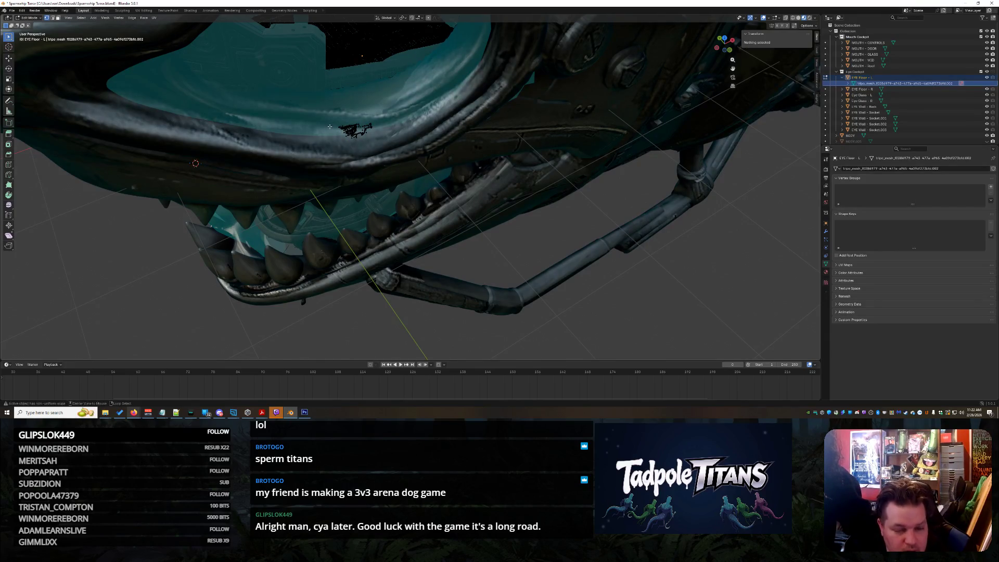
- Delete the remaining dark-patch faces, save the file, and return to Object Mode
left_click_drag(314, 124, 446, 178)
key("x")
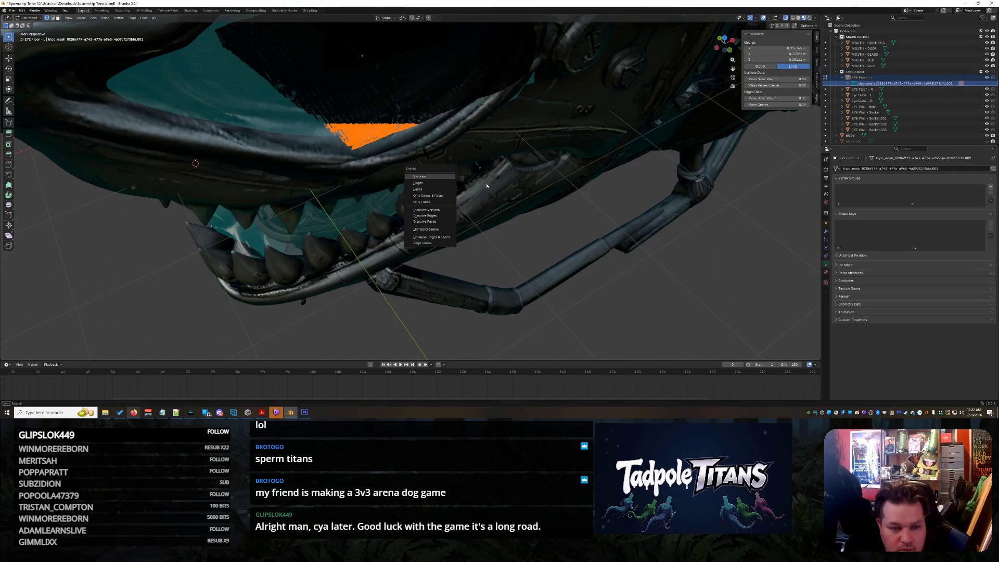
key("Return")
key("ctrl+s")
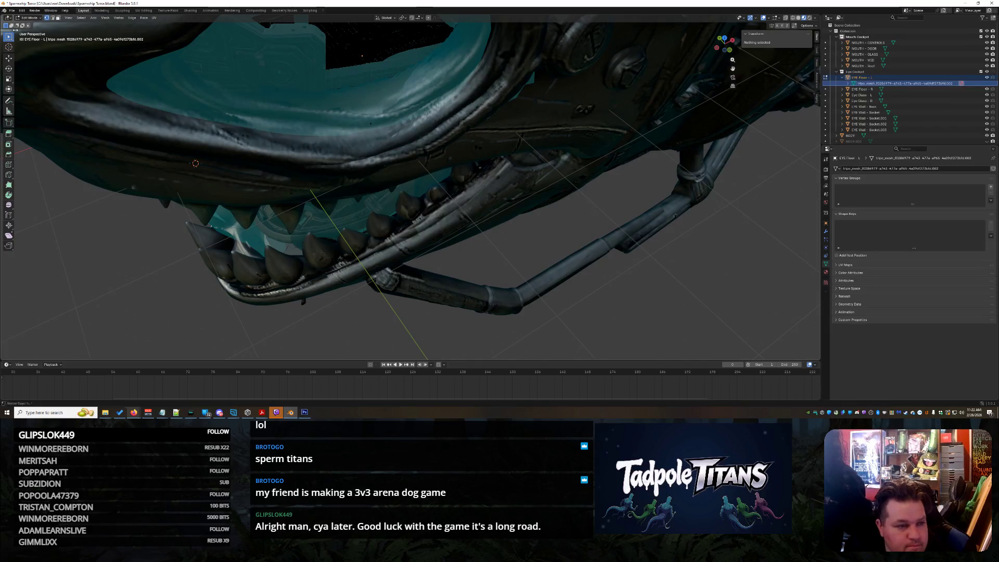
left_click(23, 19)
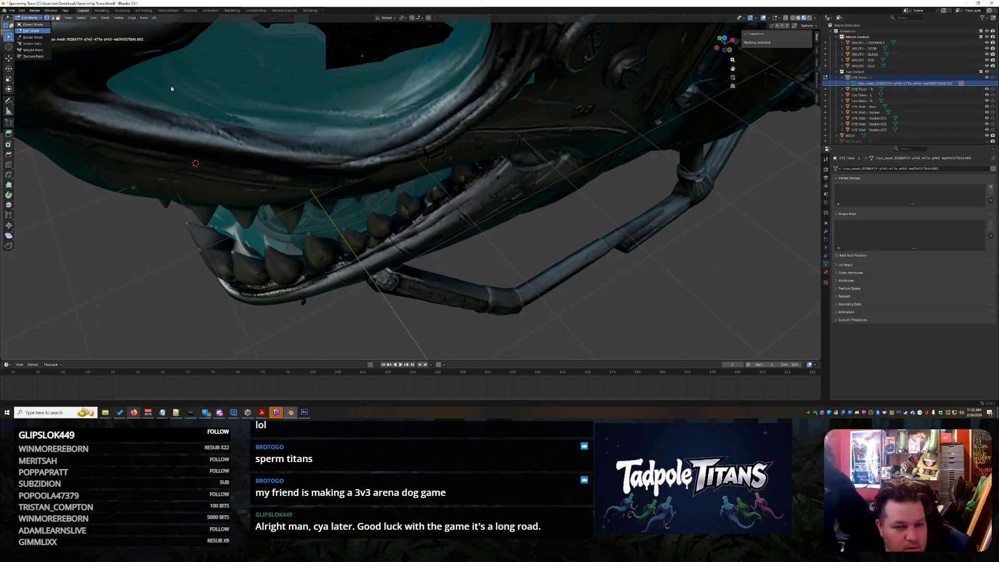
key("Tab")
scroll(595, 281, "down", 5)
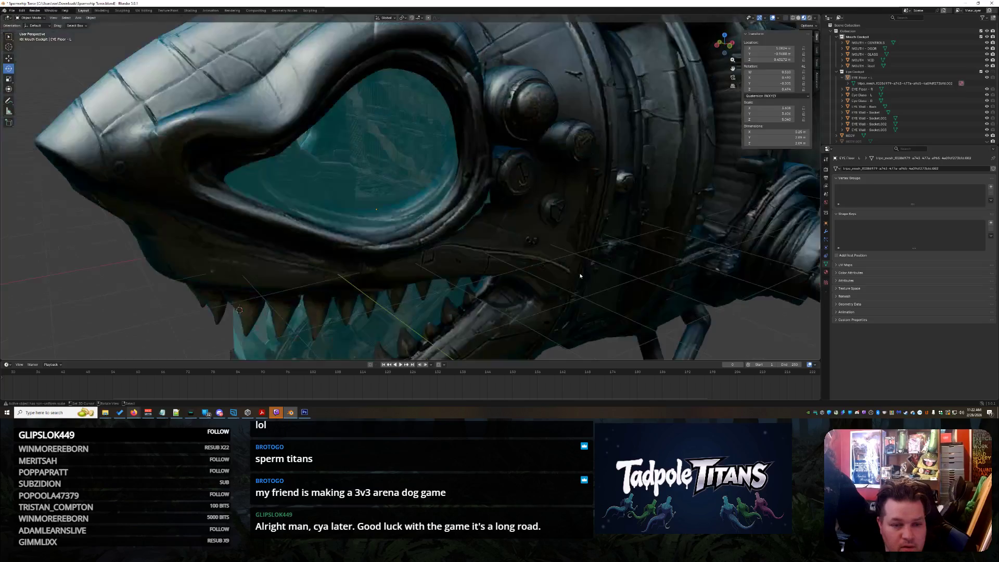
- Select the Eye Glass - L object and enter Edit Mode on it
middle_click_drag(595, 281, 555, 252)
scroll(555, 252, "up", 3)
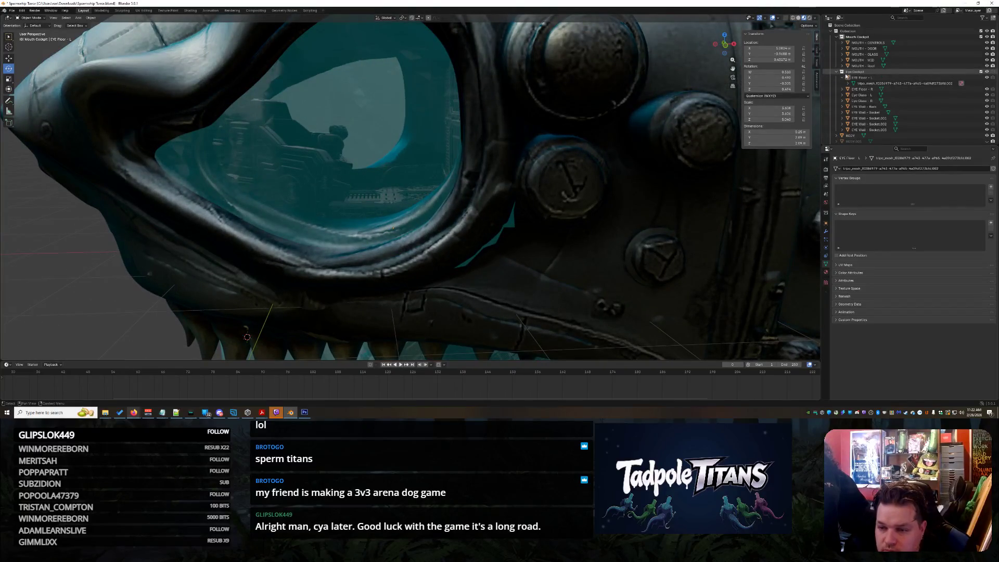
left_click(842, 78)
left_click(861, 90)
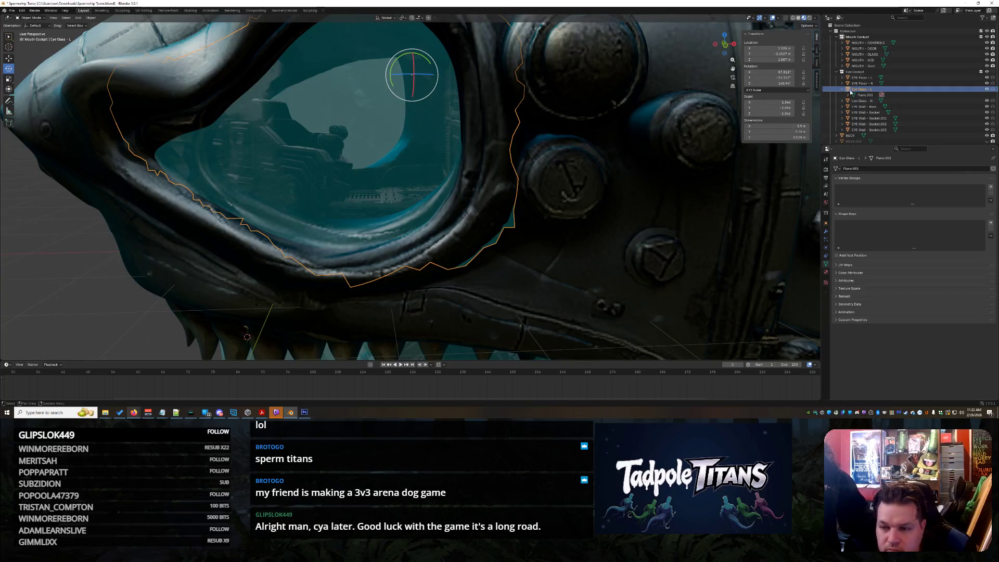
left_click(22, 19)
left_click(29, 34)
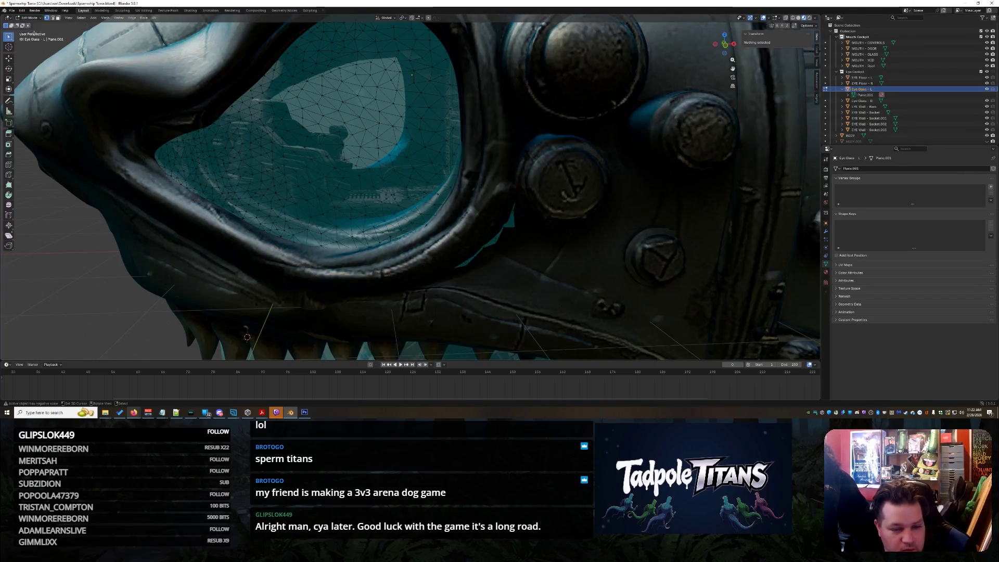
- Circle-select the strip along the glass edge, delete those vertices, and return to Object Mode
scroll(331, 177, "up", 2)
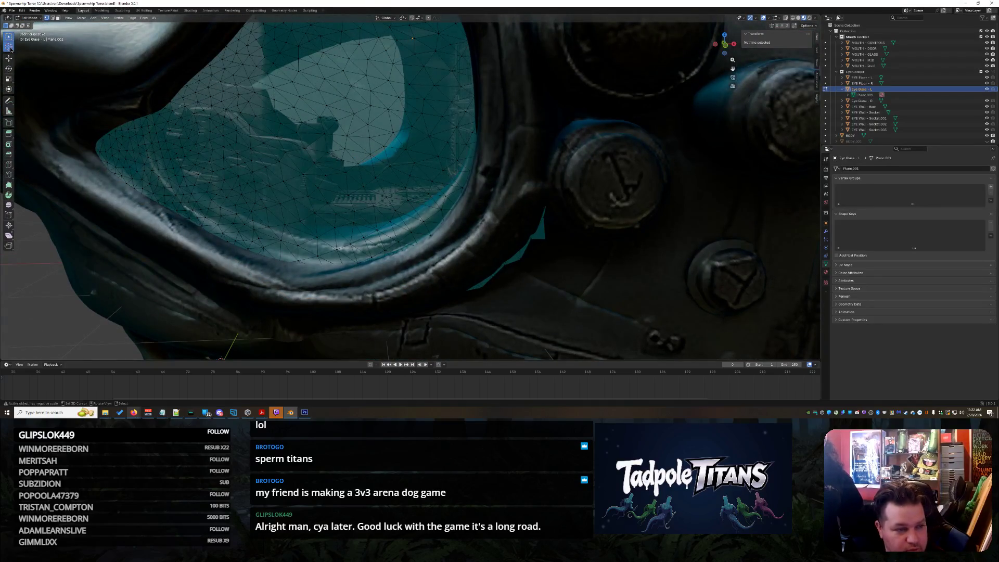
left_click(9, 38)
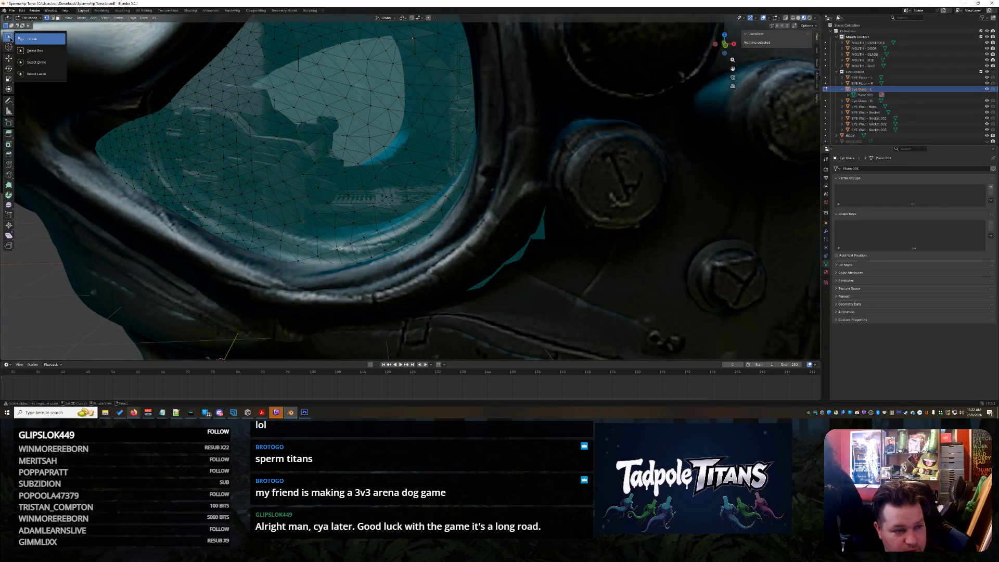
left_click(33, 62)
mouse_move(483, 278)
left_mouse_down()
mouse_move(475, 281)
mouse_move(542, 232)
mouse_move(549, 208)
left_mouse_up()
mouse_move(589, 122)
middle_mouse_down()
mouse_move(584, 257)
mouse_move(544, 174)
mouse_move(555, 200)
mouse_move(560, 179)
mouse_move(481, 165)
mouse_move(495, 217)
mouse_move(521, 132)
middle_mouse_up()
key("x")
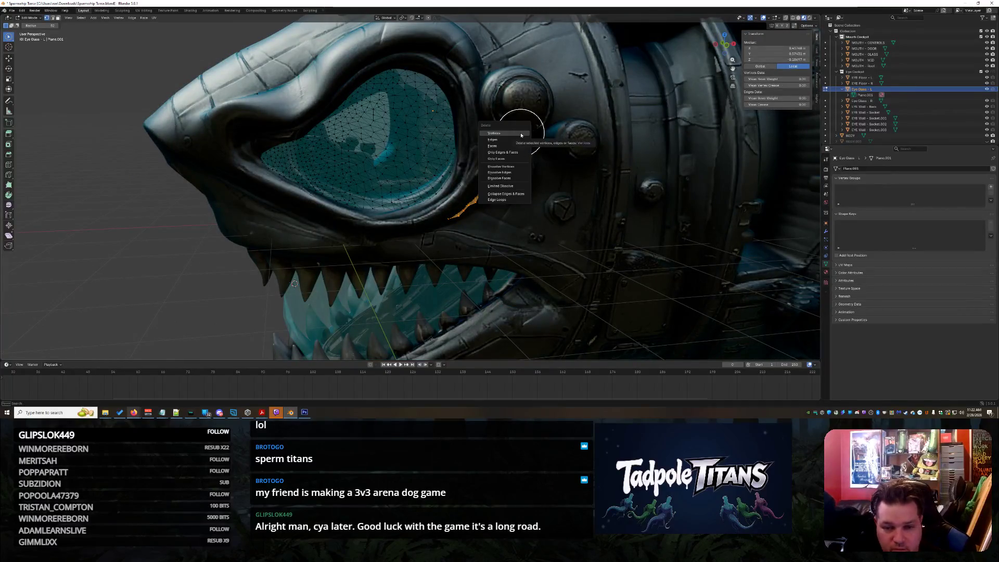
left_click(521, 135)
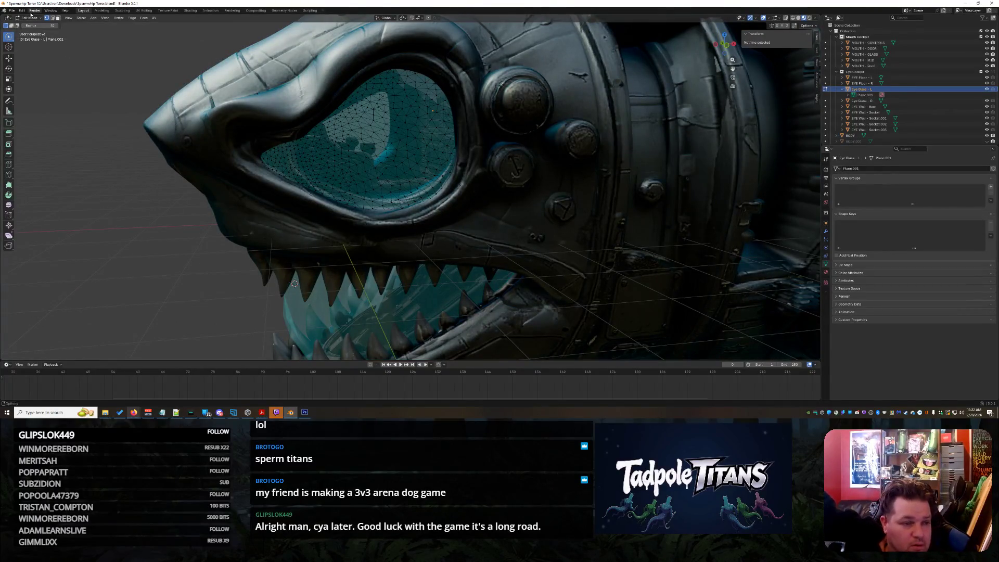
left_click(32, 18)
left_click(32, 24)
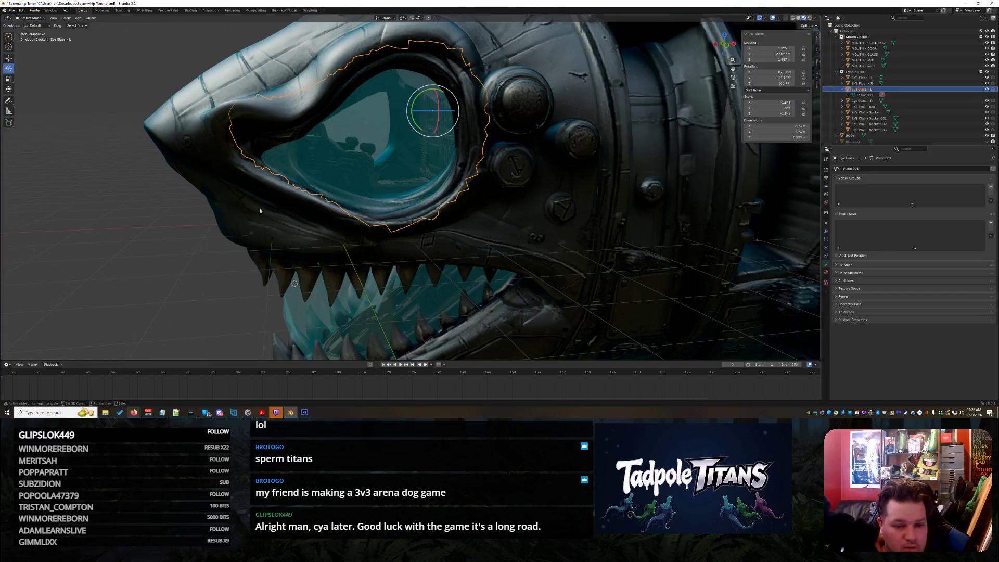
- Orbit to face the open mouth, select MOUTH - GLASS, and zoom in close
scroll(176, 220, "down", 3)
scroll(161, 222, "up", 2)
mouse_move(162, 223)
middle_mouse_down()
mouse_move(428, 224)
mouse_move(440, 243)
mouse_move(433, 219)
middle_mouse_up()
scroll(428, 223, "up", 3)
scroll(427, 224, "up", 2)
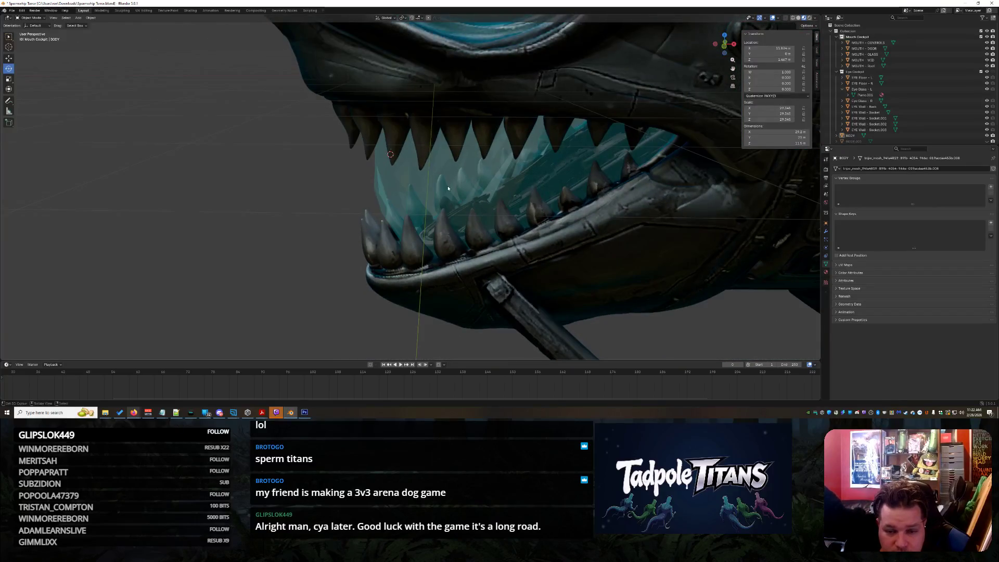
left_click(448, 188)
scroll(398, 189, "up", 5)
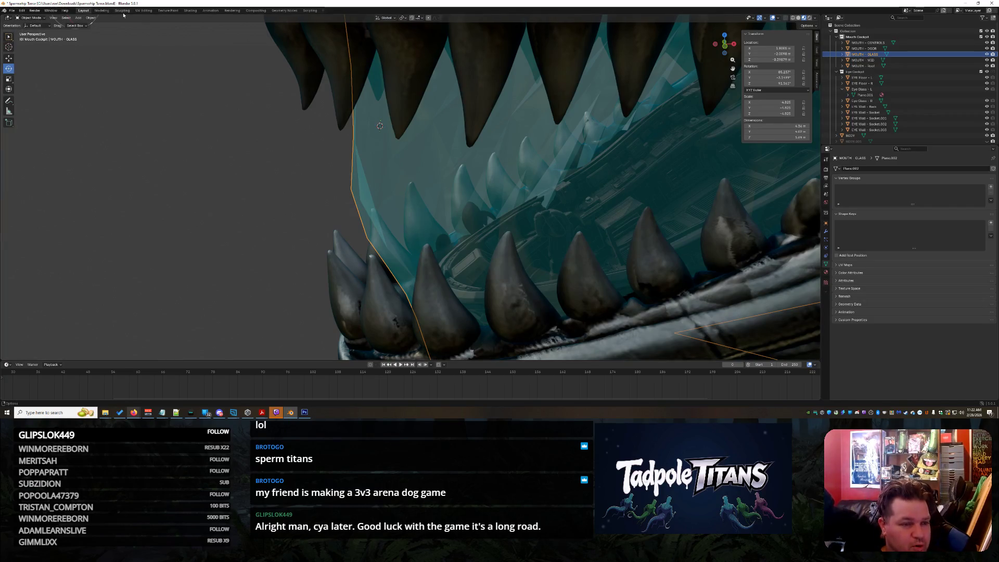
left_click(33, 18)
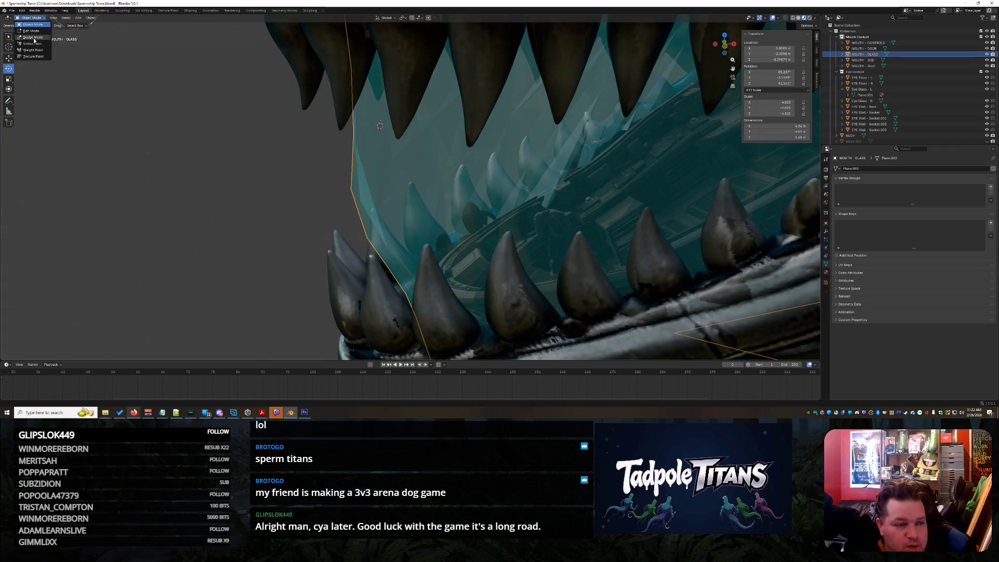
- In Sculpt Mode, pull the mouth glass's left side outward and inspect it from several angles
left_click(33, 37)
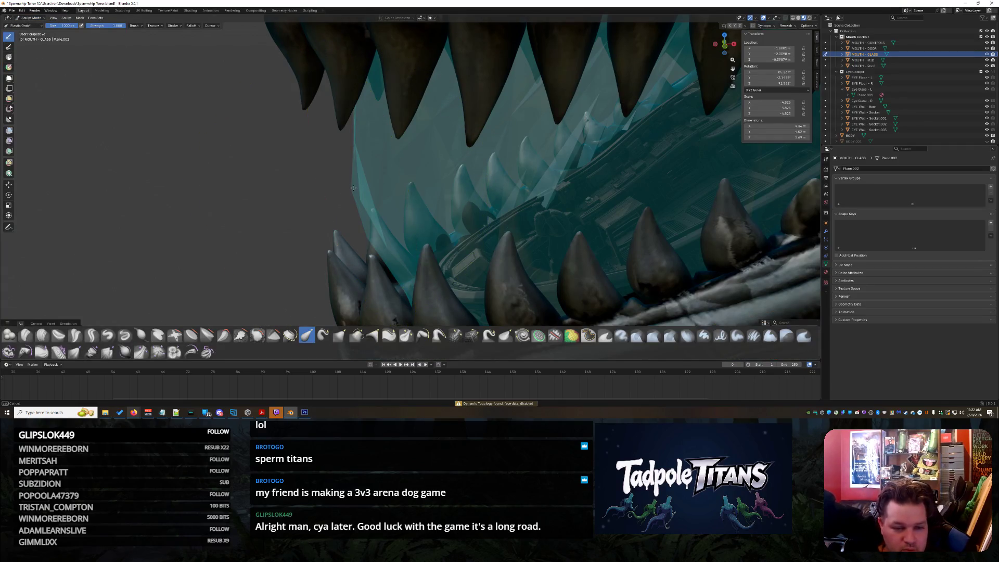
left_click_drag(308, 194, 291, 194)
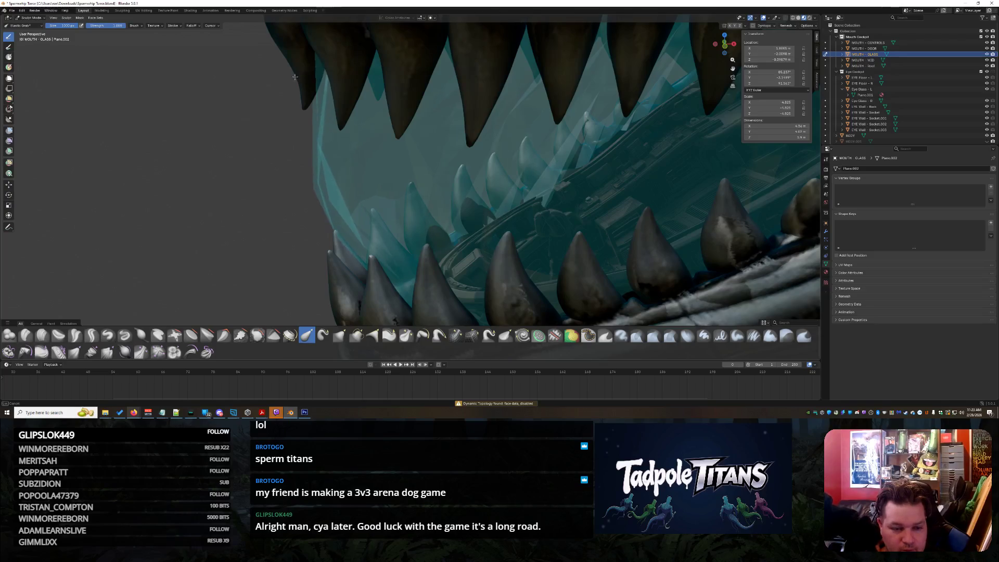
mouse_move(398, 247)
middle_mouse_down()
mouse_move(510, 221)
mouse_move(529, 279)
mouse_move(429, 266)
mouse_move(500, 229)
mouse_move(535, 272)
mouse_move(428, 146)
mouse_move(544, 163)
mouse_move(406, 163)
mouse_move(413, 167)
middle_mouse_up()
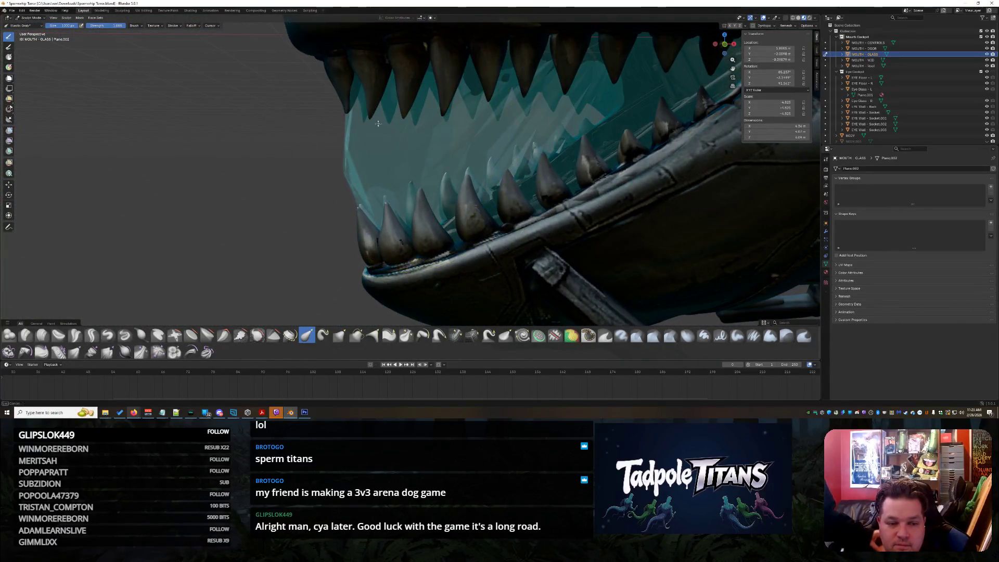
scroll(517, 201, "down", 3)
mouse_move(517, 201)
middle_mouse_down()
mouse_move(564, 174)
mouse_move(556, 171)
mouse_move(632, 174)
mouse_move(606, 174)
mouse_move(623, 185)
mouse_move(607, 245)
middle_mouse_up()
scroll(554, 173, "down", 3)
scroll(569, 174, "up", 3)
scroll(607, 245, "up", 3)
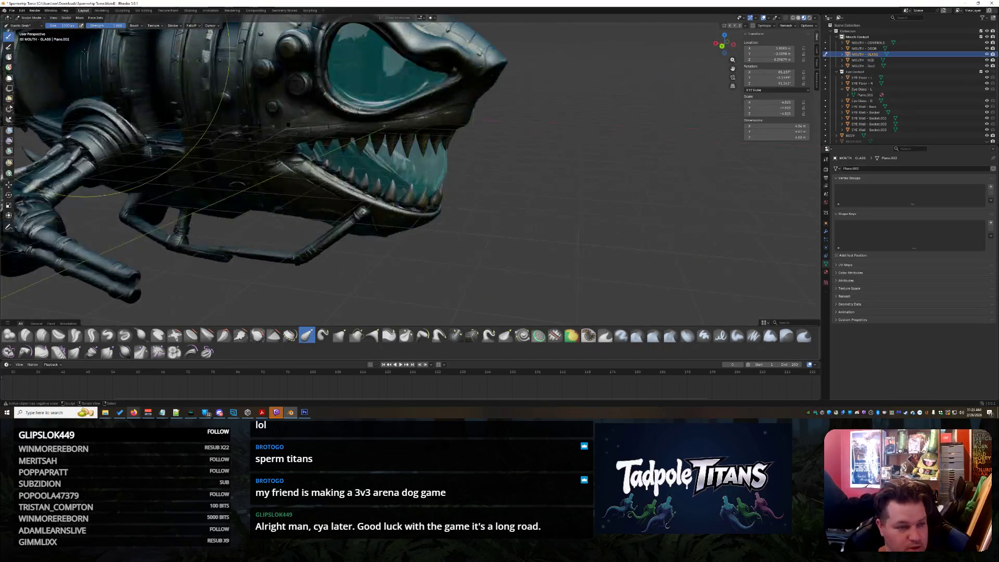
scroll(433, 162, "down", 3)
scroll(433, 161, "up", 3)
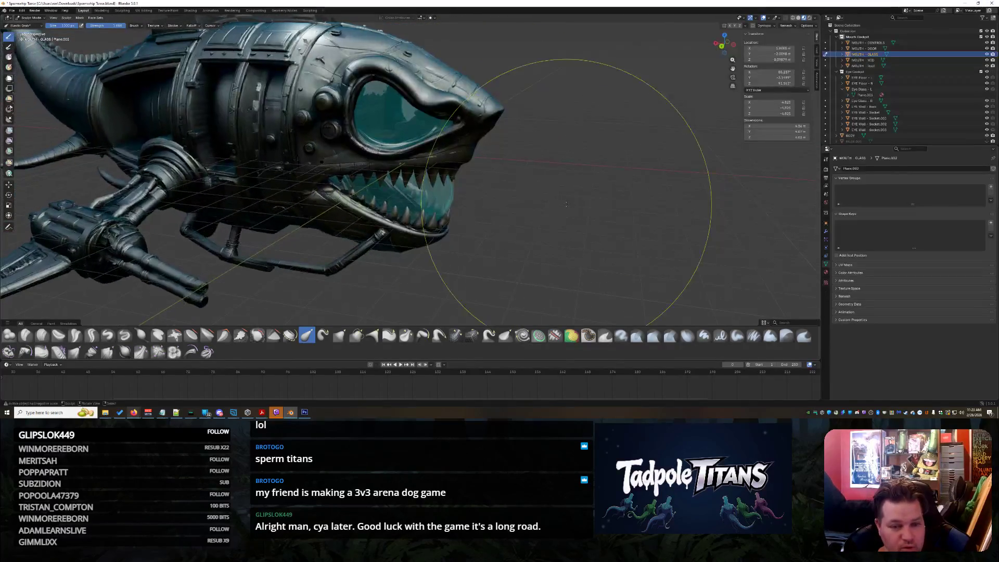
- Return to Object Mode and select the right eye glass
left_click(24, 21)
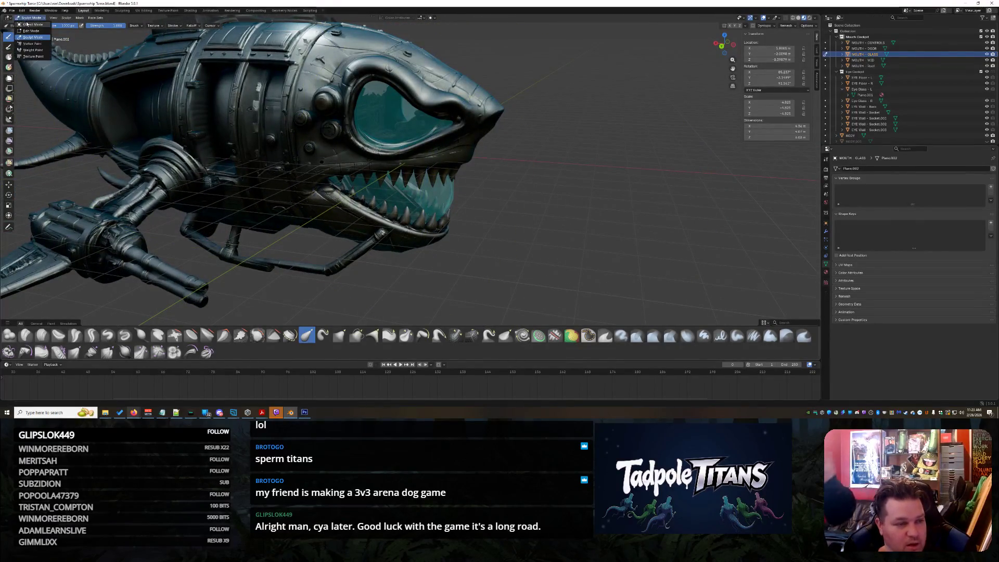
left_click(29, 23)
left_click(565, 184)
left_click(395, 111)
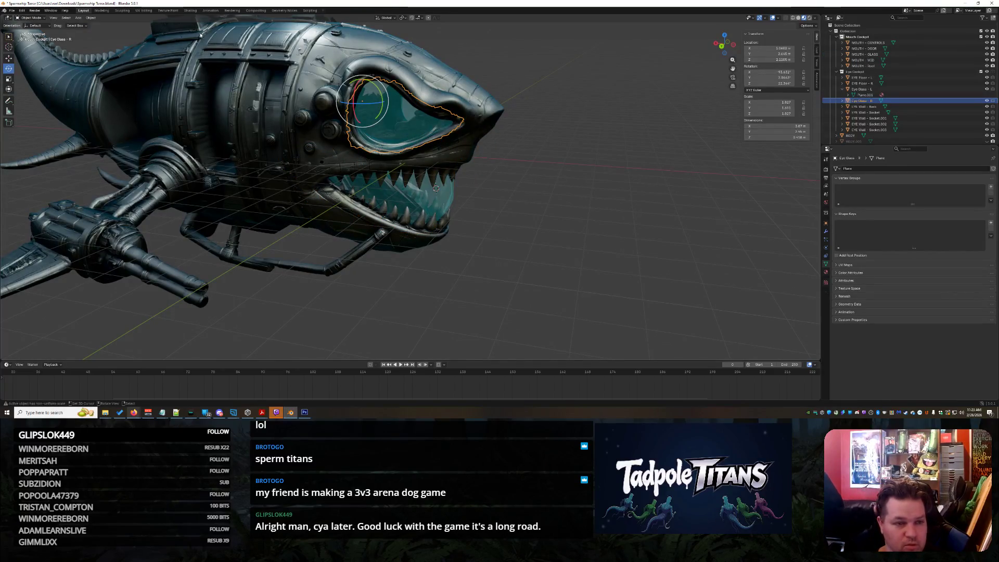
- In the Shading workspace, lower Eye Glass - R's Principled BSDF Alpha to 0.018
left_click(189, 11)
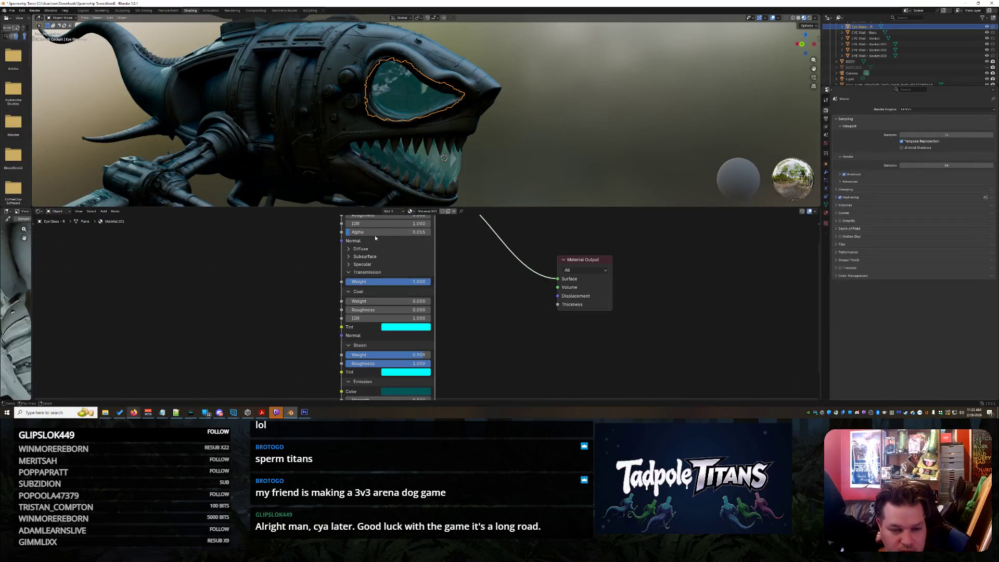
mouse_move(388, 233)
left_mouse_down()
mouse_move(375, 232)
mouse_move(379, 221)
left_mouse_up()
middle_click_drag(636, 147, 572, 131)
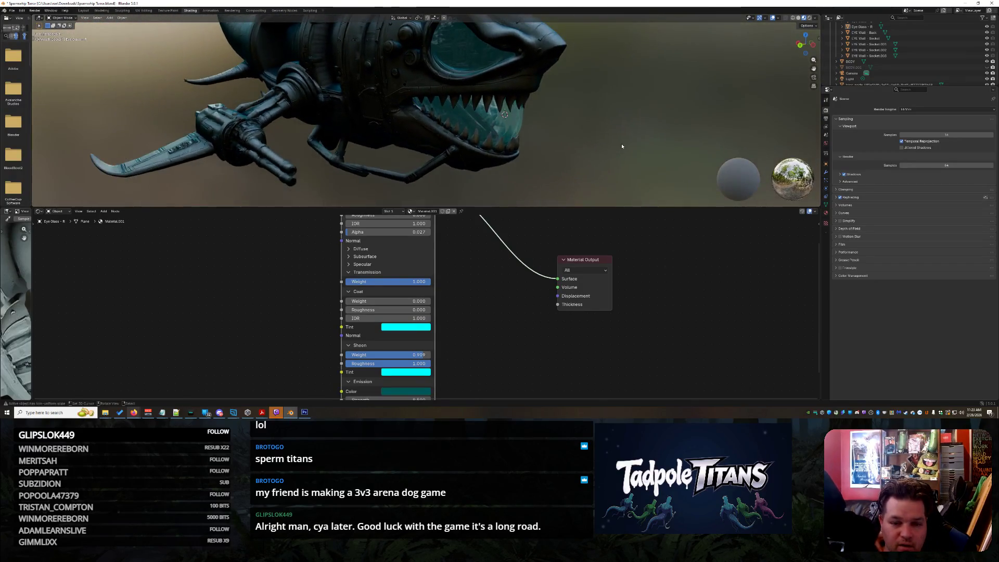
- Raise MOUTH - GLASS Alpha slightly, check the eye glass materials, and go back to Layout
left_click(476, 120)
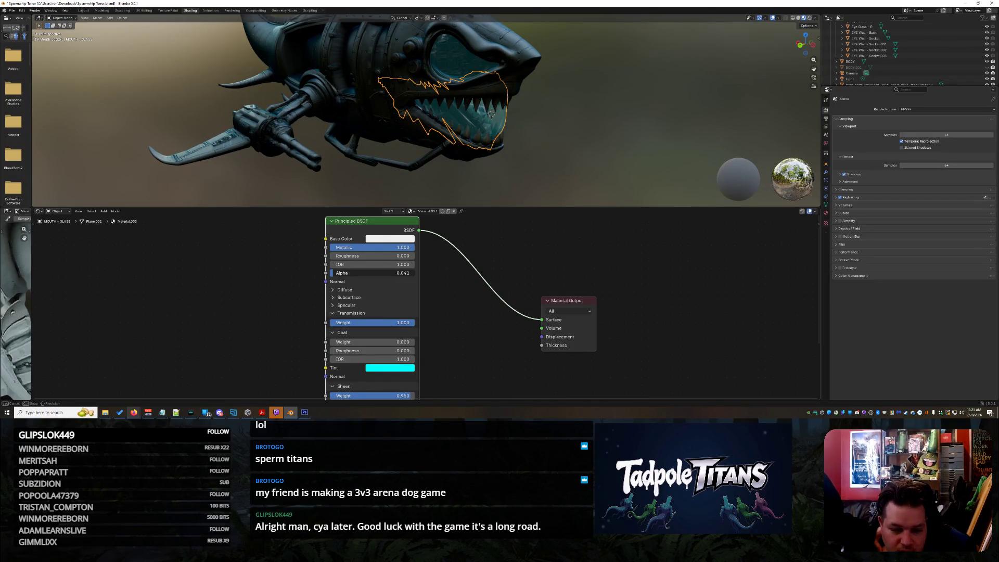
left_click_drag(372, 273, 377, 272)
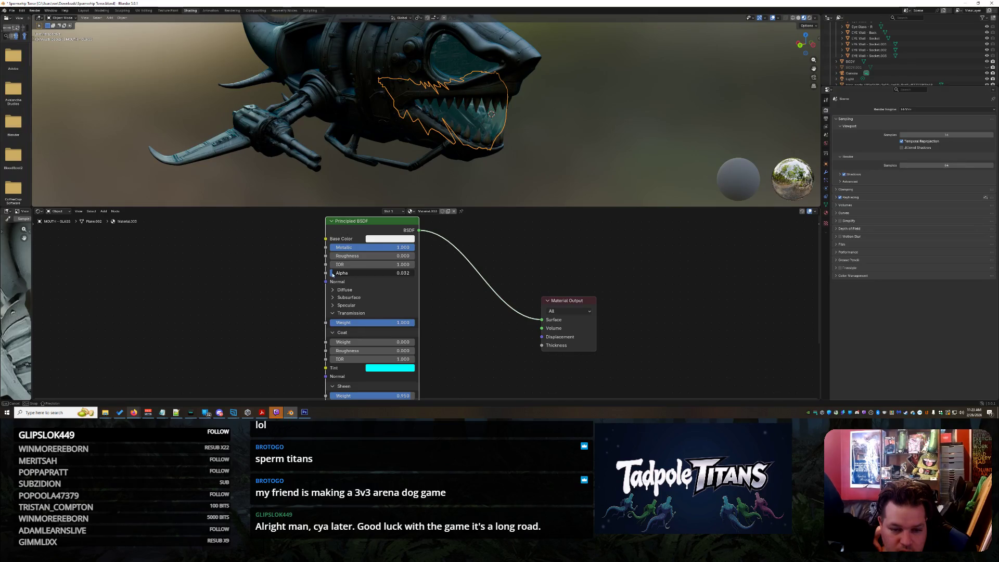
left_click(465, 75)
middle_click_drag(593, 149, 468, 148)
left_click(582, 76)
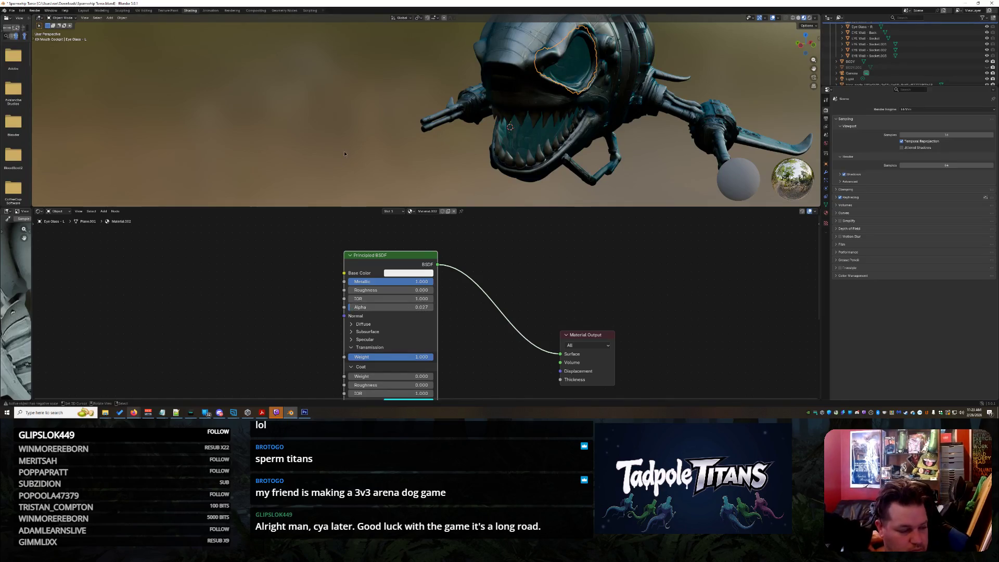
left_click(87, 13)
middle_click_drag(468, 209, 426, 209)
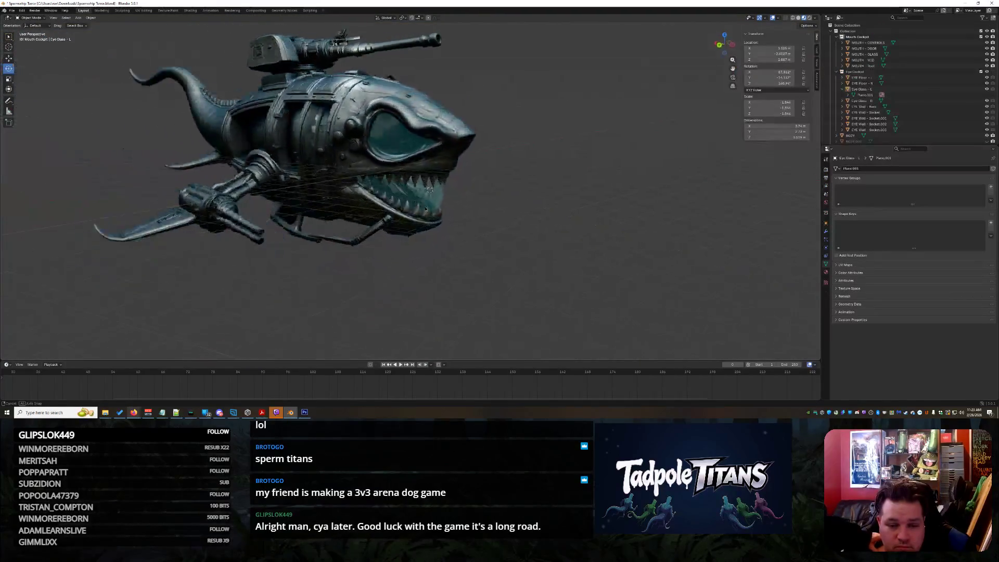
- Zoom into the shark's mouth and select the cockpit interior mesh
scroll(580, 206, "up", 6)
mouse_move(581, 206)
middle_mouse_down()
mouse_move(578, 192)
mouse_move(587, 203)
mouse_move(547, 197)
mouse_move(550, 172)
mouse_move(521, 151)
mouse_move(507, 156)
mouse_move(504, 180)
mouse_move(482, 189)
mouse_move(496, 265)
middle_mouse_up()
scroll(553, 185, "up", 6)
scroll(504, 182, "up", 5)
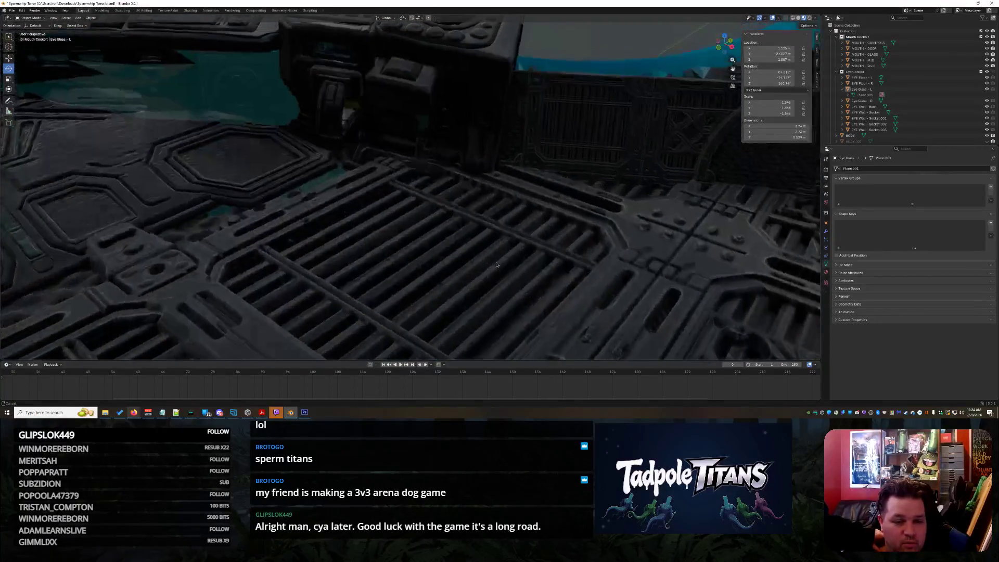
mouse_move(530, 207)
middle_mouse_down()
mouse_move(515, 188)
mouse_move(380, 183)
mouse_move(534, 198)
mouse_move(549, 262)
mouse_move(431, 155)
middle_mouse_up()
left_click(384, 112)
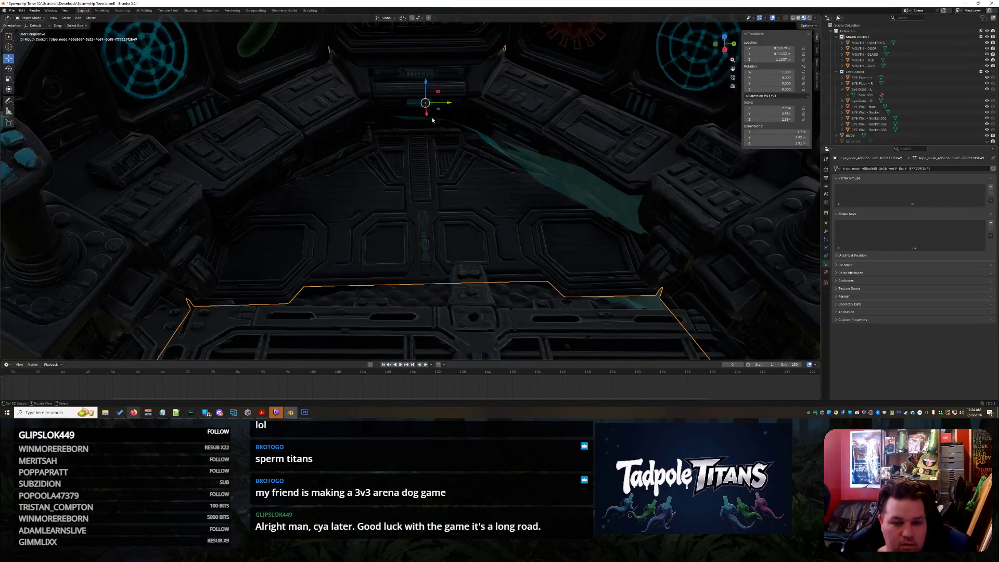
- Move the cockpit mesh along X from about 0.19 to 0.65, then select BODY and EYE Floor - R
left_click_drag(428, 116, 408, 179)
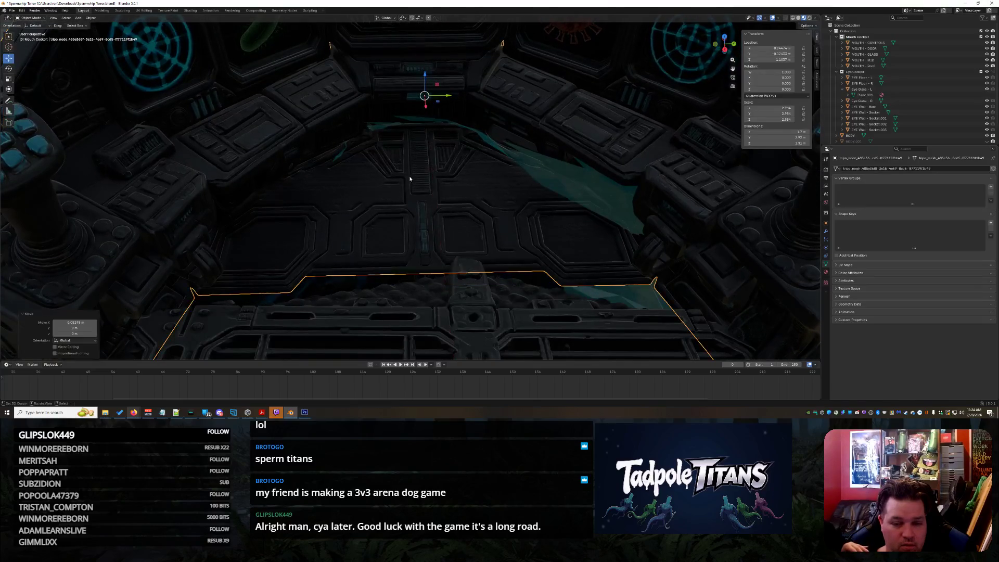
scroll(410, 183, "down", 4)
middle_click_drag(411, 185, 483, 158)
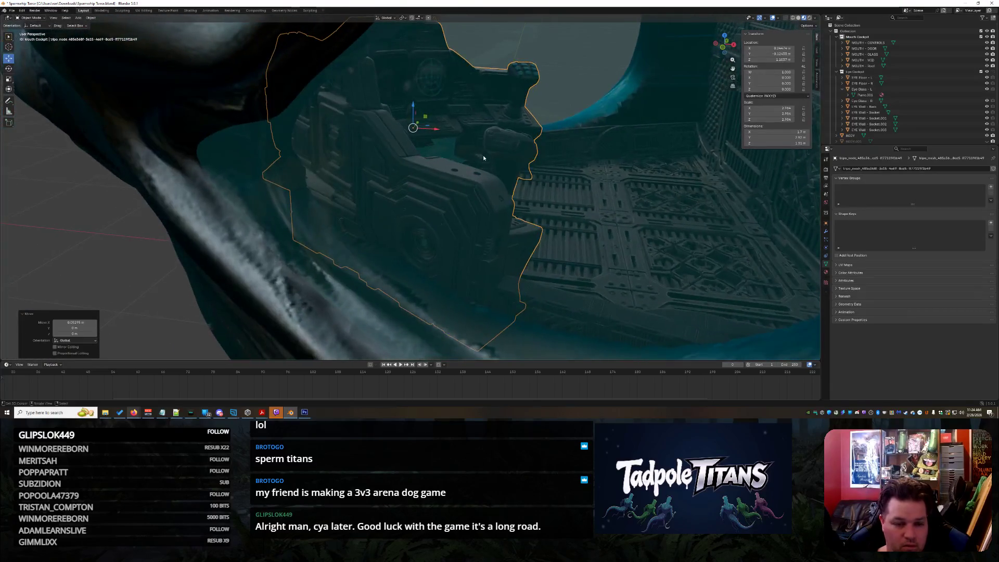
left_click_drag(441, 134, 378, 132)
middle_click_drag(379, 132, 541, 276)
left_click(410, 294)
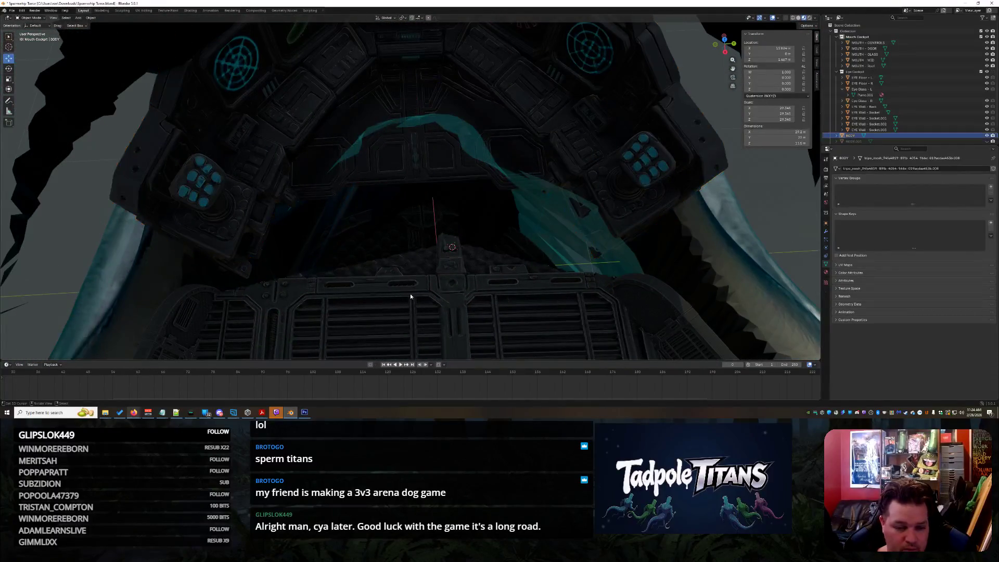
left_click(532, 311)
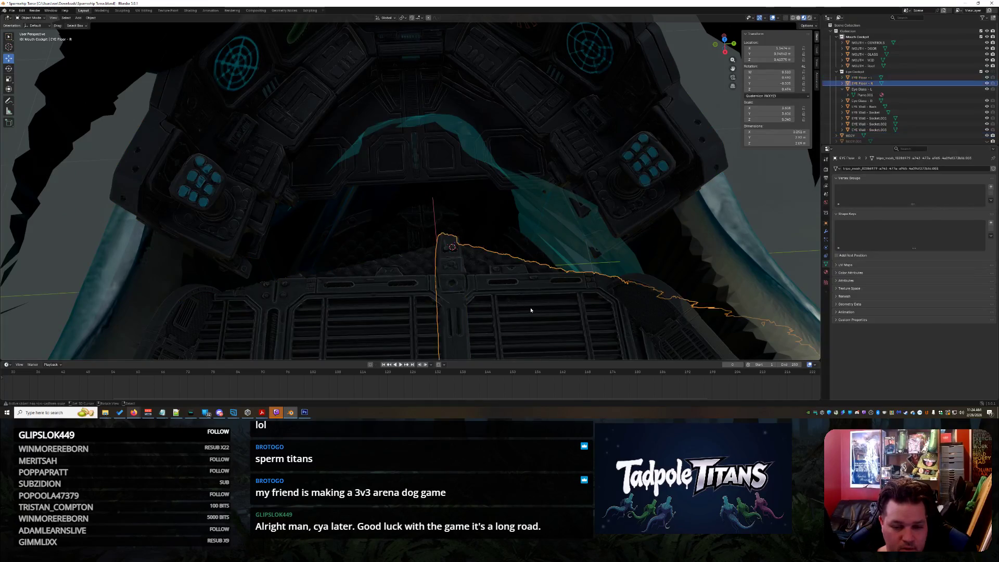
- Reposition the eye floor with G, then lower it slightly along Z
key("g")
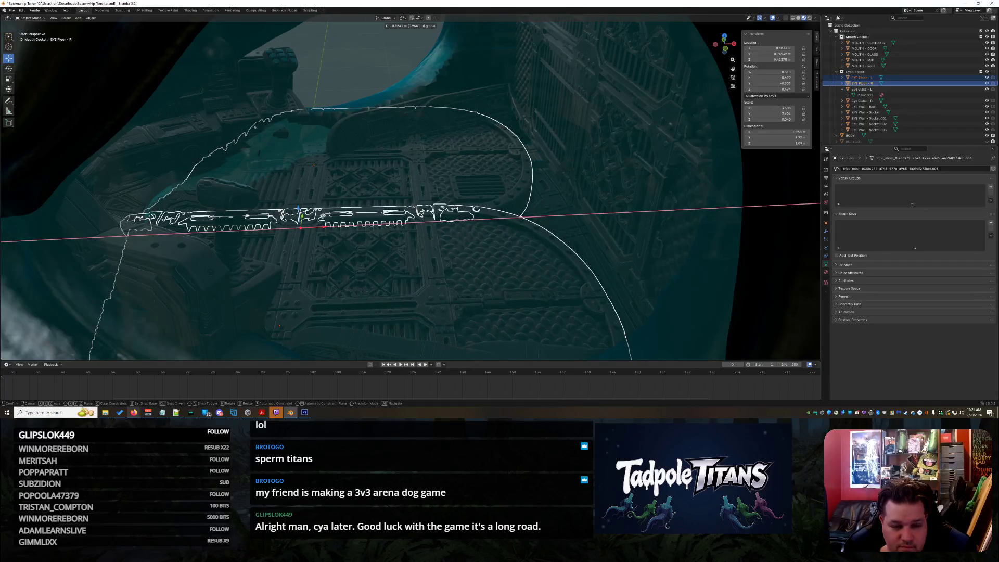
left_click(276, 212)
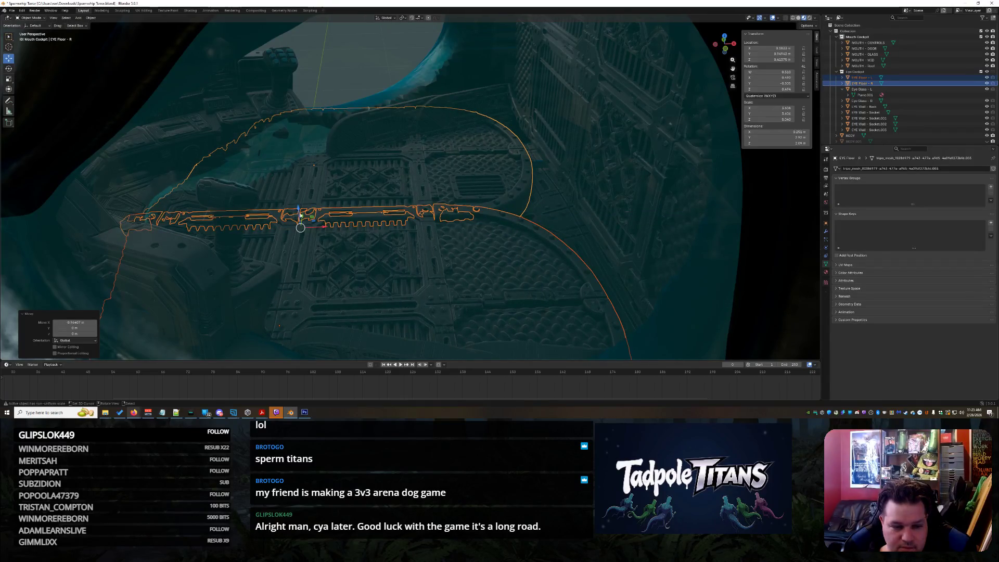
key("g")
key("z")
left_click(353, 259)
scroll(355, 261, "down", 5)
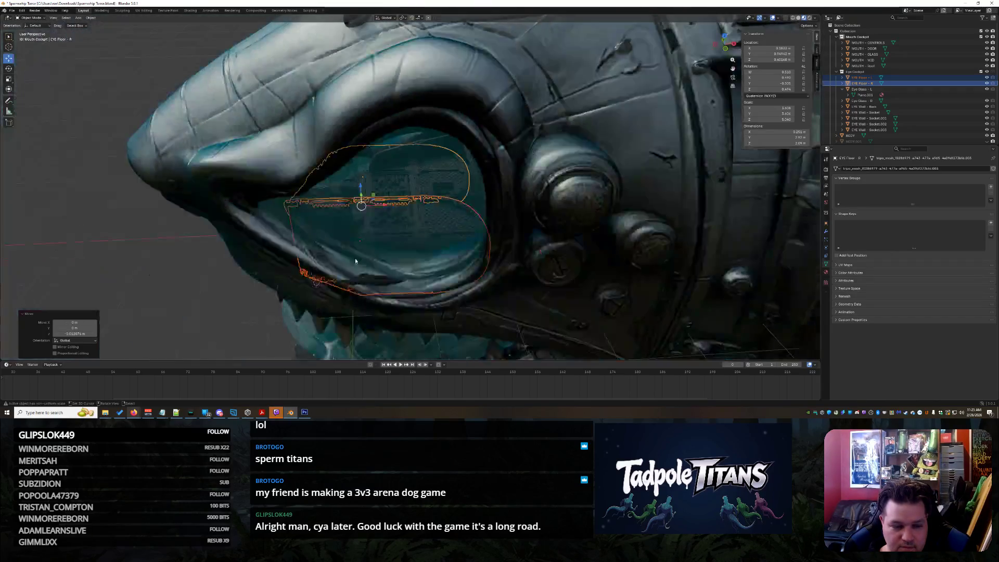
- Select only EYE Floor - L and copy-paste a duplicate of it
left_click(223, 306)
mouse_move(224, 306)
middle_mouse_down()
mouse_move(256, 281)
mouse_move(317, 301)
mouse_move(377, 289)
mouse_move(430, 221)
mouse_move(416, 239)
mouse_move(490, 282)
middle_mouse_up()
scroll(377, 289, "up", 8)
left_click(388, 289)
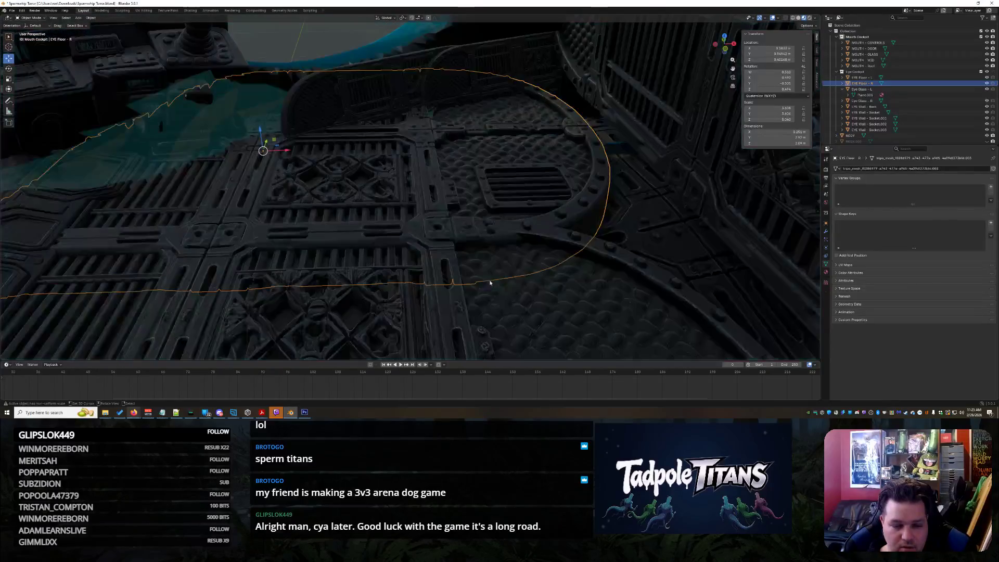
left_click(580, 283)
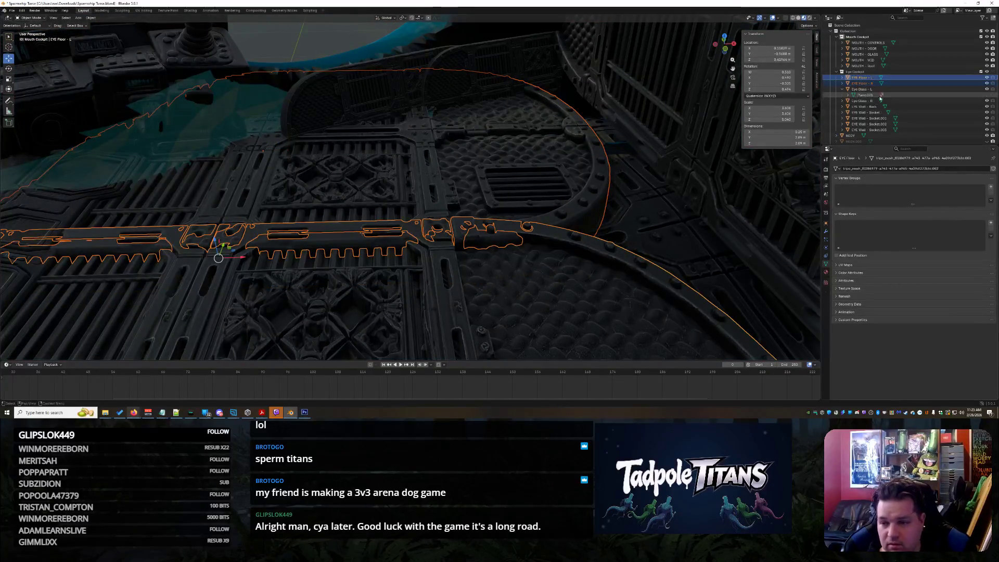
left_click(907, 81, "ctrl")
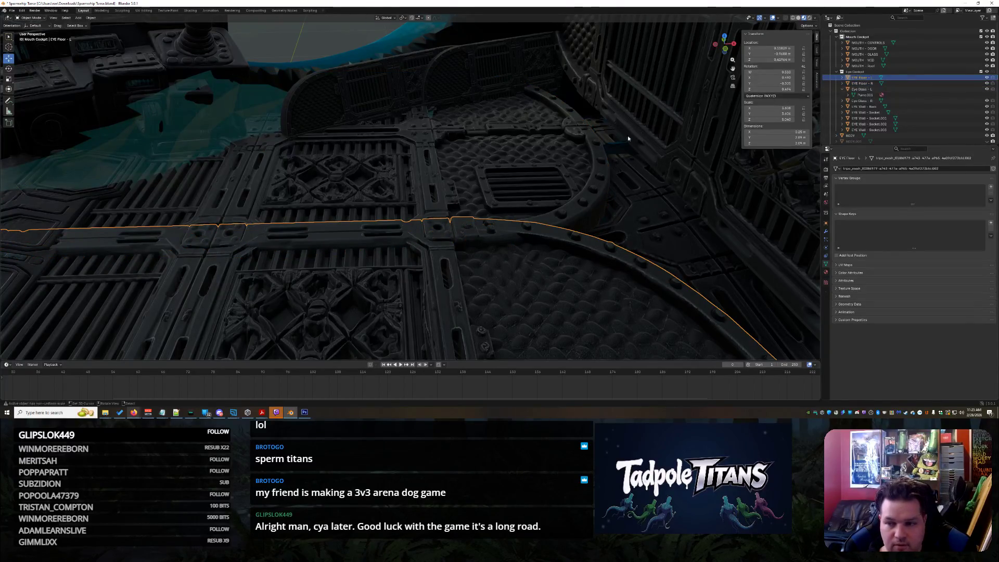
key("ctrl+c")
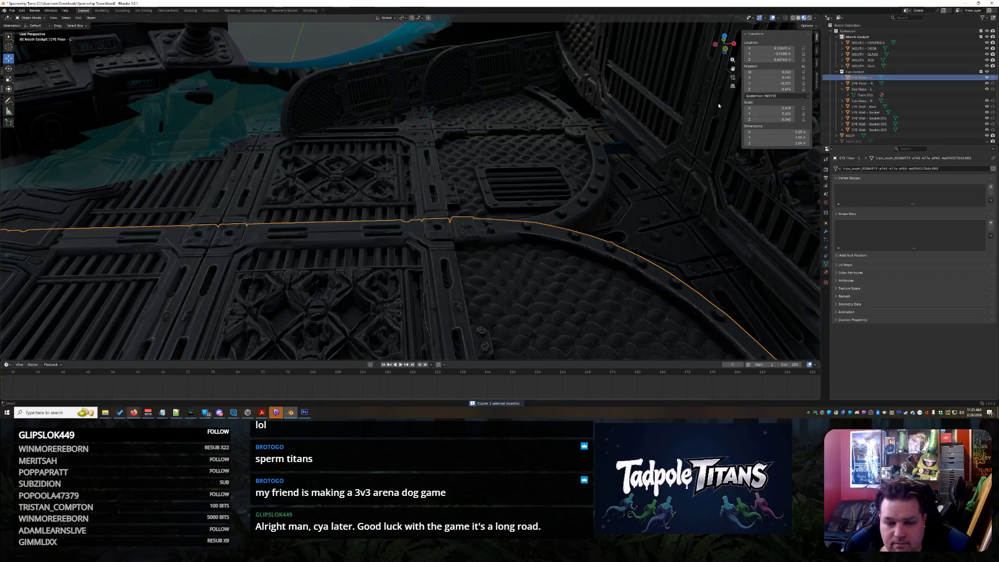
key("ctrl+v")
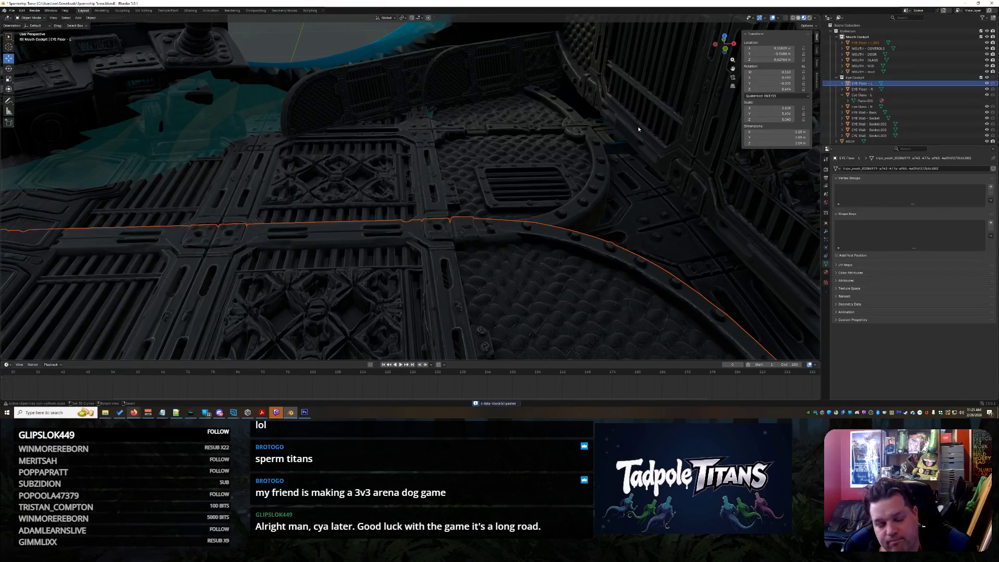
- Select the pasted floor copy, then undo back to before the paste
mouse_move(532, 132)
middle_mouse_down()
mouse_move(526, 149)
mouse_move(650, 141)
mouse_move(596, 174)
middle_mouse_up()
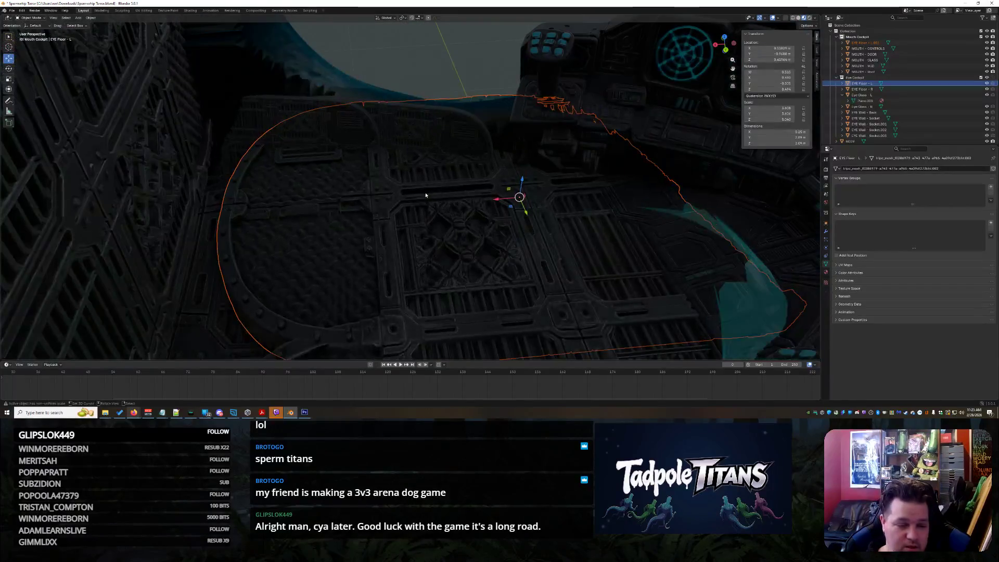
mouse_move(481, 197)
middle_mouse_down()
mouse_move(507, 74)
mouse_move(397, 162)
middle_mouse_up()
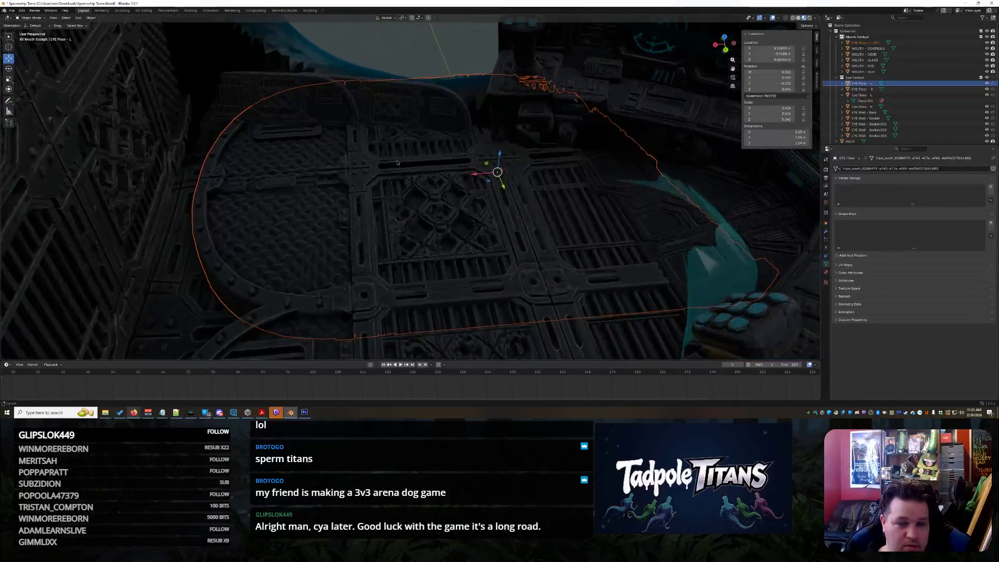
left_click(878, 37)
left_click(881, 43)
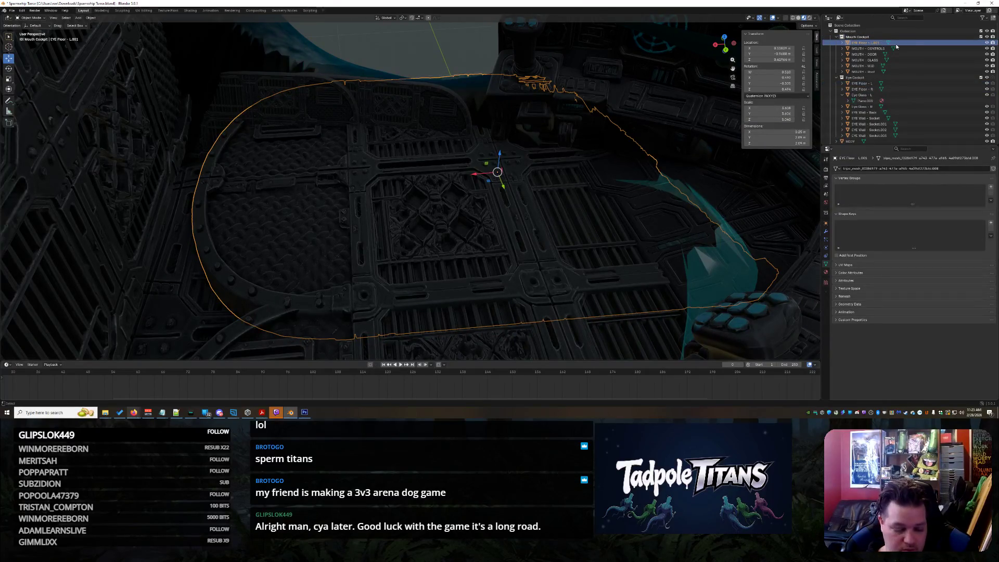
key("ctrl+z")
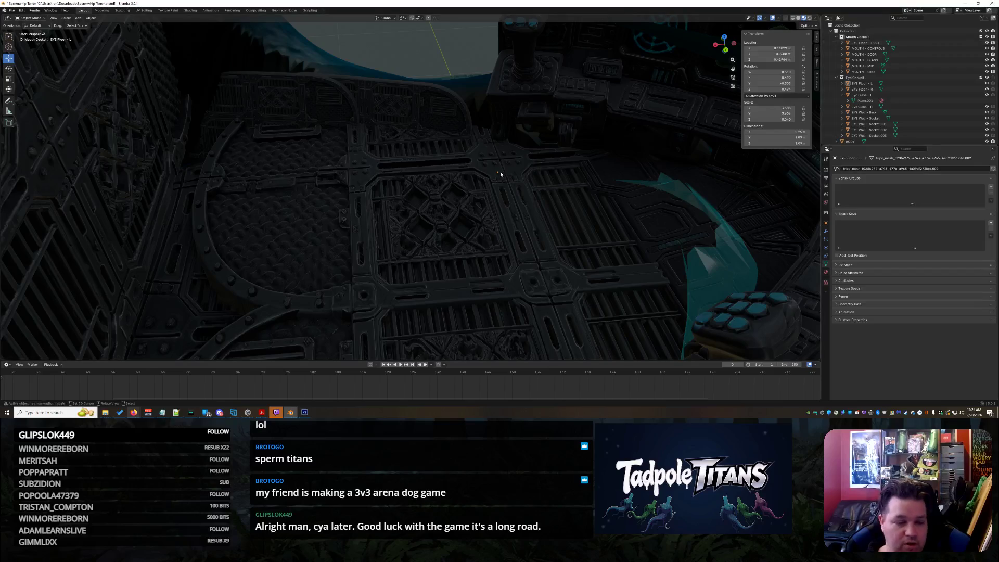
key("ctrl+z")
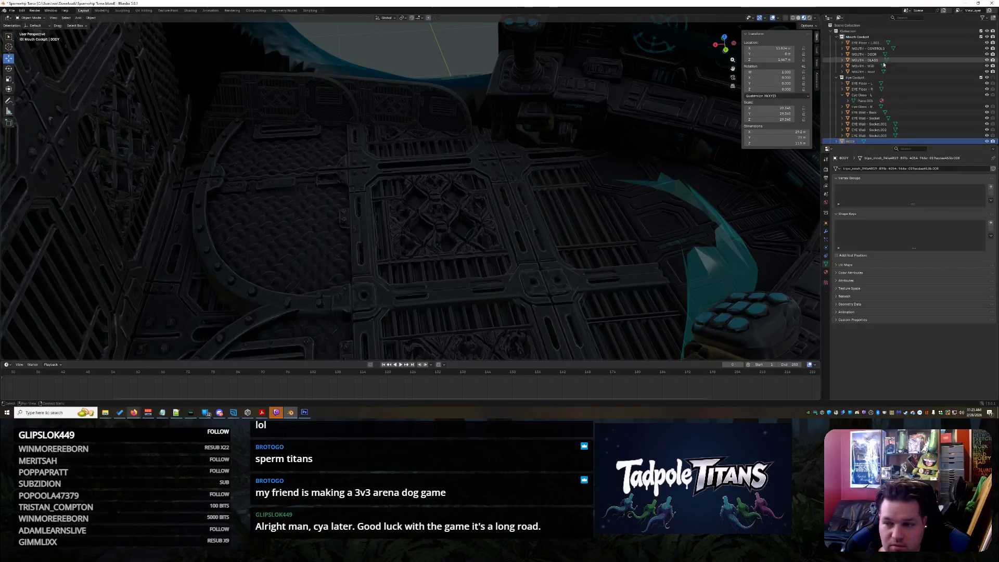
key("ctrl+z")
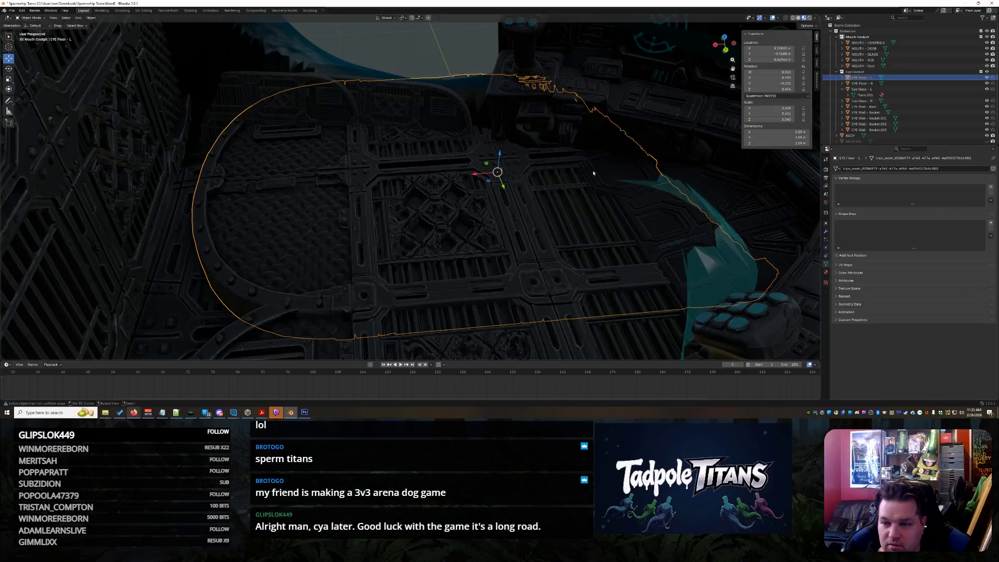
key("ctrl+z")
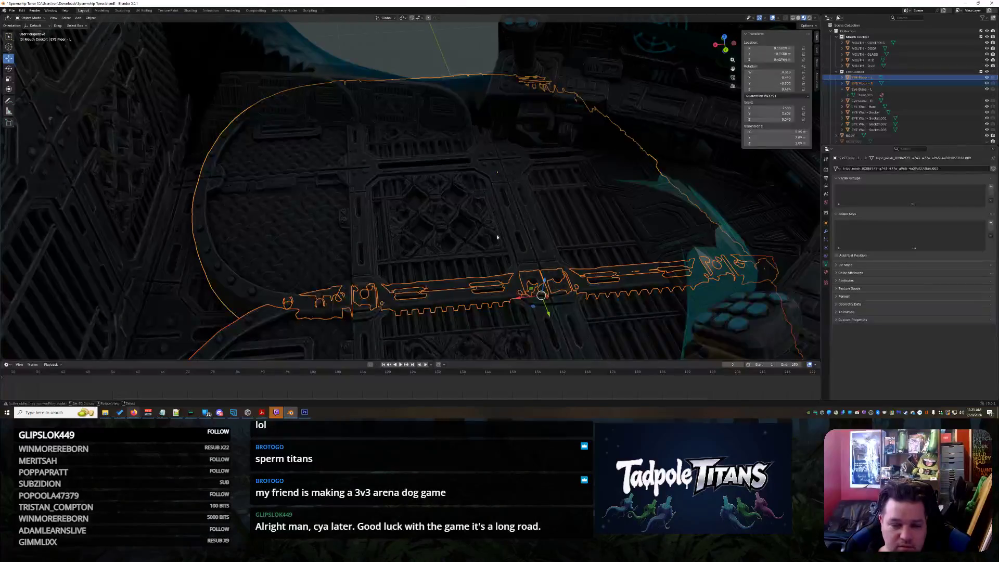
- Lower EYE Floor - L along Z, shift it along X, and frame the whole ship from top view
mouse_move(544, 277)
left_mouse_down()
mouse_move(567, 21)
mouse_move(580, 313)
mouse_move(587, 289)
left_mouse_up()
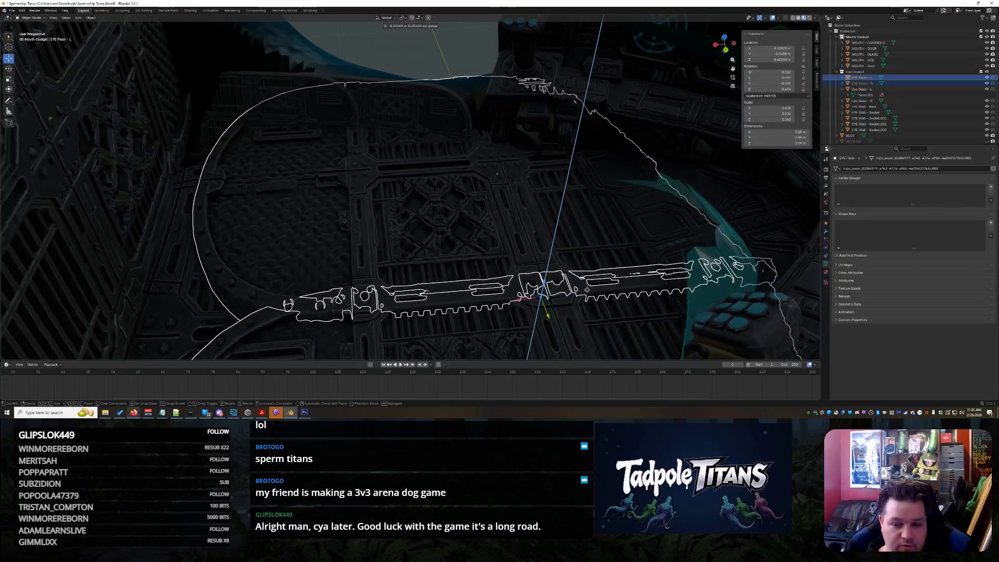
left_click(587, 289)
key("g")
key("x")
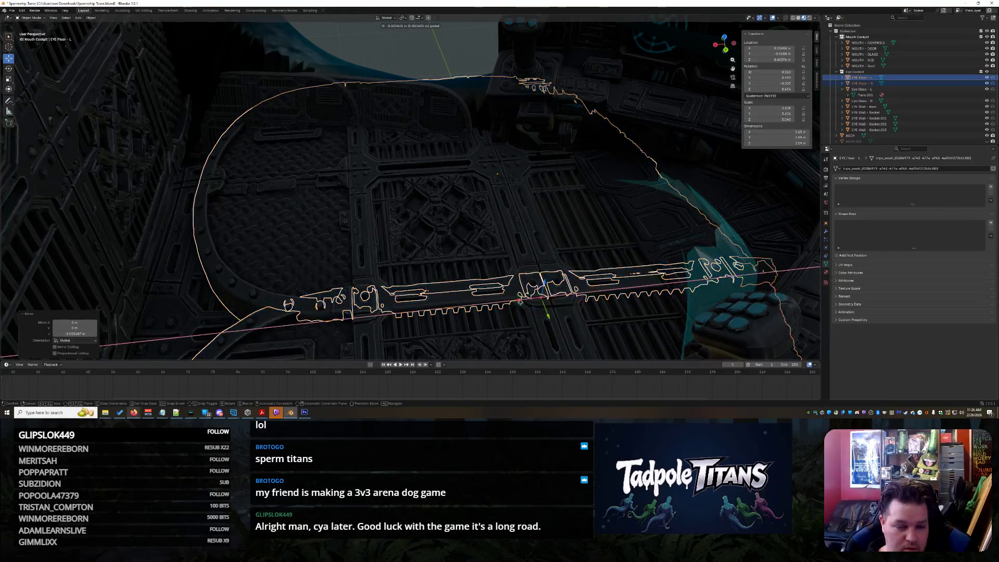
left_click(548, 287)
key("g")
key("z")
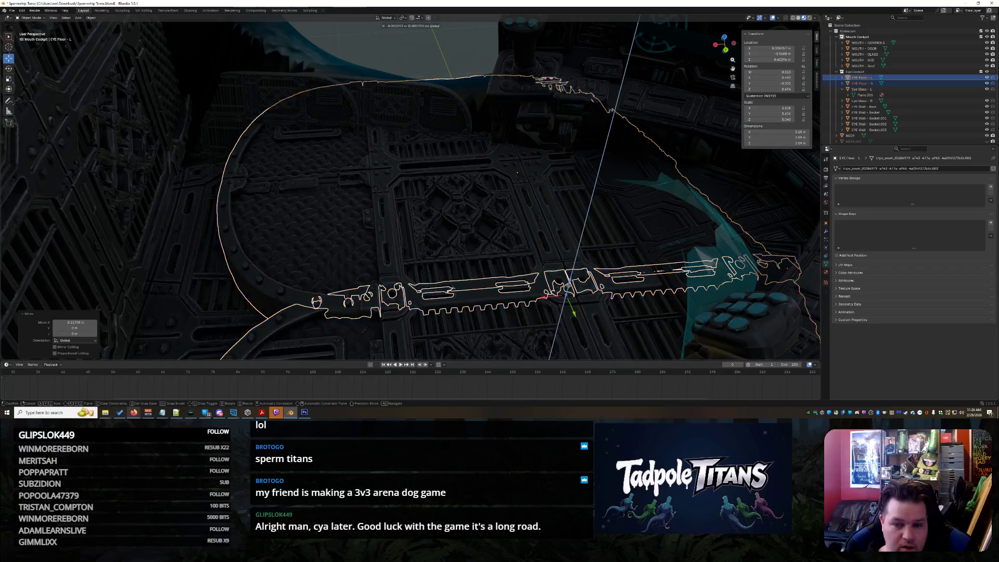
left_click(447, 189)
key("KP_7")
scroll(446, 189, "down", 10)
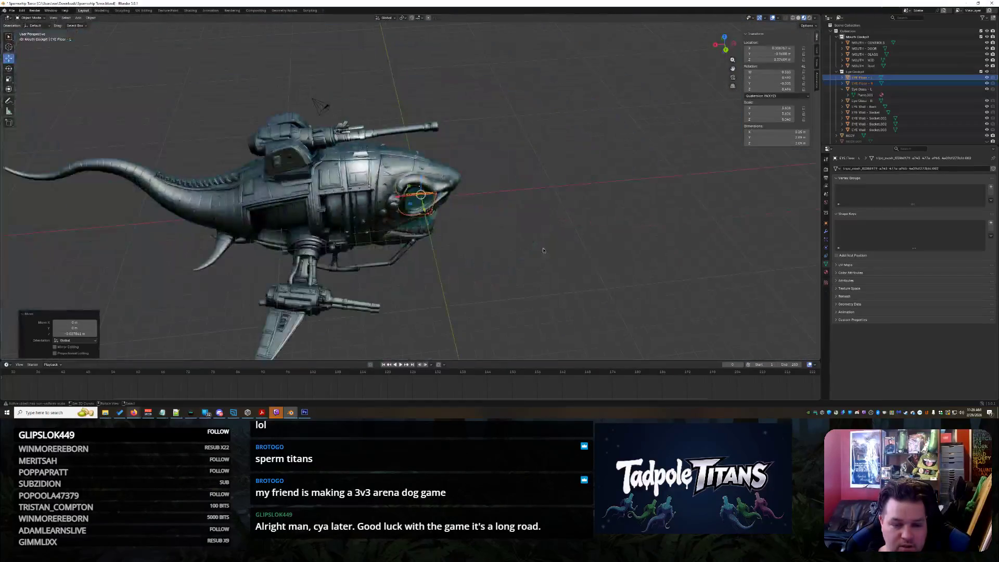
- Select EYE Floor - R from below the shark's head and enter Edit Mode
left_click(545, 272)
scroll(545, 272, "up", 5)
middle_click_drag(545, 272, 541, 284)
scroll(541, 284, "up", 6)
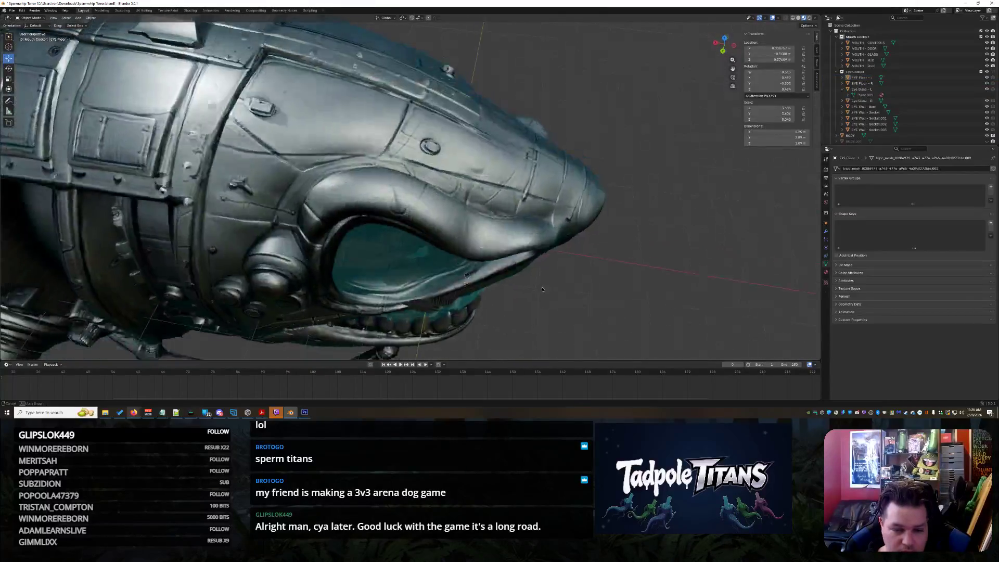
mouse_move(502, 179)
middle_mouse_down()
mouse_move(494, 196)
mouse_move(426, 202)
middle_mouse_up()
left_click(396, 192)
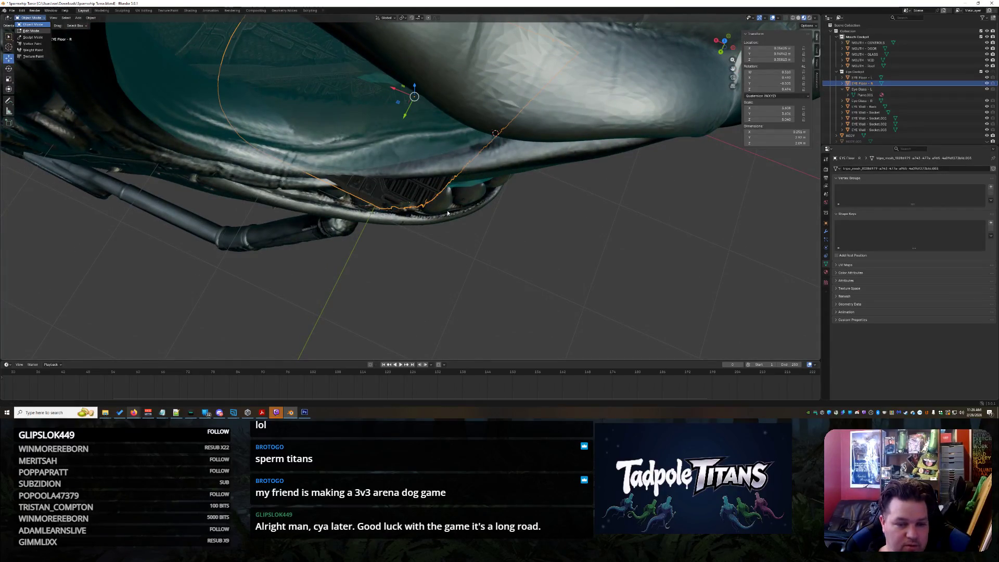
key("Tab")
- Box-select and delete the EYE Floor - R vertices poking out below the head, in two passes
middle_click_drag(499, 213, 498, 218)
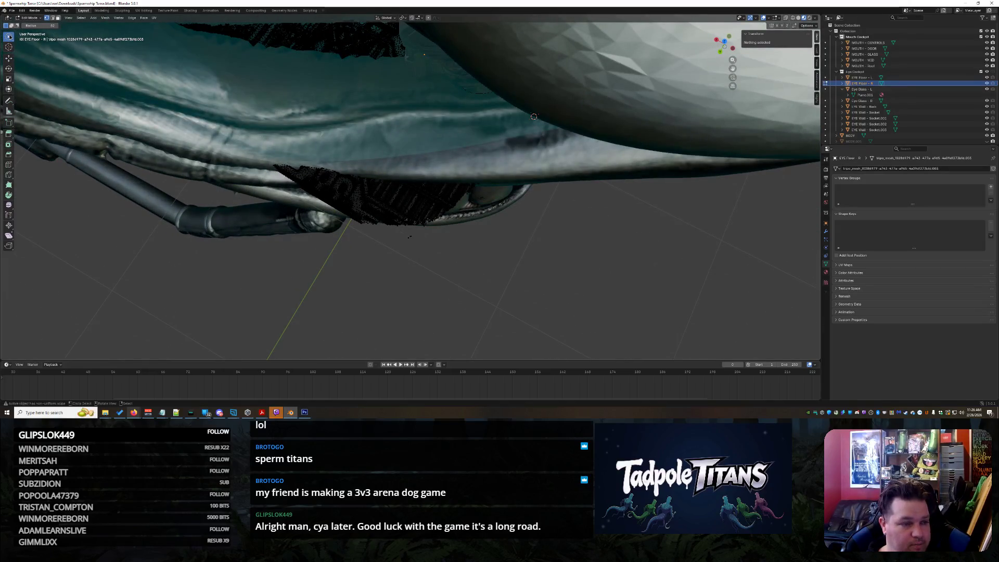
key("Escape")
mouse_move(236, 145)
left_mouse_down()
mouse_move(409, 185)
mouse_move(603, 256)
left_mouse_up()
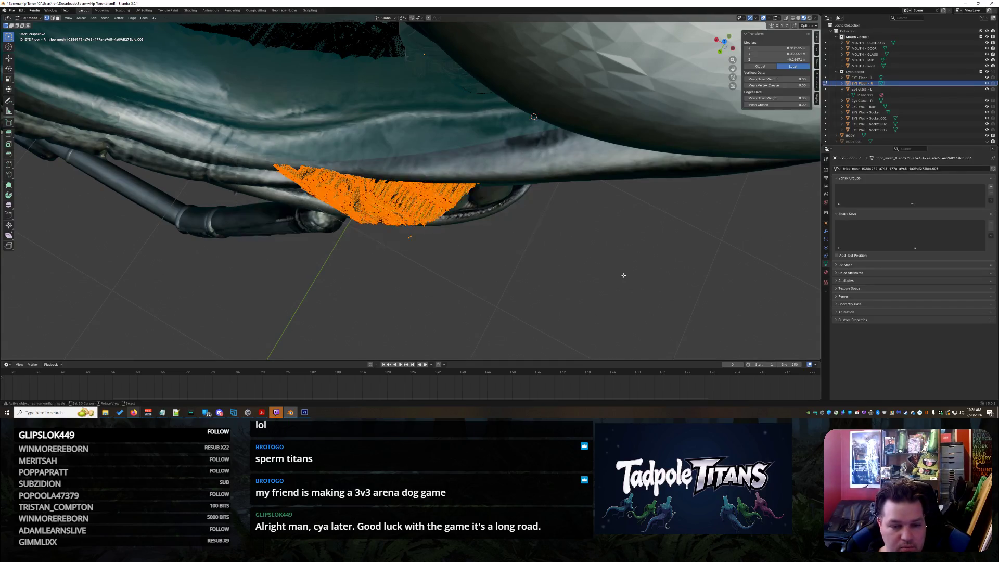
middle_click_drag(623, 275, 595, 268)
key("x")
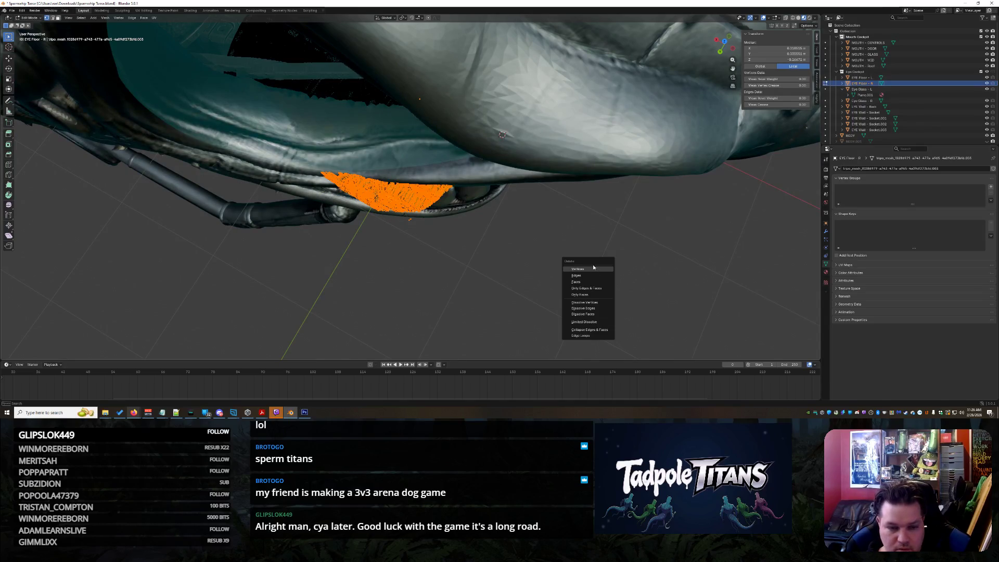
left_click(594, 268)
key("alt+h")
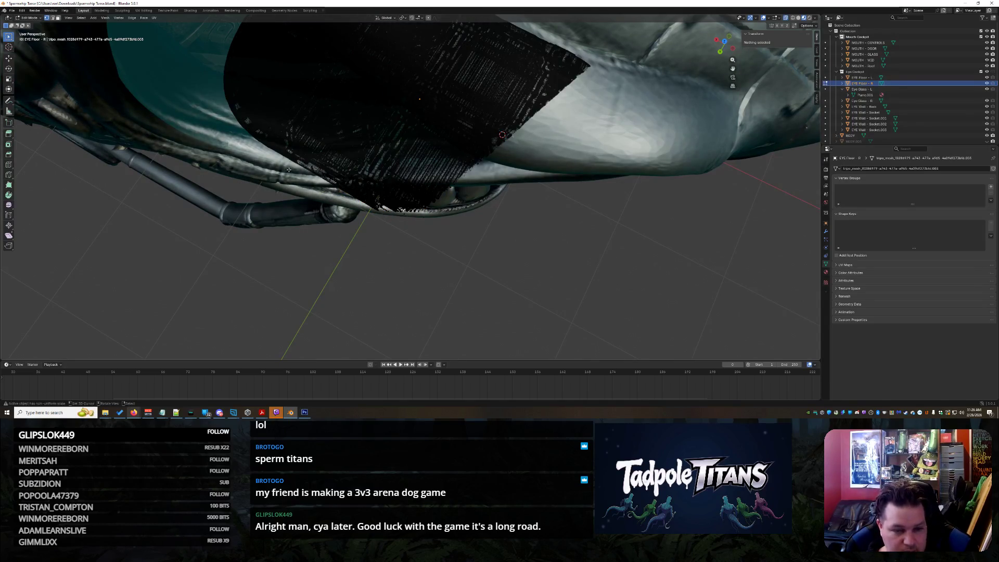
left_click_drag(299, 173, 524, 242)
key("x")
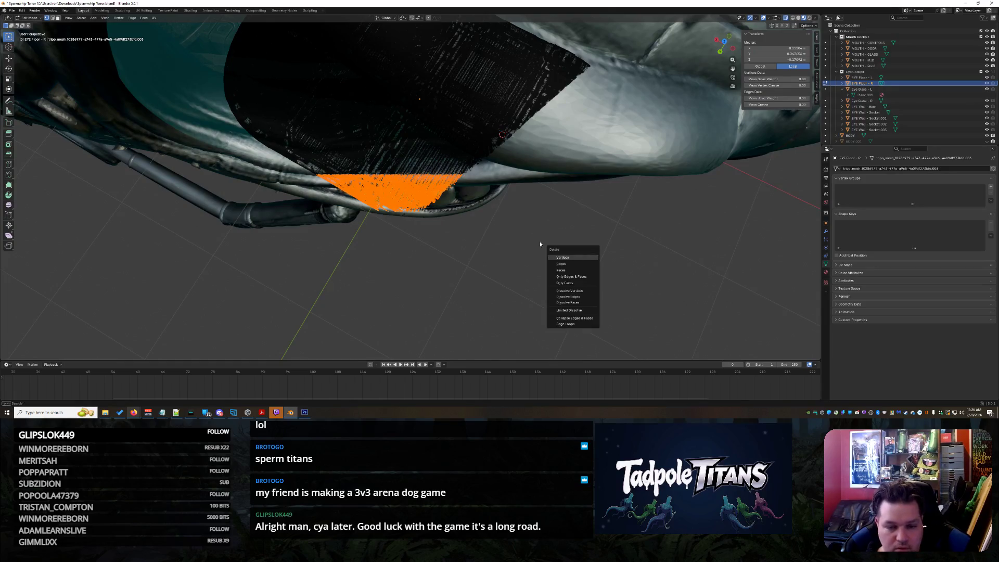
left_click(563, 257)
mouse_move(562, 257)
middle_mouse_down()
mouse_move(494, 224)
mouse_move(539, 234)
mouse_move(599, 177)
middle_mouse_up()
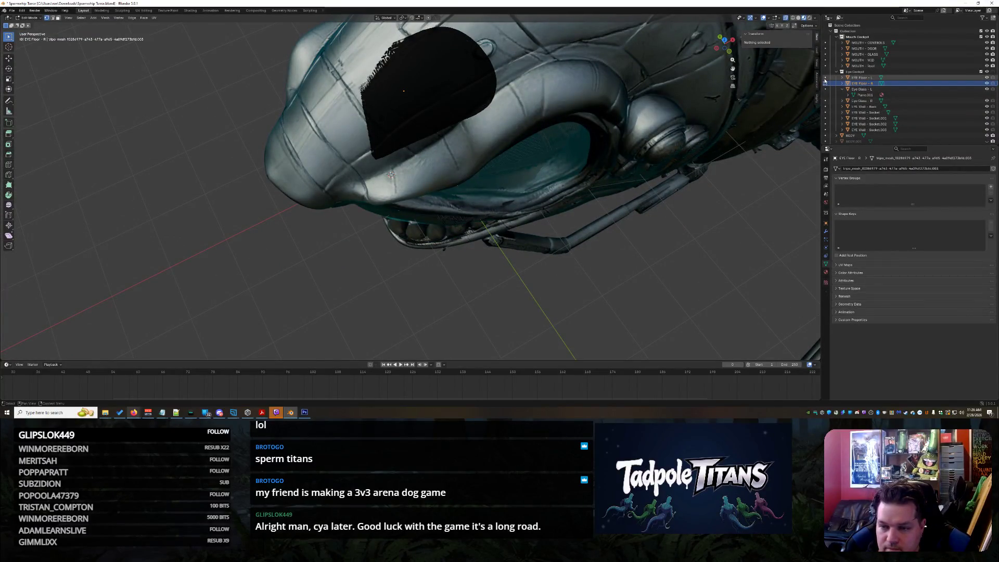
- Delete the protruding vertices of EYE Floor - L, then return to Object Mode
left_click(831, 78)
scroll(515, 242, "up", 6)
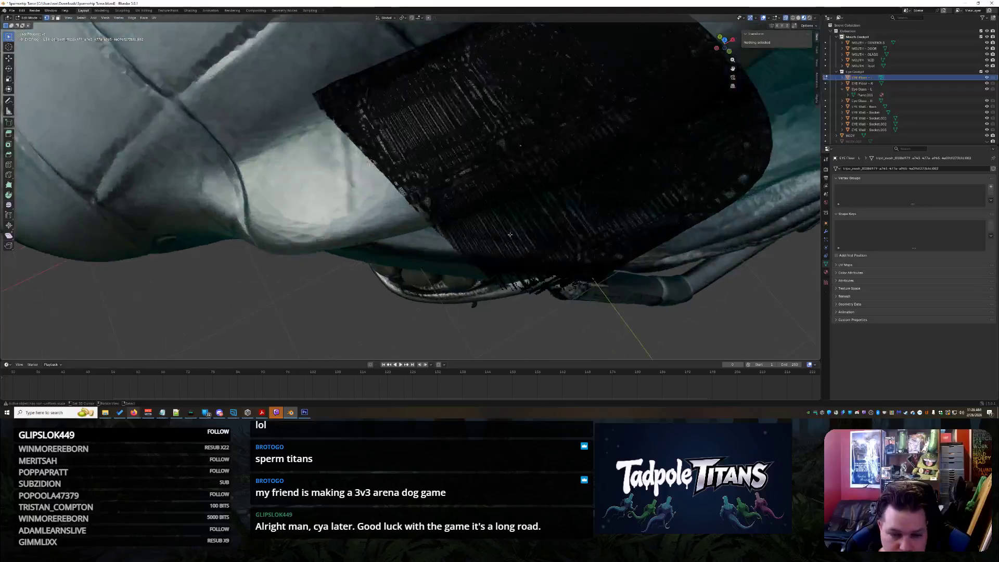
middle_click_drag(515, 243, 341, 158)
left_click_drag(299, 145, 653, 286)
key("x")
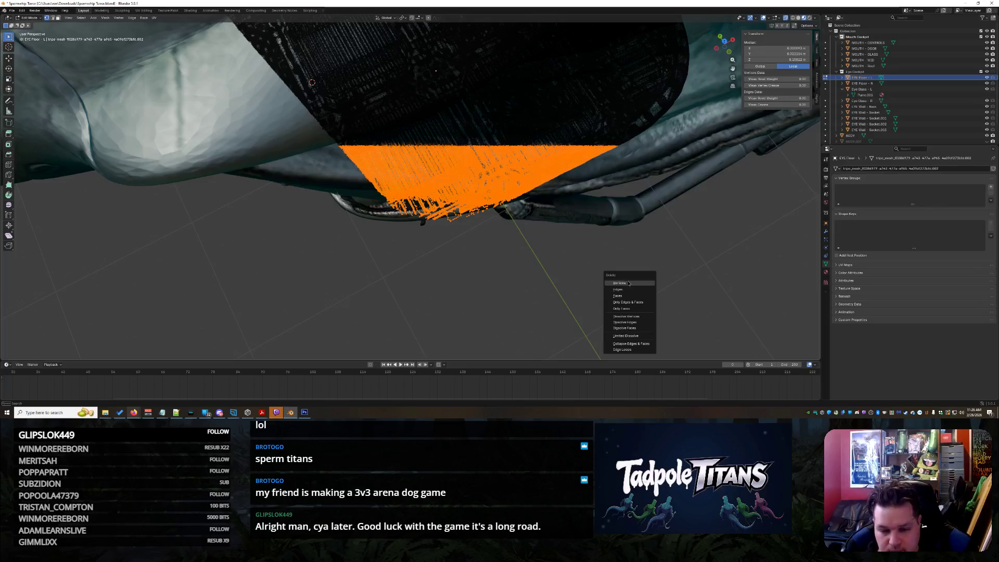
left_click(622, 282)
middle_click_drag(622, 282, 563, 233)
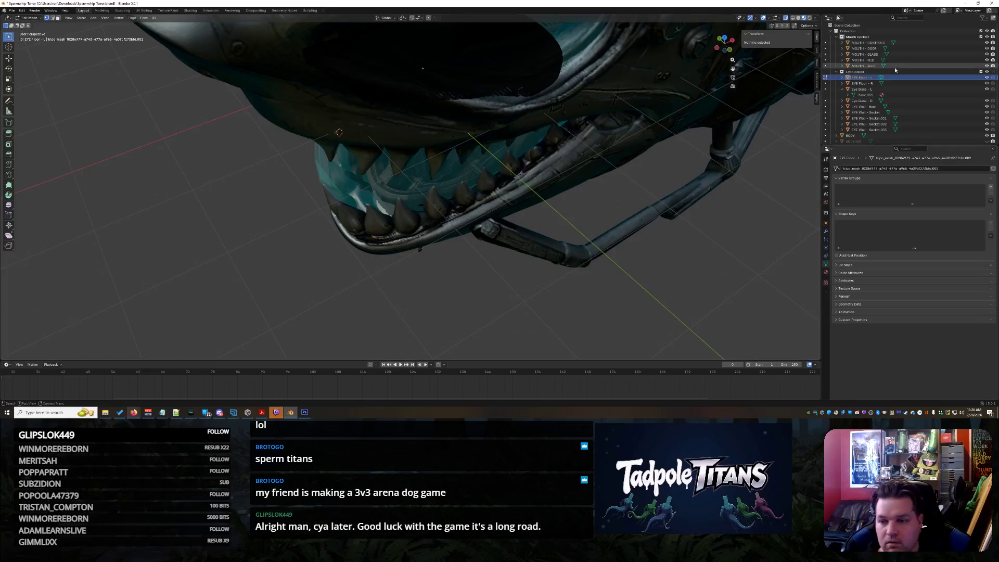
middle_click_drag(769, 100, 587, 96)
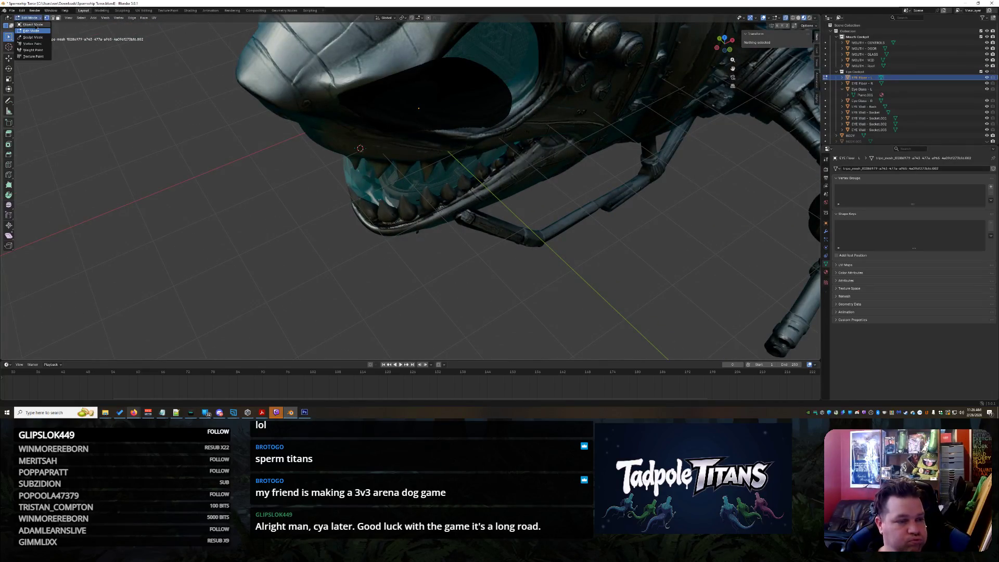
key("Tab")
mouse_move(591, 264)
middle_mouse_down()
mouse_move(560, 237)
mouse_move(352, 212)
mouse_move(489, 223)
mouse_move(531, 182)
mouse_move(503, 192)
mouse_move(507, 199)
mouse_move(451, 264)
mouse_move(473, 239)
mouse_move(463, 260)
mouse_move(505, 264)
mouse_move(549, 248)
mouse_move(123, 191)
mouse_move(499, 194)
mouse_move(489, 187)
mouse_move(491, 219)
mouse_move(482, 208)
mouse_move(494, 224)
mouse_move(507, 216)
middle_mouse_up()
scroll(370, 211, "up", 6)
- Select MOUTH - GLASS in Edit Mode and circle-select its vertices over the cockpit floor
scroll(461, 224, "up", 5)
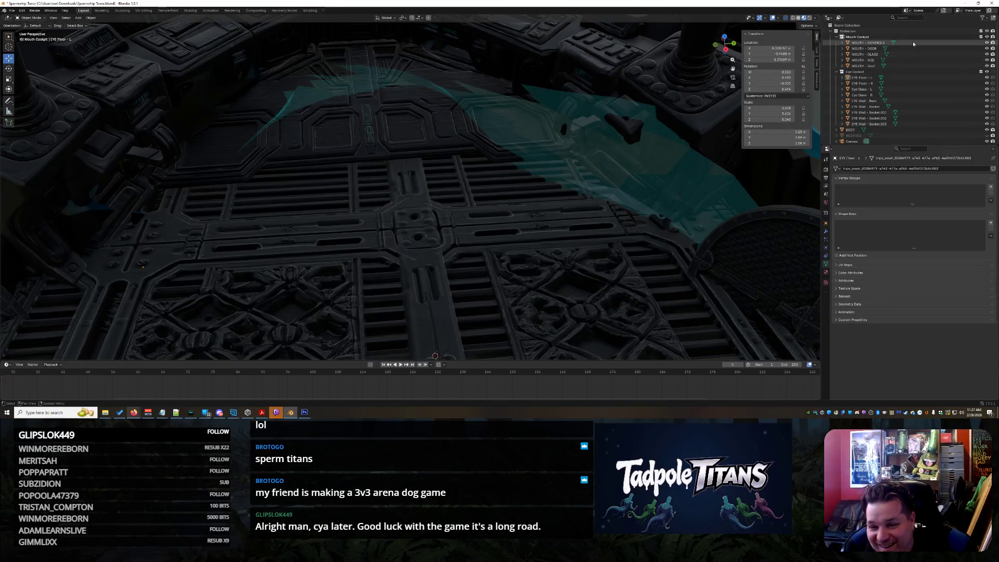
left_click(902, 55)
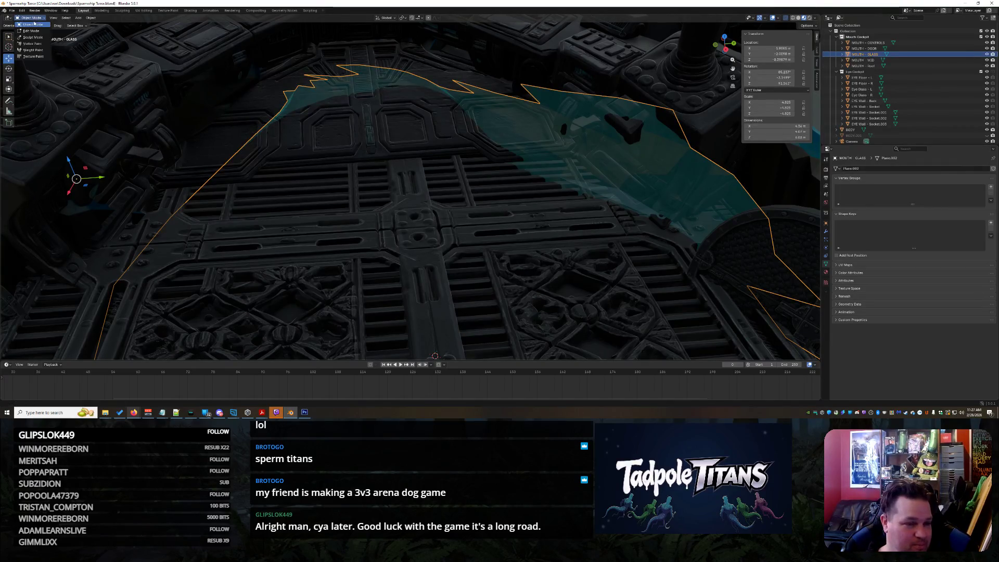
left_click(33, 30)
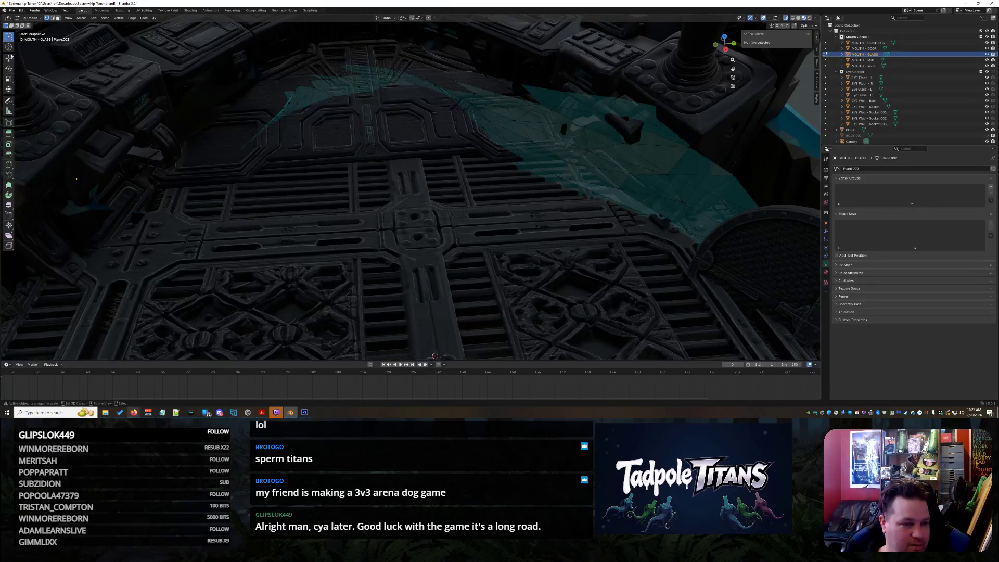
left_click(30, 63)
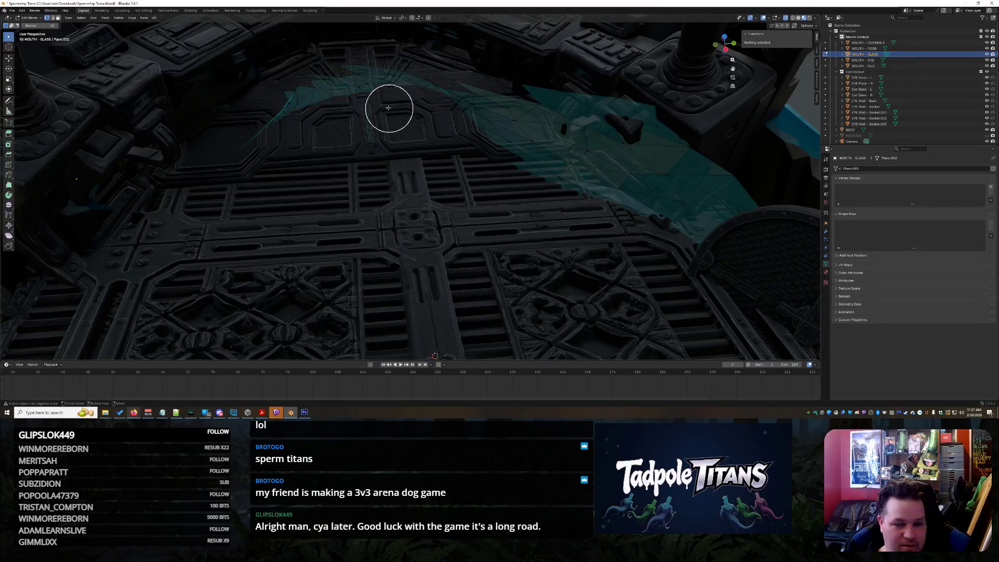
mouse_move(73, 211)
left_mouse_down()
mouse_move(138, 196)
mouse_move(283, 130)
mouse_move(339, 84)
mouse_move(640, 112)
mouse_move(748, 225)
mouse_move(626, 187)
mouse_move(492, 124)
mouse_move(647, 140)
mouse_move(747, 226)
mouse_move(685, 219)
left_mouse_up()
- Add more overhanging glass vertices, delete them, and return to Object Mode
left_click_drag(563, 173, 758, 229)
middle_click_drag(759, 229, 706, 223)
mouse_move(622, 250)
middle_mouse_down()
mouse_move(683, 217)
mouse_move(677, 205)
middle_mouse_up()
key("x")
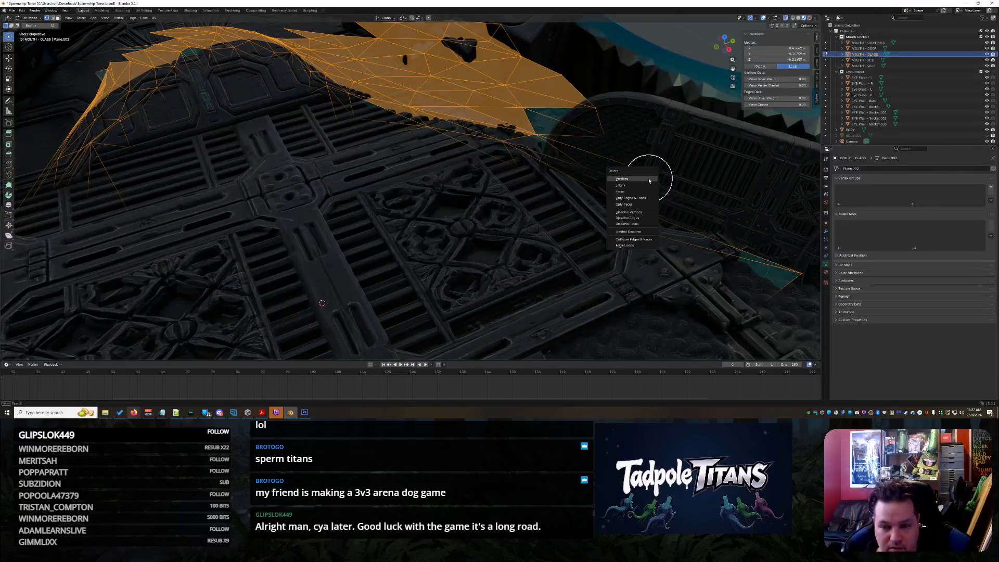
left_click(641, 185)
mouse_move(640, 174)
middle_mouse_down()
mouse_move(571, 143)
mouse_move(635, 170)
mouse_move(647, 250)
mouse_move(622, 90)
mouse_move(535, 170)
mouse_move(486, 188)
mouse_move(463, 216)
mouse_move(346, 217)
mouse_move(357, 249)
mouse_move(335, 323)
mouse_move(335, 301)
mouse_move(301, 290)
mouse_move(326, 290)
mouse_move(265, 308)
mouse_move(305, 283)
mouse_move(271, 281)
middle_mouse_up()
scroll(276, 289, "down", 5)
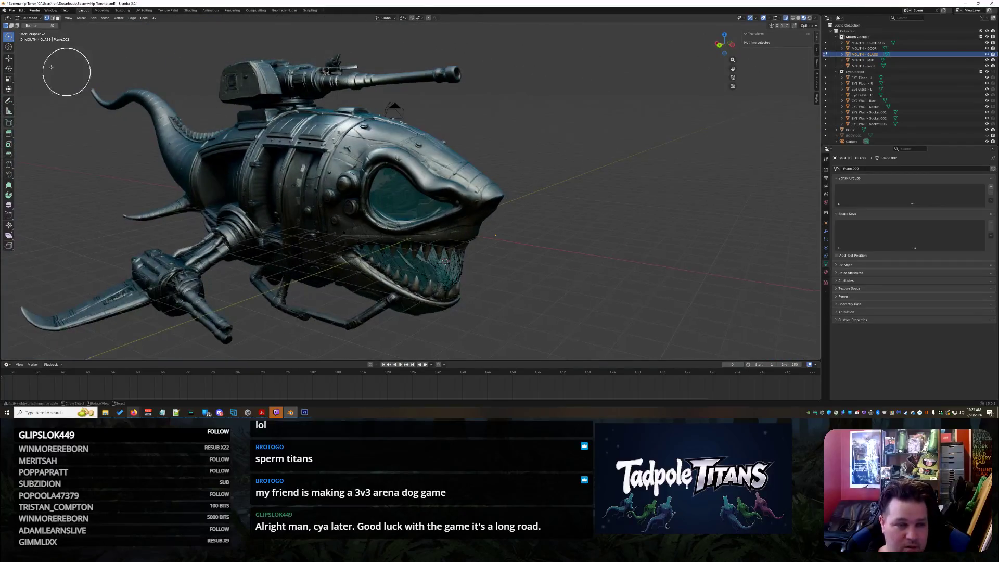
left_click(40, 24)
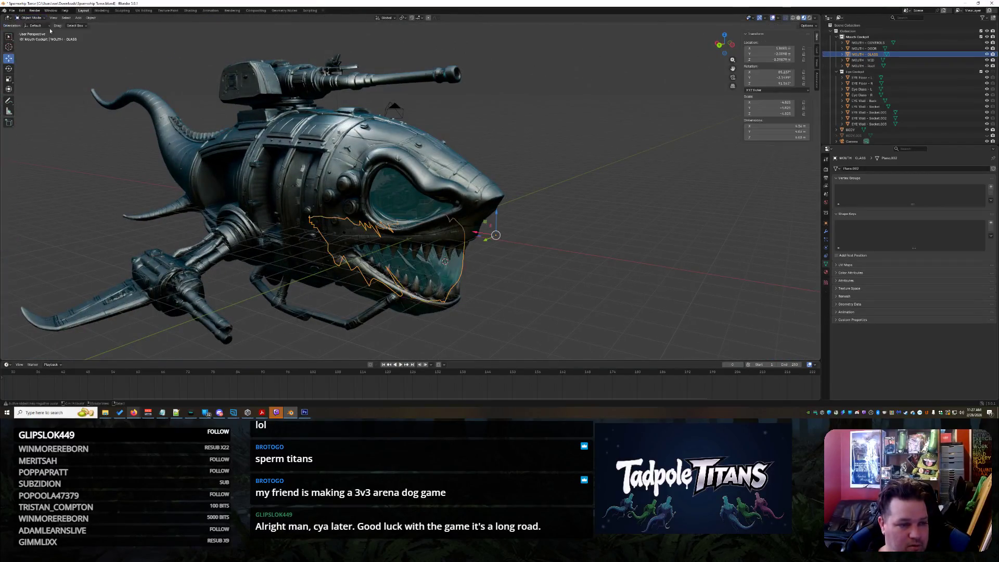
- Select EYE Wall - Socket.001 and EYE Wall - Socket and slide both along X
left_click(618, 287)
scroll(589, 300, "up", 10)
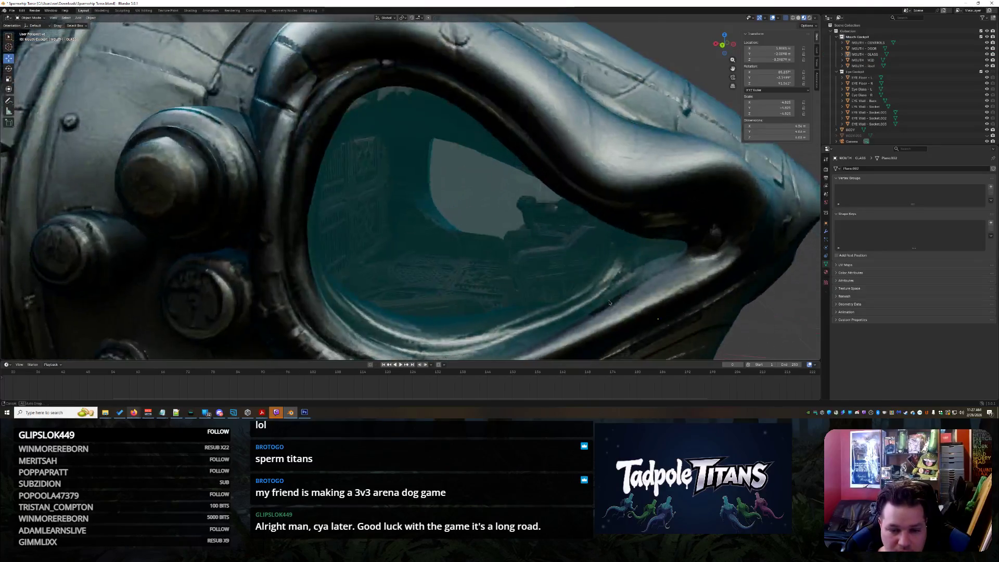
scroll(609, 303, "down", 3)
scroll(604, 303, "up", 5)
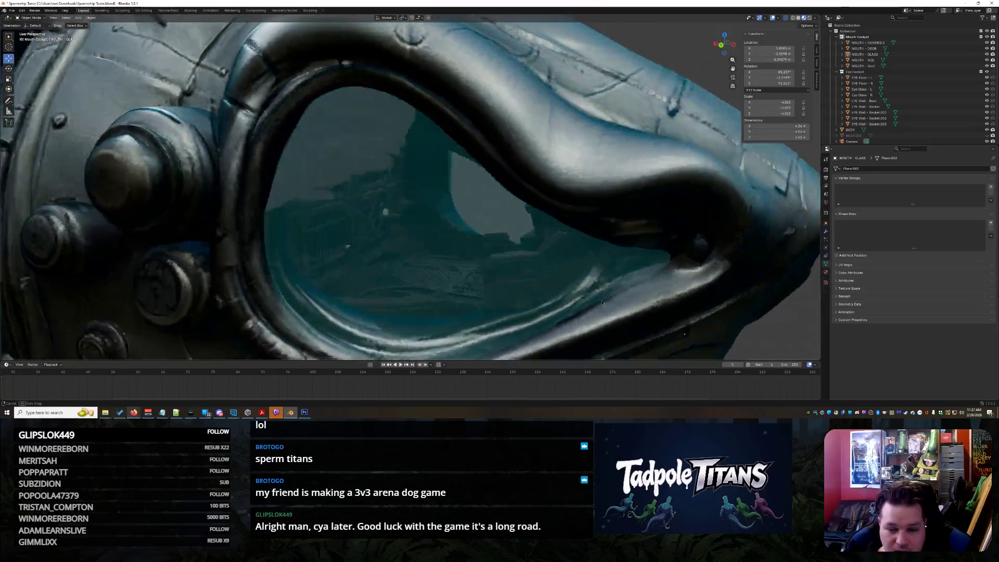
mouse_move(602, 302)
middle_mouse_down()
mouse_move(577, 262)
mouse_move(536, 241)
middle_mouse_up()
scroll(607, 301, "up", 10)
left_click(303, 216)
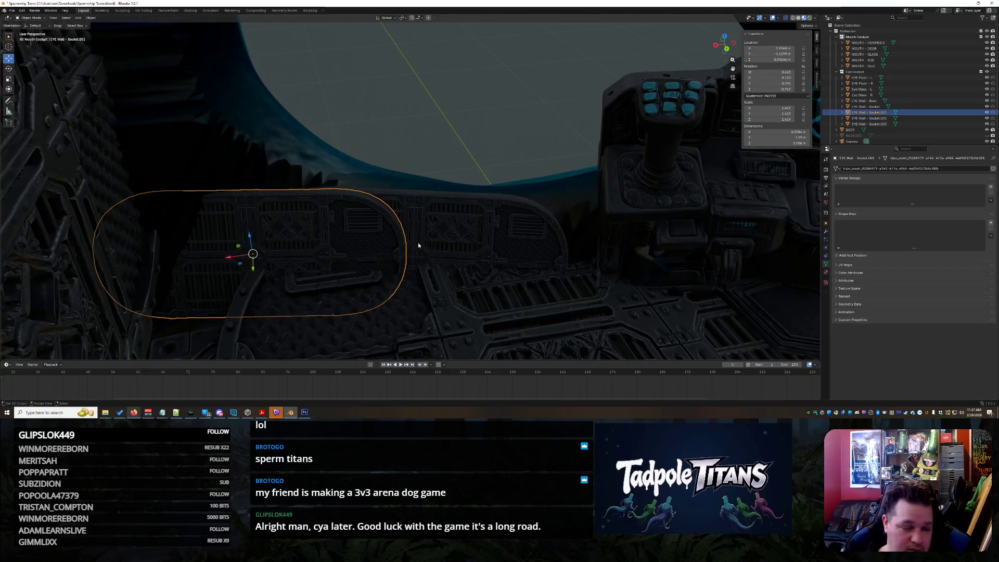
left_click(506, 253, "shift")
left_click_drag(308, 262, 359, 242)
- Reposition EYE Wall - Socket alone with X- and Y-constrained moves
mouse_move(359, 242)
middle_mouse_down()
mouse_move(533, 318)
mouse_move(355, 239)
mouse_move(340, 189)
middle_mouse_up()
scroll(354, 239, "up", 4)
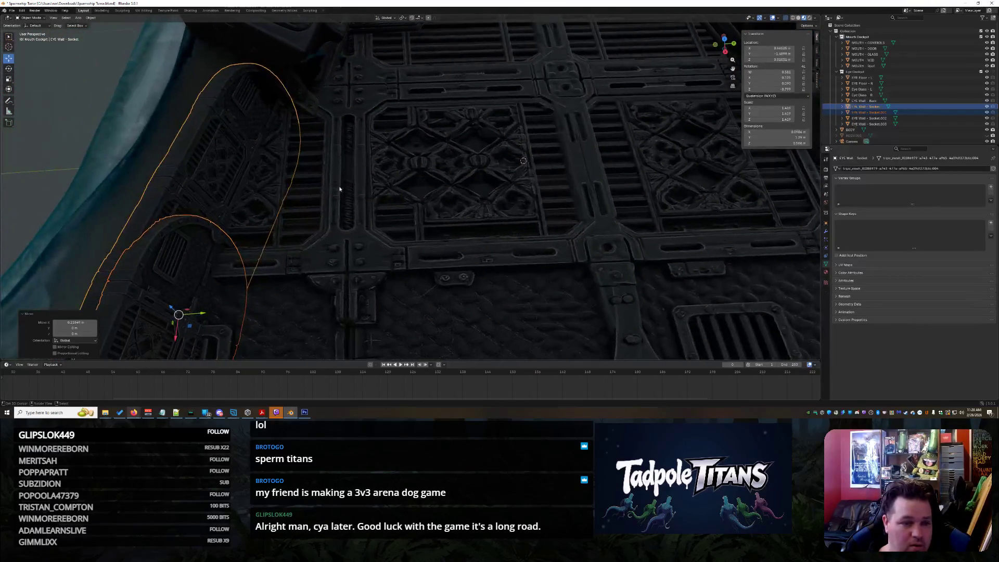
middle_click_drag(212, 276, 426, 281)
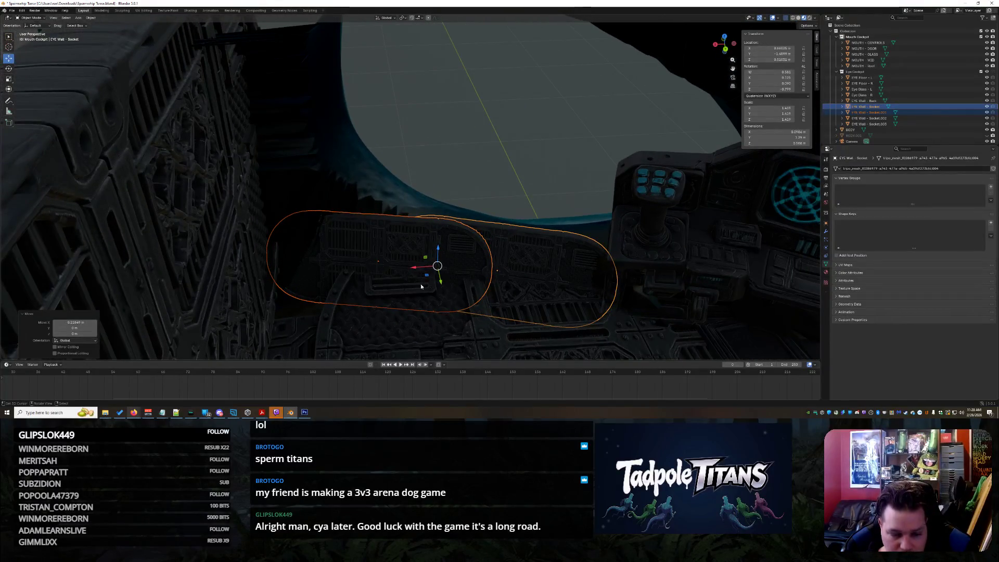
middle_click_drag(424, 338, 454, 307)
left_click(591, 263)
key("b")
left_click(541, 312)
key("g")
key("x")
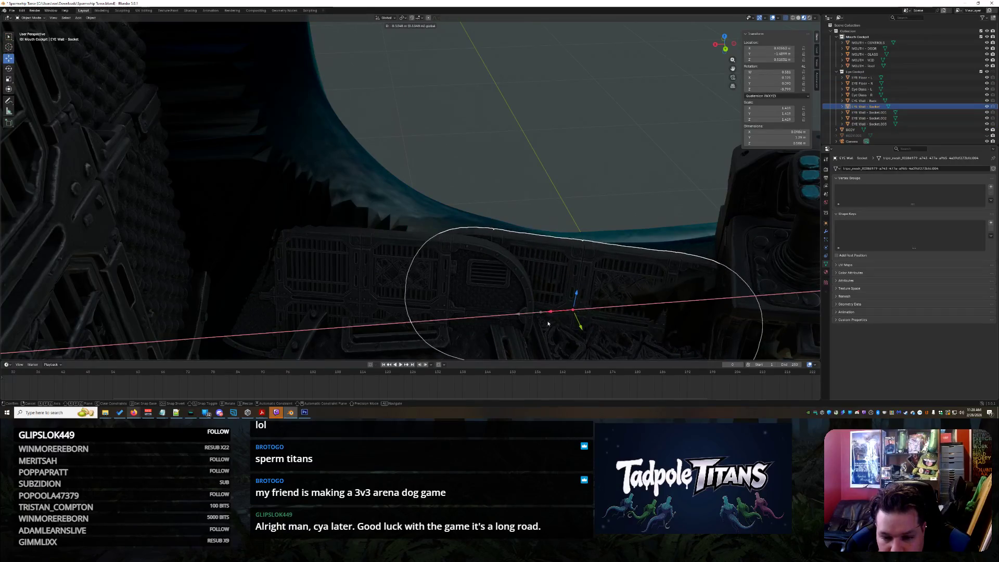
left_click(572, 313)
key("g")
key("y")
left_click(586, 337)
key("g")
key("x")
key("Escape")
- Move EYE Wall - Socket.001 along X, Z and the floor plane, then delete it
left_click(370, 220)
left_click(358, 262)
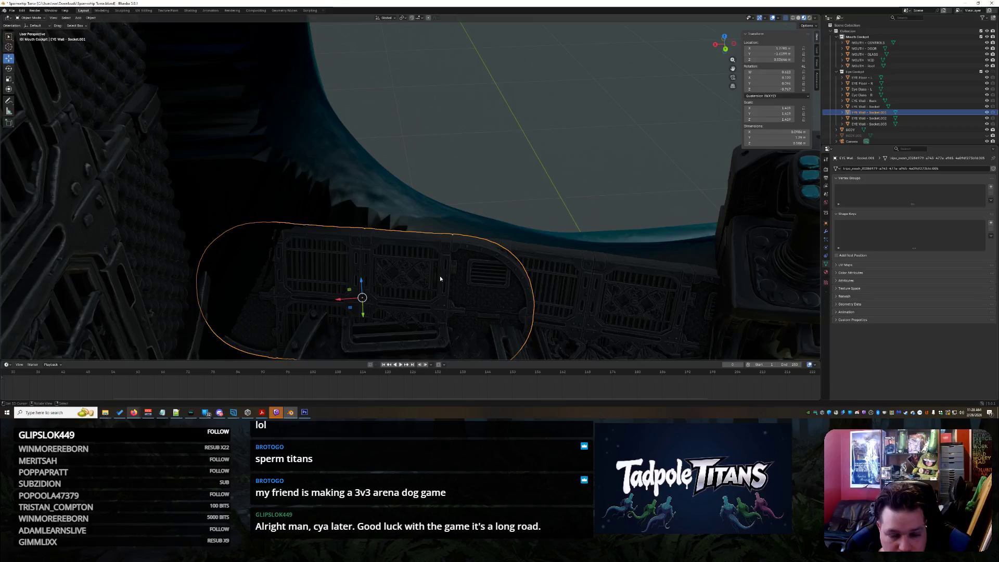
key("g")
key("x")
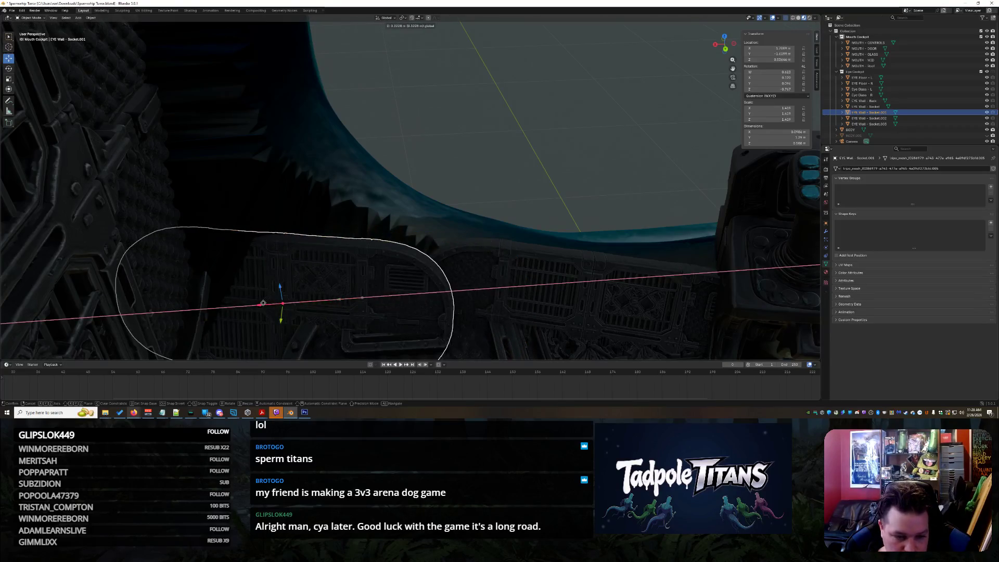
left_click(230, 300)
key("g")
key("z")
left_click(227, 306)
key("g")
key("shift+z")
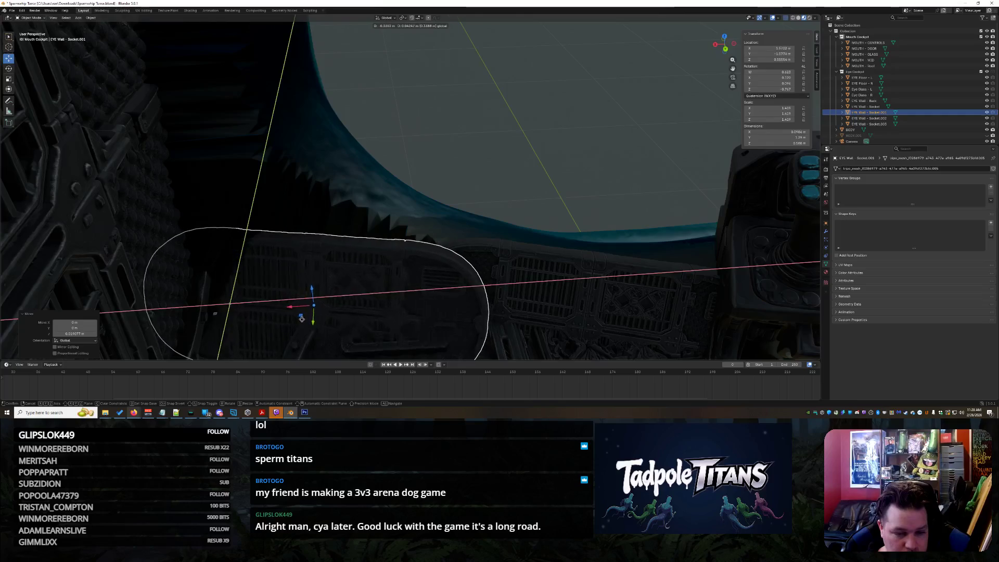
left_click(286, 323)
middle_click_drag(286, 324, 479, 266)
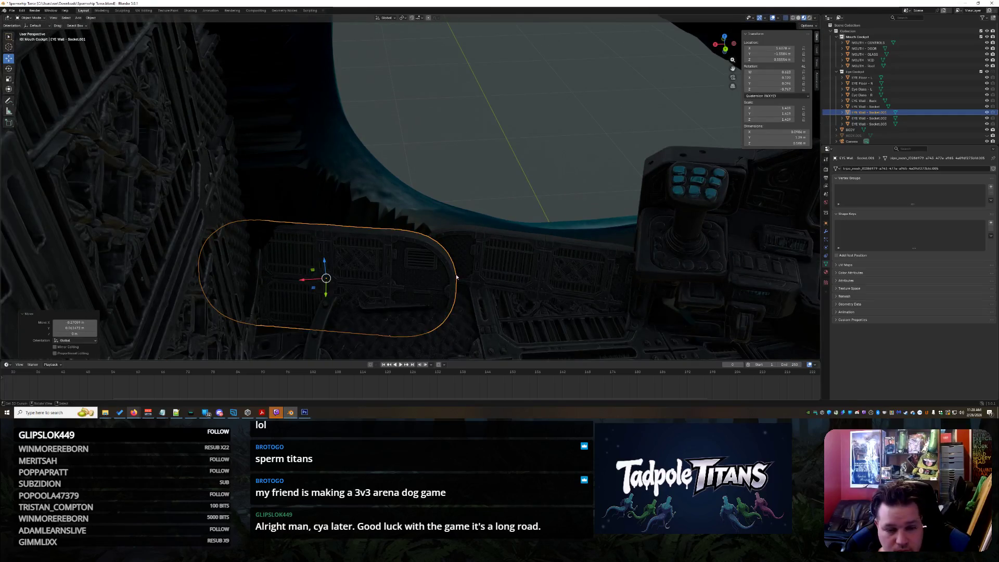
key("Delete")
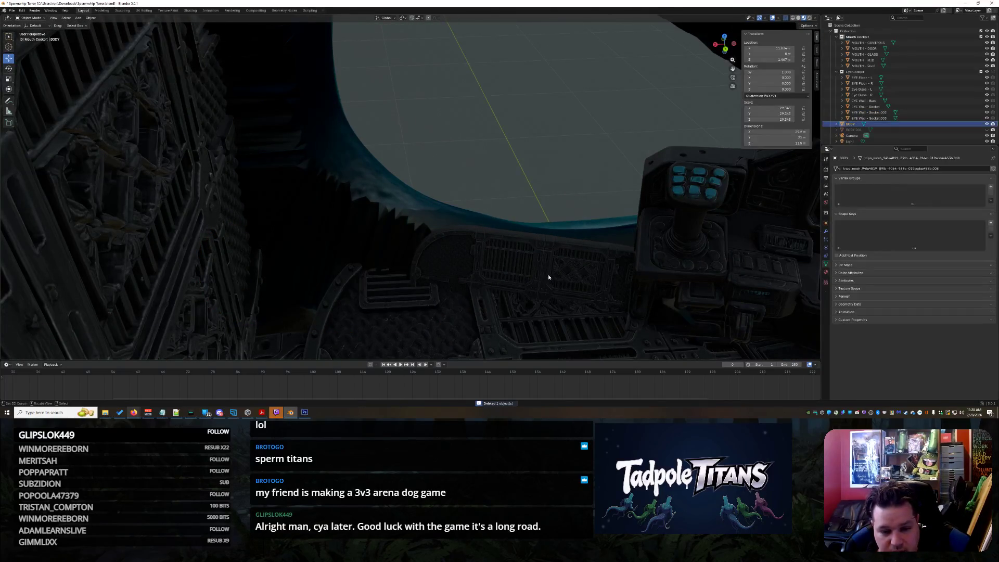
left_click(506, 262)
- Delete the dashboard panel and the curved centre panel EYE Wall - Socket.003
key("Delete")
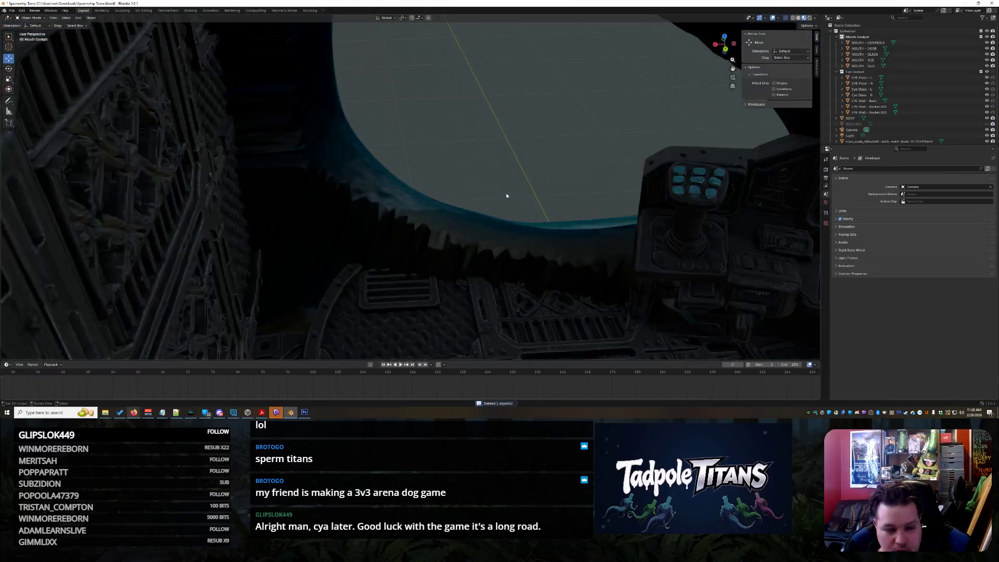
mouse_move(530, 183)
middle_mouse_down()
mouse_move(434, 203)
mouse_move(485, 207)
mouse_move(484, 220)
mouse_move(506, 215)
mouse_move(402, 228)
mouse_move(397, 185)
middle_mouse_up()
left_click(397, 185)
key("Delete")
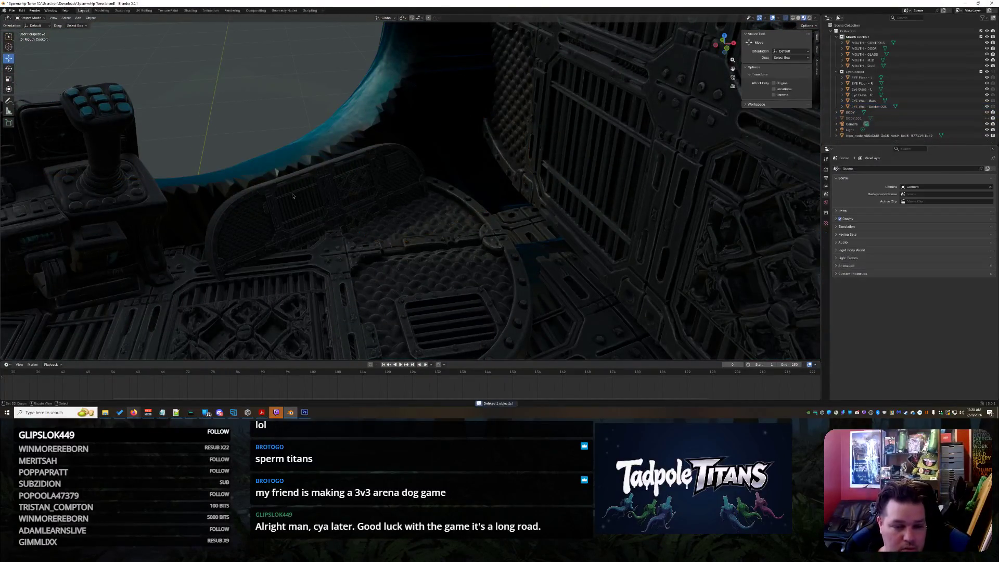
left_click(293, 196)
key("Delete")
- Select EYE Floor - R and paste a copy into the Mouth Cockpit collection
mouse_move(405, 223)
middle_mouse_down()
mouse_move(430, 205)
mouse_move(298, 200)
mouse_move(419, 239)
mouse_move(317, 254)
mouse_move(433, 209)
middle_mouse_up()
scroll(420, 238, "up", 10)
left_click(433, 209)
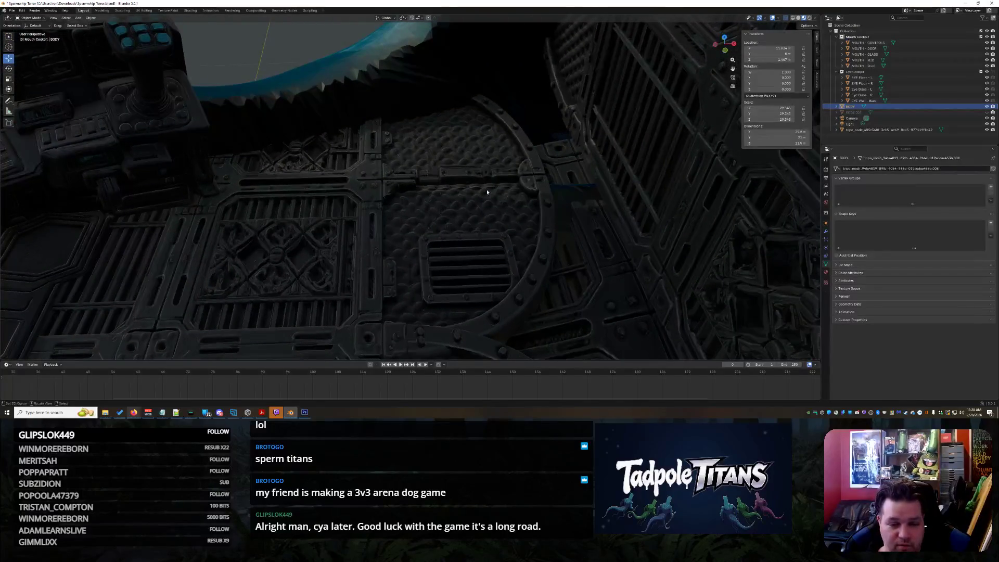
left_click(482, 189)
scroll(482, 189, "up", 1)
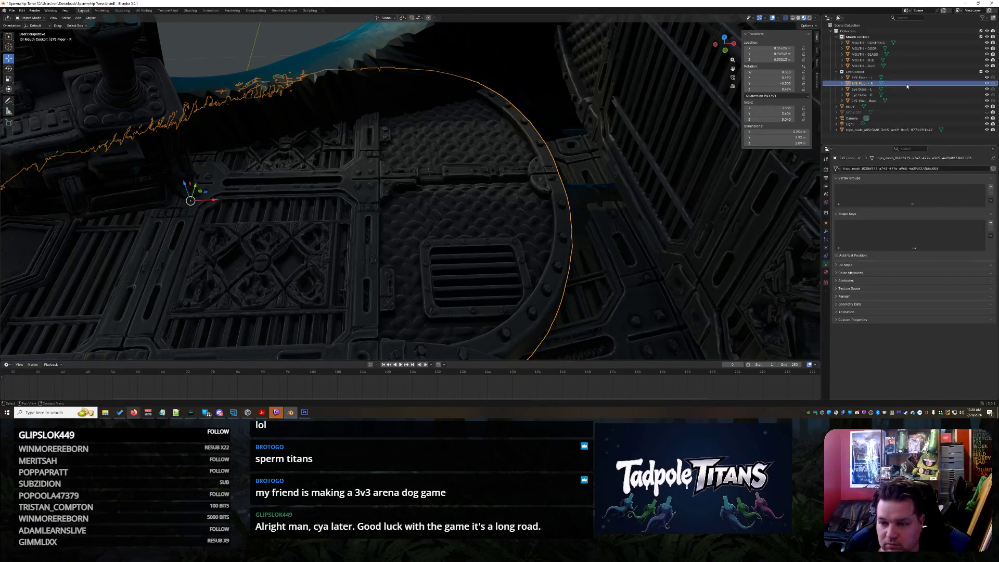
key("ctrl+v")
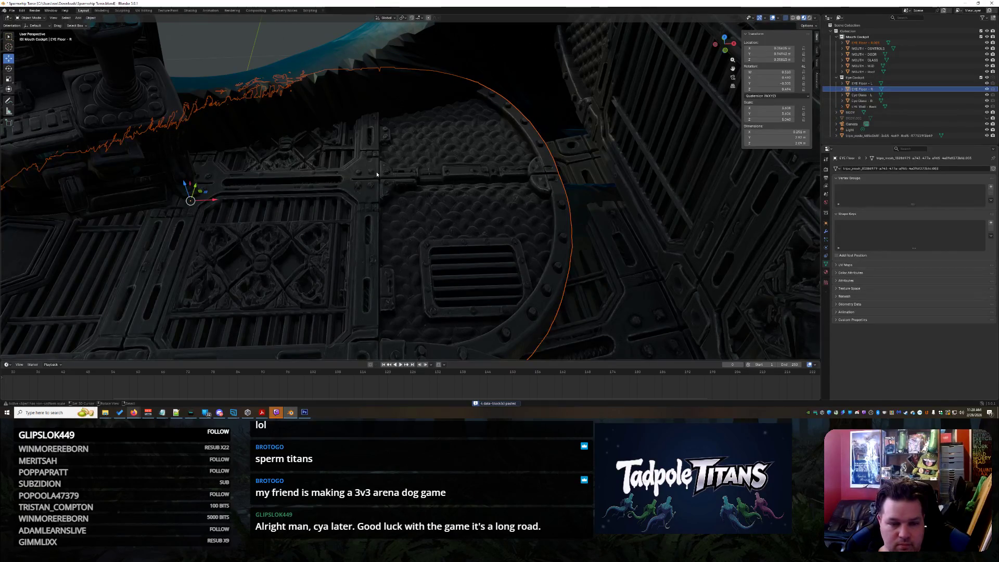
- Slide the floor copy about 1.5 m along X with small Y and height adjustments
left_click_drag(216, 200, 524, 225)
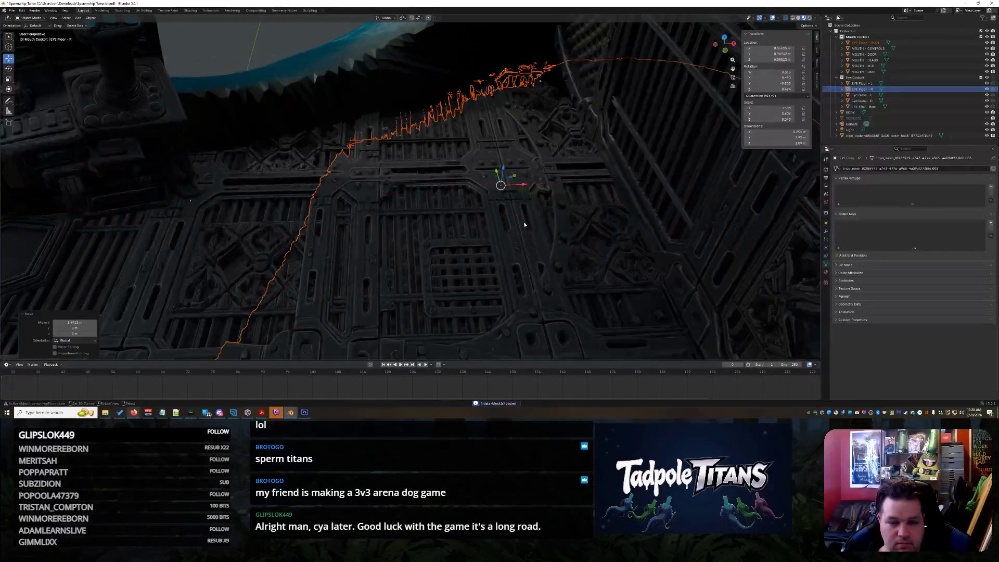
left_click_drag(498, 171, 494, 156)
middle_click_drag(494, 156, 389, 174)
left_click_drag(257, 167, 260, 173)
middle_click_drag(412, 214, 554, 239)
mouse_move(355, 229)
left_mouse_down()
mouse_move(377, 237)
mouse_move(352, 207)
mouse_move(367, 194)
left_mouse_up()
mouse_move(367, 194)
middle_mouse_down()
mouse_move(380, 211)
mouse_move(654, 141)
middle_mouse_up()
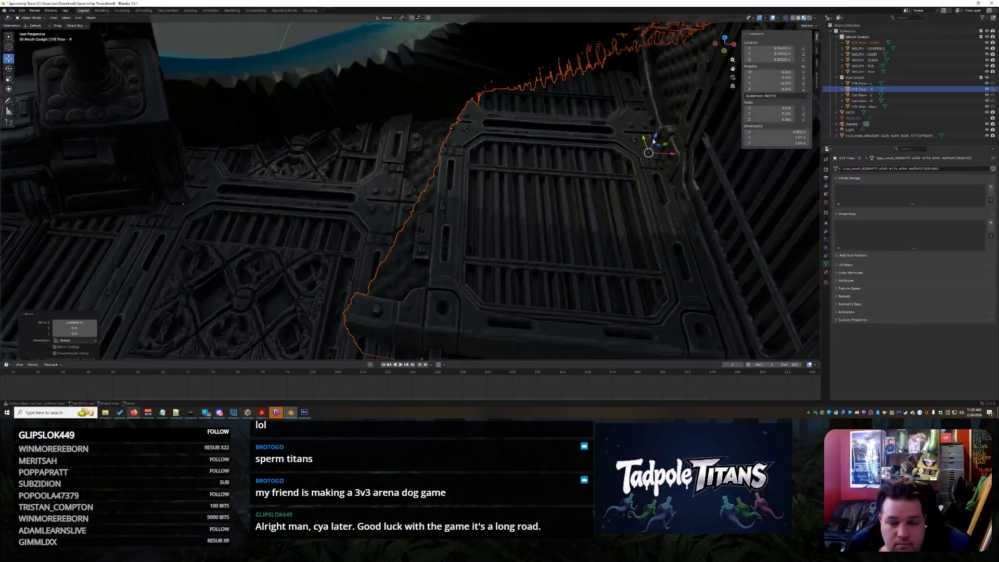
- Lower the floor copy along Z to sit in the mouth cockpit floor
key("g")
key("z")
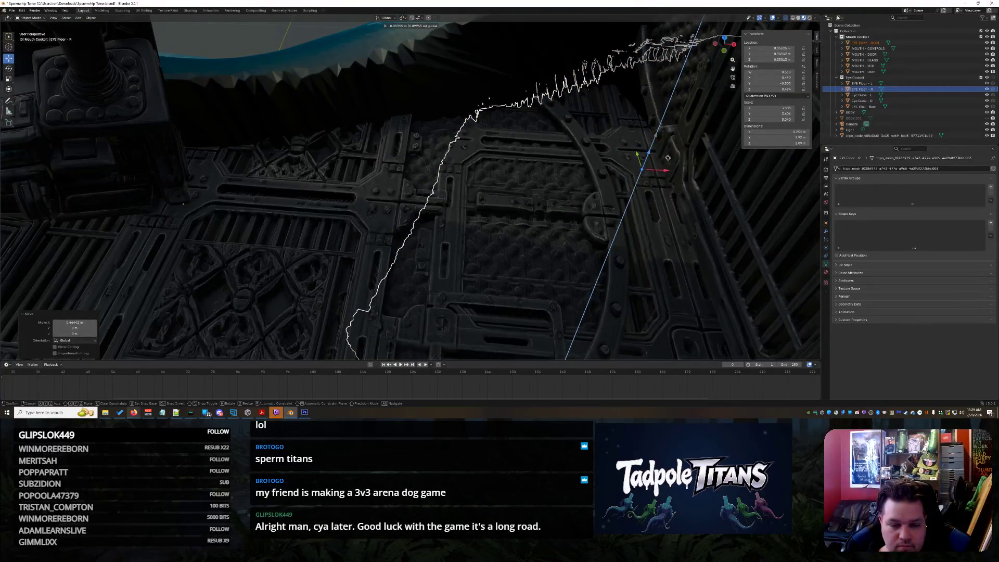
left_click(666, 153)
mouse_move(666, 152)
middle_mouse_down()
mouse_move(640, 226)
mouse_move(614, 258)
mouse_move(530, 274)
middle_mouse_up()
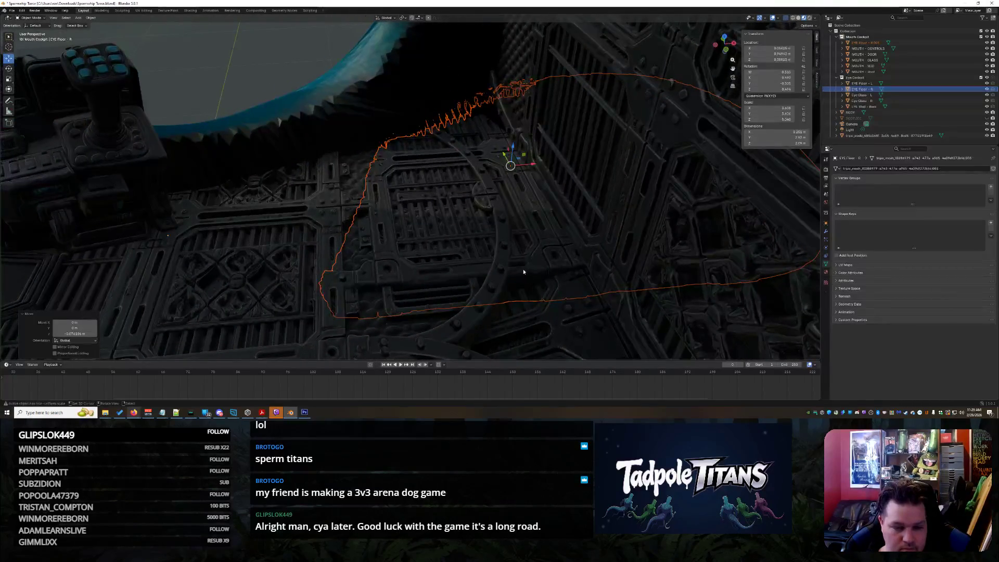
left_click_drag(513, 151, 513, 157)
mouse_move(513, 156)
middle_mouse_down()
mouse_move(286, 127)
mouse_move(332, 134)
mouse_move(432, 178)
middle_mouse_up()
scroll(437, 176, "down", 10)
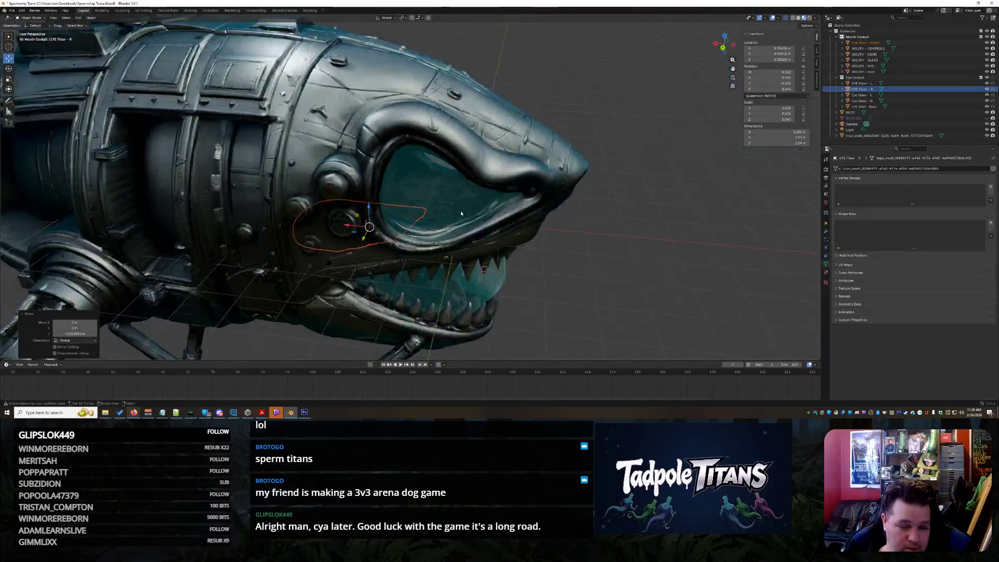
- Move EYE Floor - R.001 into the Eye Cockpit collection
middle_click_drag(461, 212, 597, 232)
left_click(597, 233)
middle_click_drag(564, 278, 583, 249)
scroll(603, 224, "up", 15)
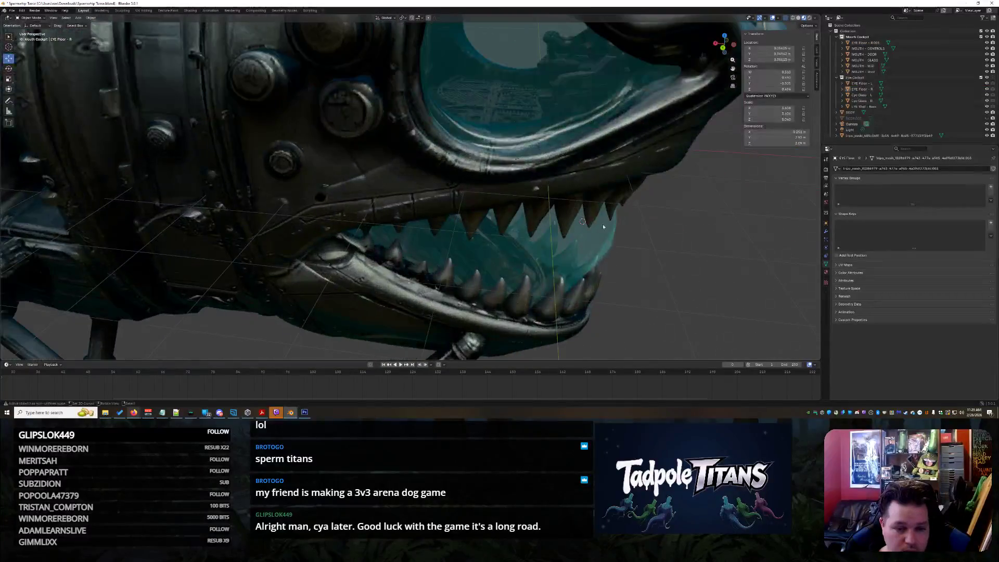
scroll(593, 196, "down", 12)
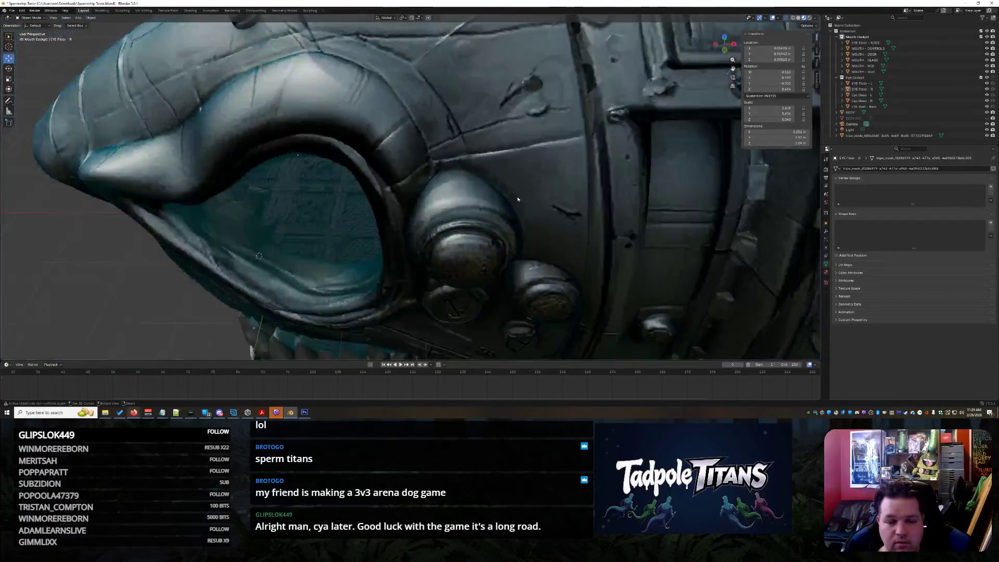
scroll(509, 204, "up", 6)
scroll(510, 205, "up", 10)
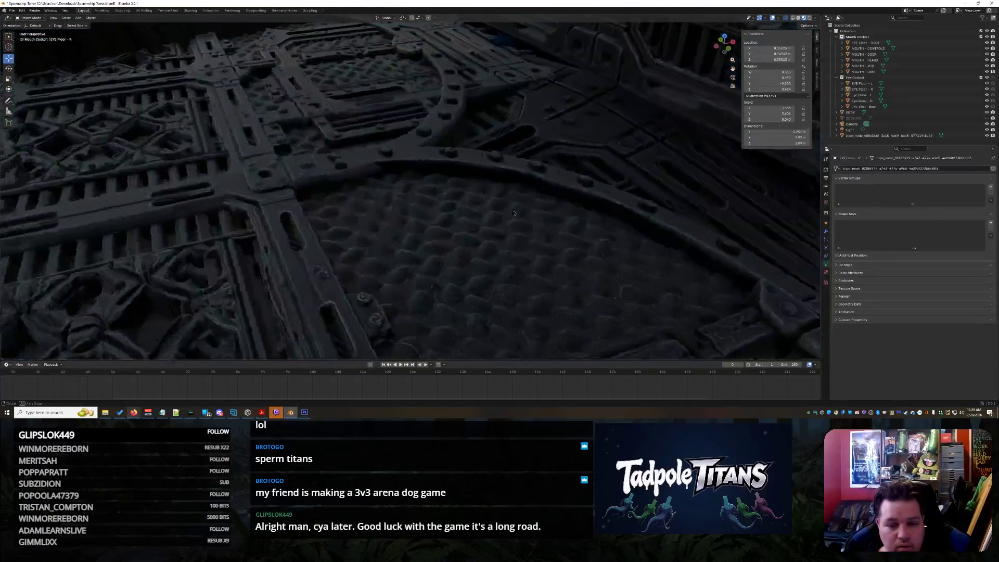
mouse_move(510, 210)
middle_mouse_down()
mouse_move(540, 222)
mouse_move(470, 220)
mouse_move(541, 220)
mouse_move(414, 219)
mouse_move(490, 212)
middle_mouse_up()
left_click(490, 212)
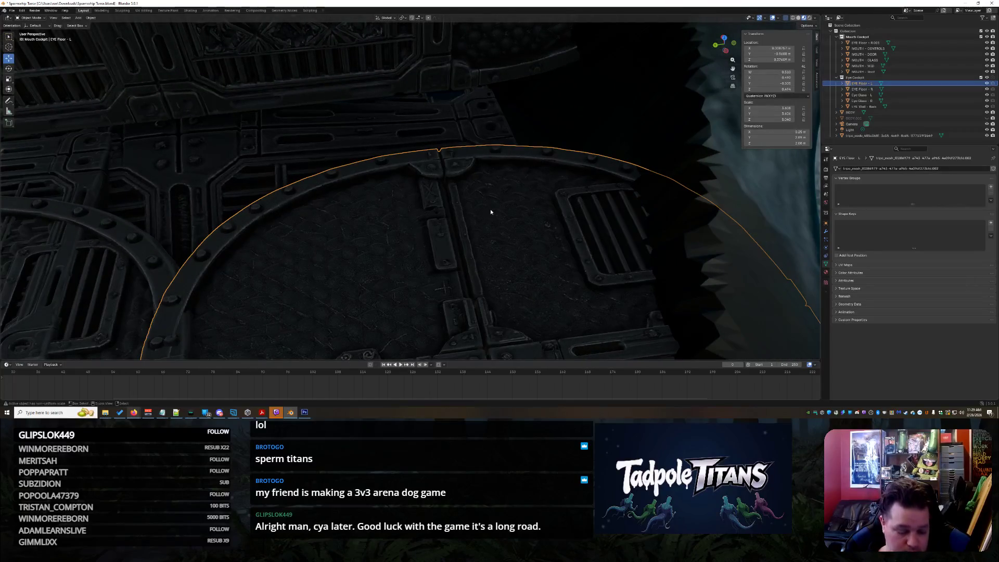
middle_click_drag(450, 164, 471, 174)
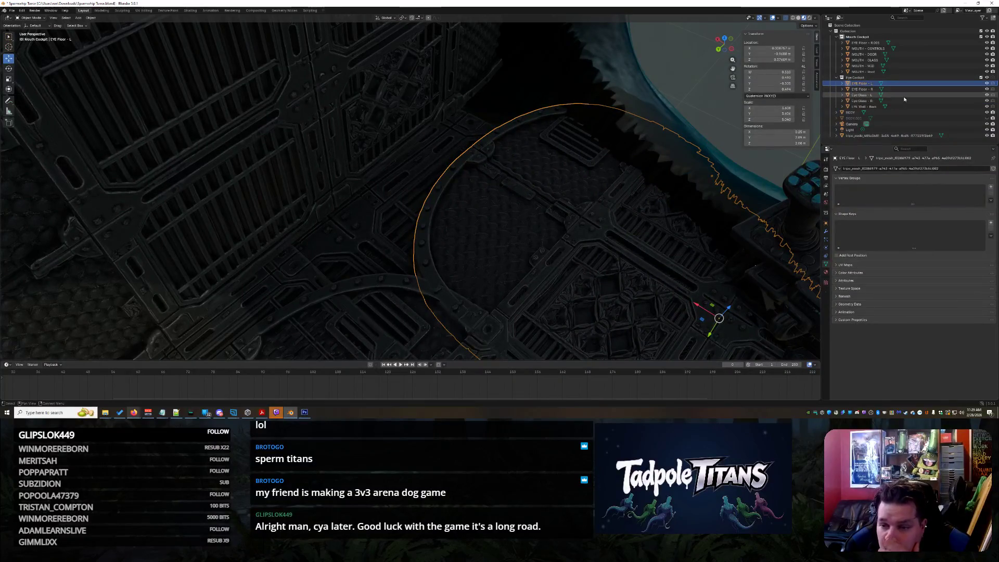
left_click(872, 45)
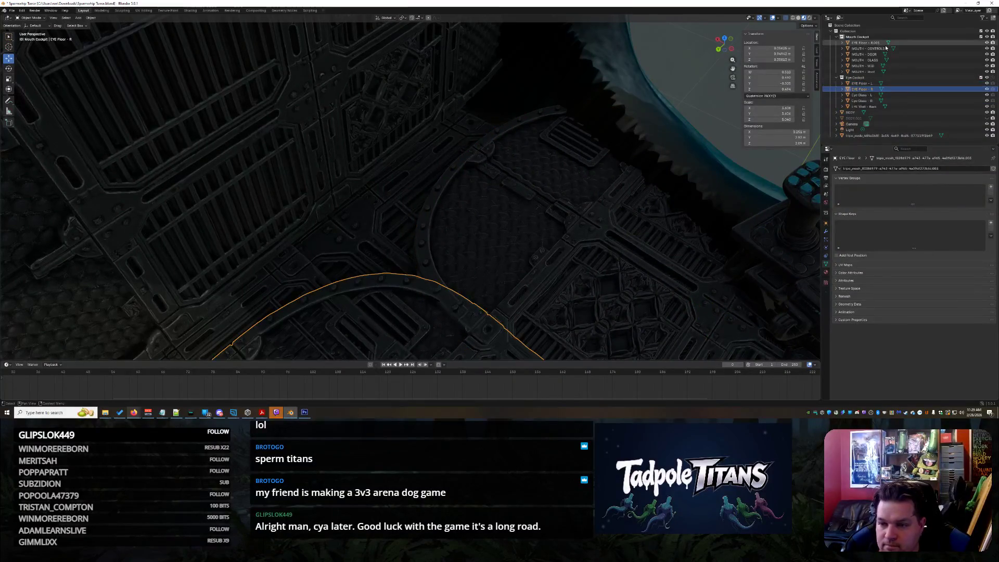
mouse_move(868, 46)
left_mouse_down()
mouse_move(869, 89)
mouse_move(896, 100)
left_mouse_up()
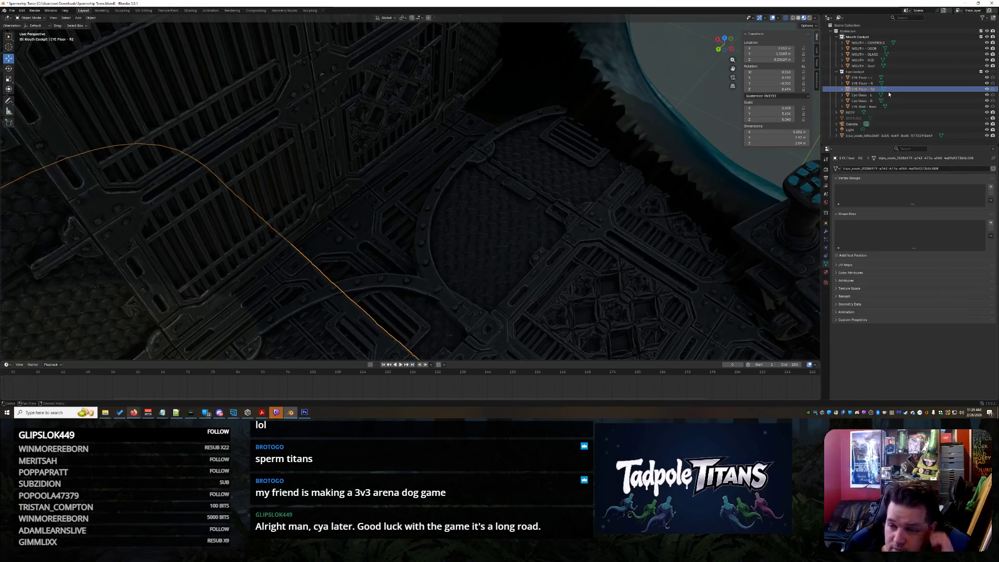
- Paste a copy of EYE Floor - L into Mouth Cockpit, shifting it about 2 m along X and along Y
left_click(879, 78)
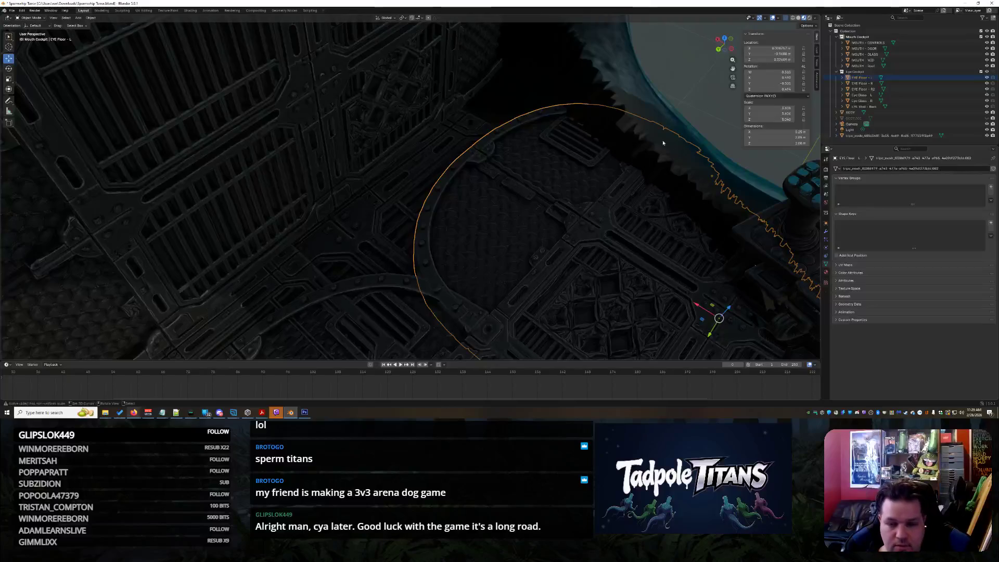
key("ctrl+v")
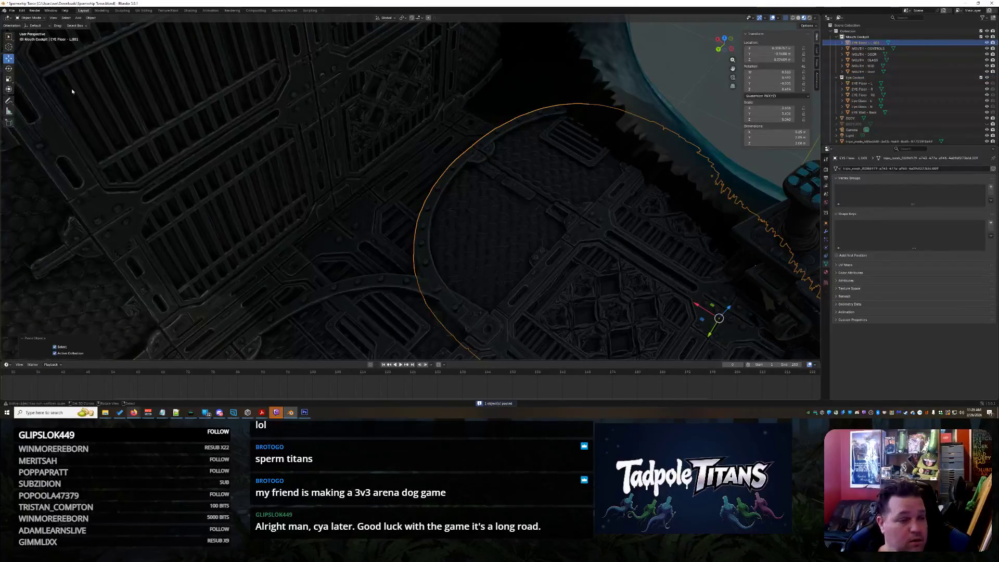
scroll(504, 237, "up", 2)
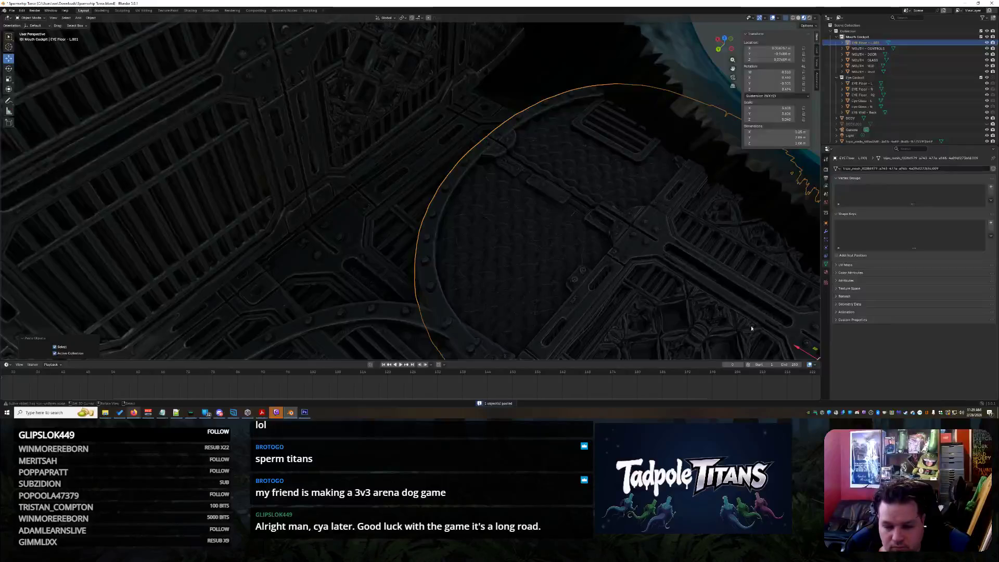
key("g")
key("x")
left_click(427, 136)
key("g")
key("y")
left_click(587, 174)
- Lower the left floor copy slightly along Z into its final position
mouse_move(587, 174)
middle_mouse_down()
mouse_move(558, 177)
mouse_move(649, 228)
mouse_move(690, 184)
mouse_move(627, 185)
middle_mouse_up()
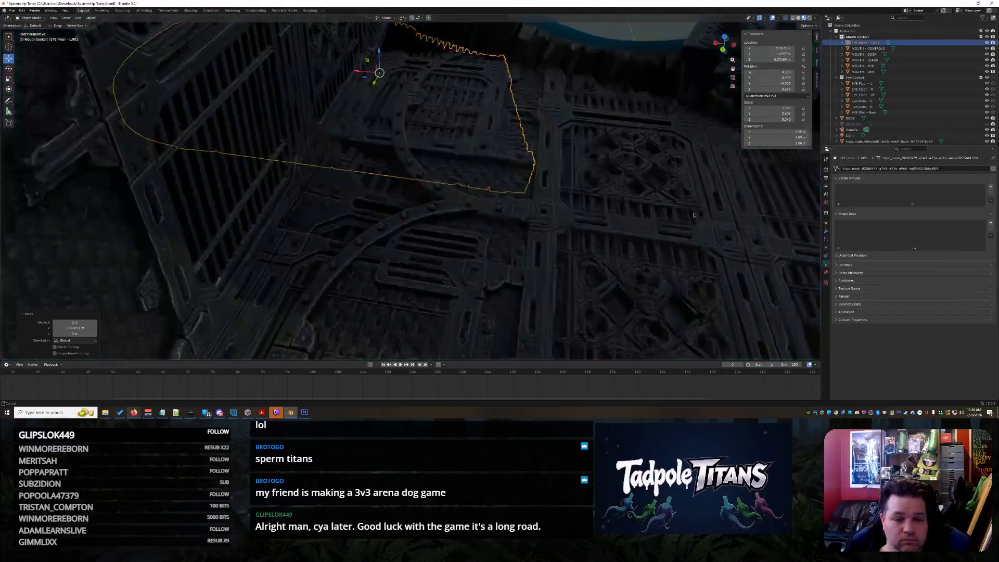
left_click_drag(379, 56, 381, 59)
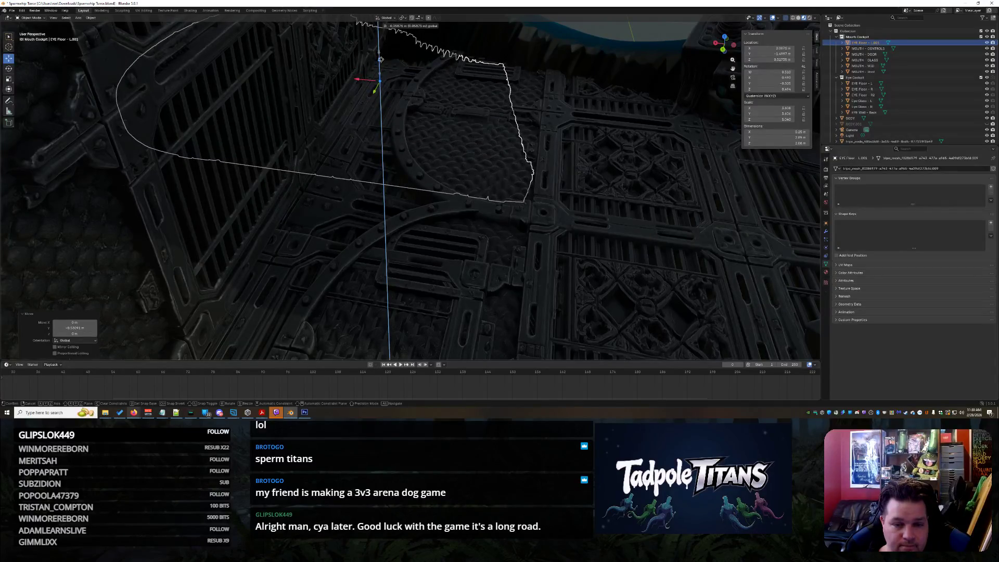
left_click_drag(380, 59, 383, 64)
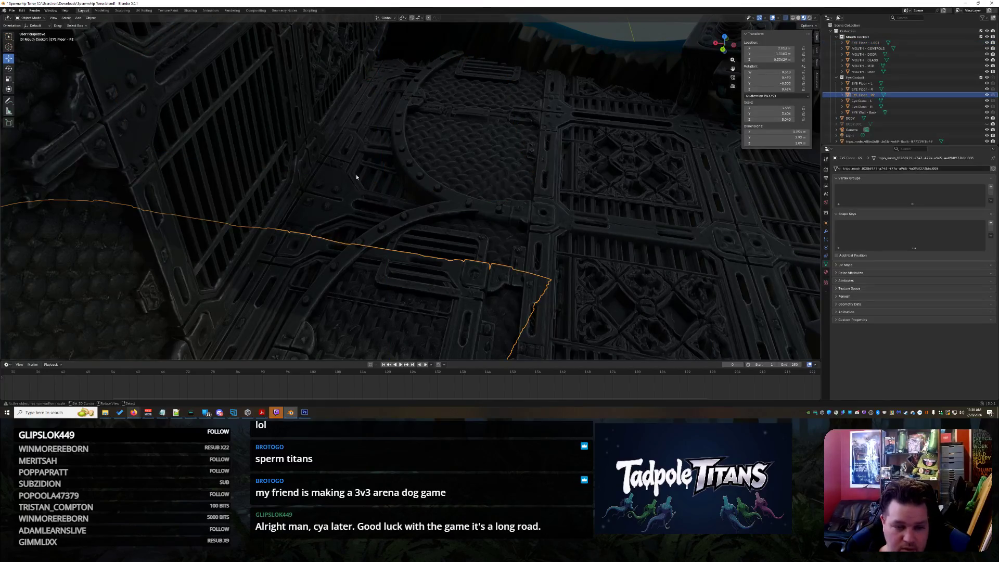
middle_click_drag(357, 177, 463, 172)
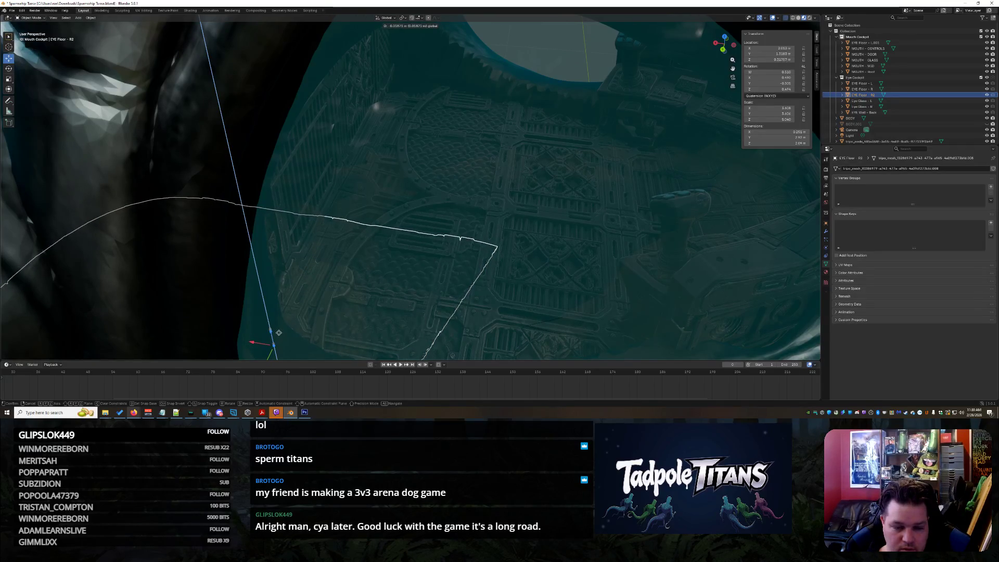
left_click(279, 334)
scroll(469, 260, "down", 10)
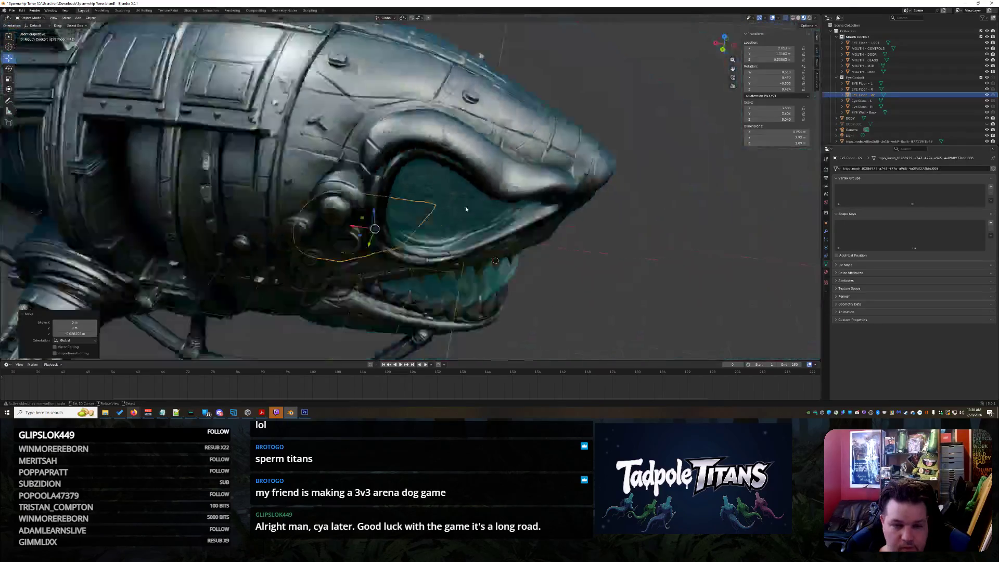
- Turn the ship to face the other way and save the blend file
mouse_move(604, 250)
middle_mouse_down()
mouse_move(520, 261)
mouse_move(629, 260)
mouse_move(615, 218)
mouse_move(603, 219)
middle_mouse_up()
scroll(532, 260, "up", 8)
scroll(624, 255, "down", 6)
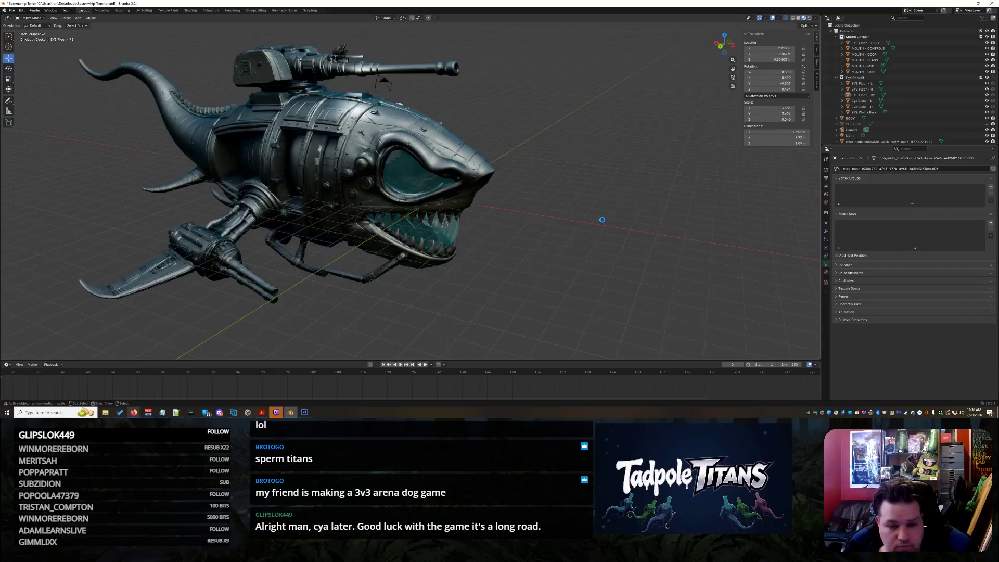
key("ctrl+s")
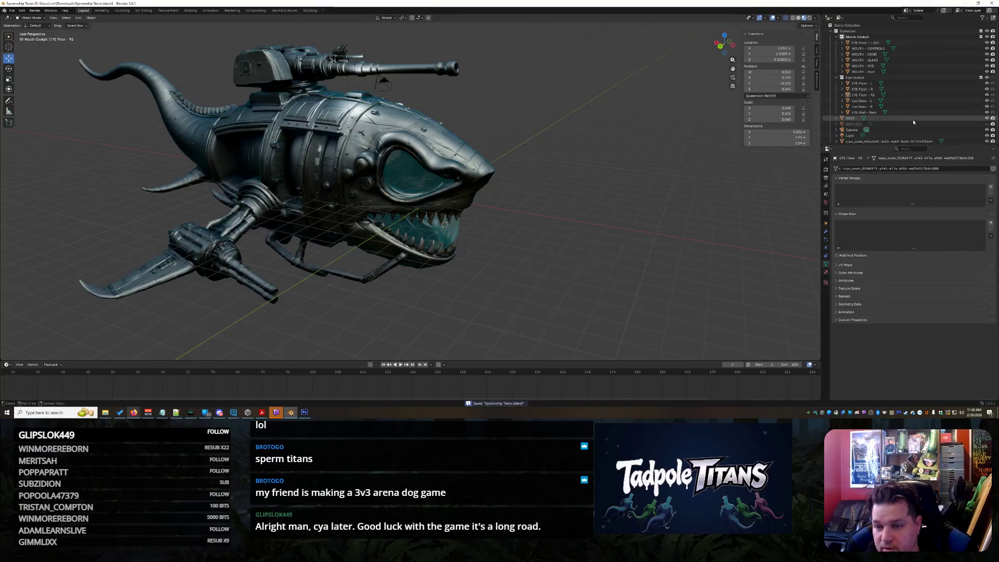
- Collapse the Eye Cockpit and Mouth Cockpit collections, then view the ship from the side
left_click(836, 77)
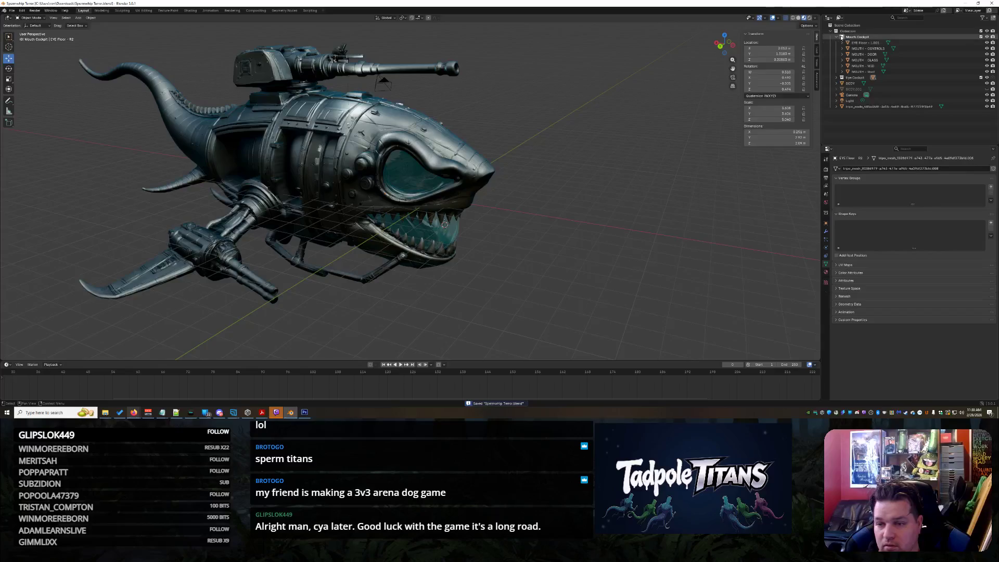
left_click(836, 37)
mouse_move(598, 206)
middle_mouse_down()
mouse_move(562, 203)
mouse_move(584, 203)
mouse_move(591, 215)
middle_mouse_up()
scroll(564, 254, "up", 3)
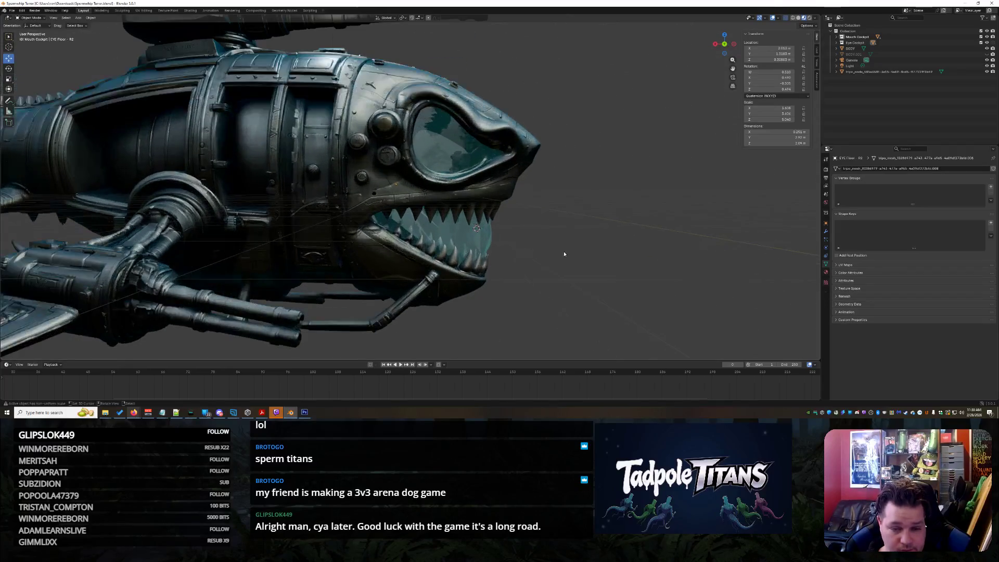
scroll(572, 255, "down", 3)
mouse_move(570, 267)
middle_mouse_down()
mouse_move(567, 257)
mouse_move(447, 259)
mouse_move(447, 271)
mouse_move(448, 260)
middle_mouse_up()
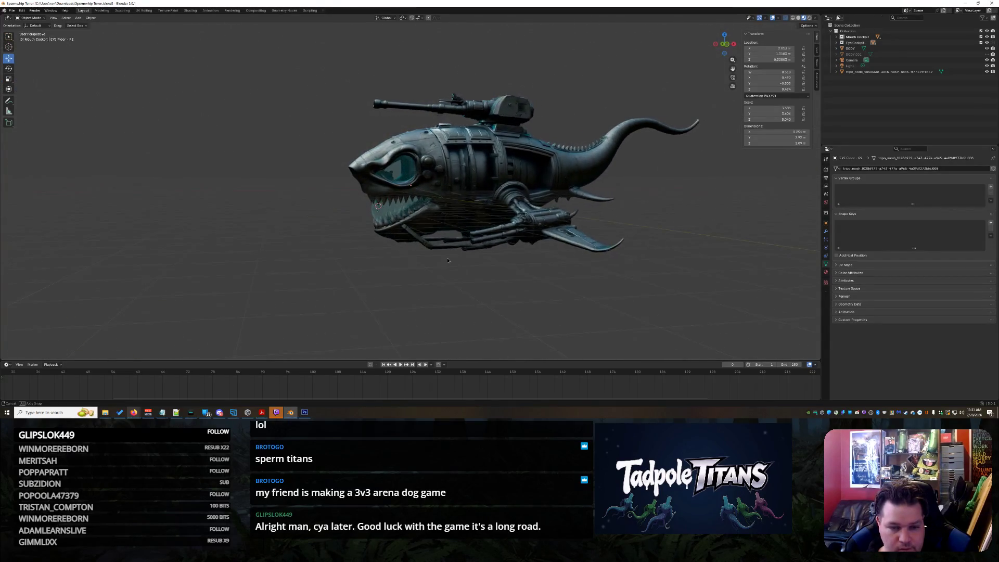
scroll(445, 263, "up", 10)
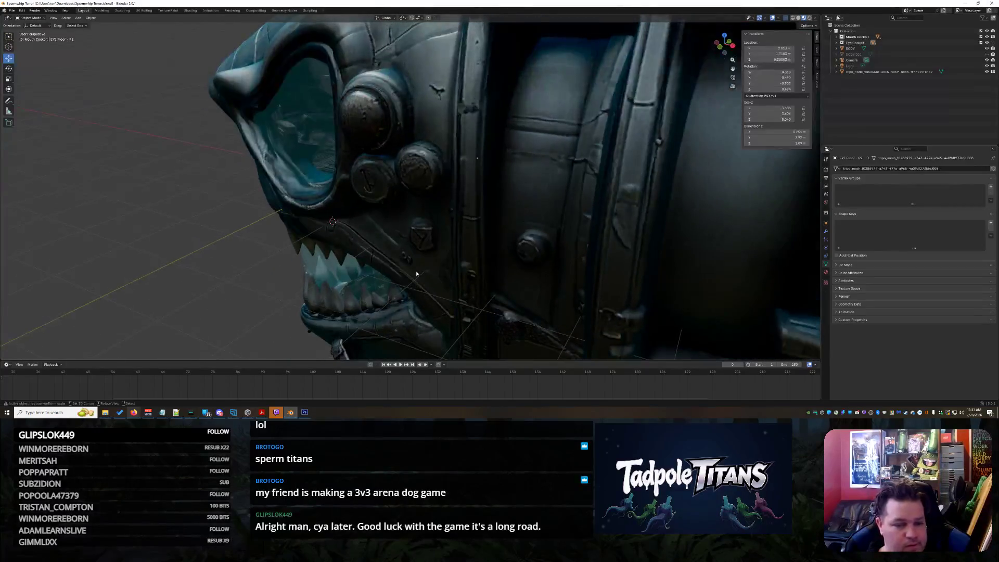
scroll(416, 273, "down", 5)
mouse_move(416, 273)
middle_mouse_down()
mouse_move(397, 265)
mouse_move(442, 262)
middle_mouse_up()
scroll(467, 261, "up", 10)
mouse_move(476, 300)
middle_mouse_down()
mouse_move(484, 263)
mouse_move(648, 249)
mouse_move(639, 251)
middle_mouse_up()
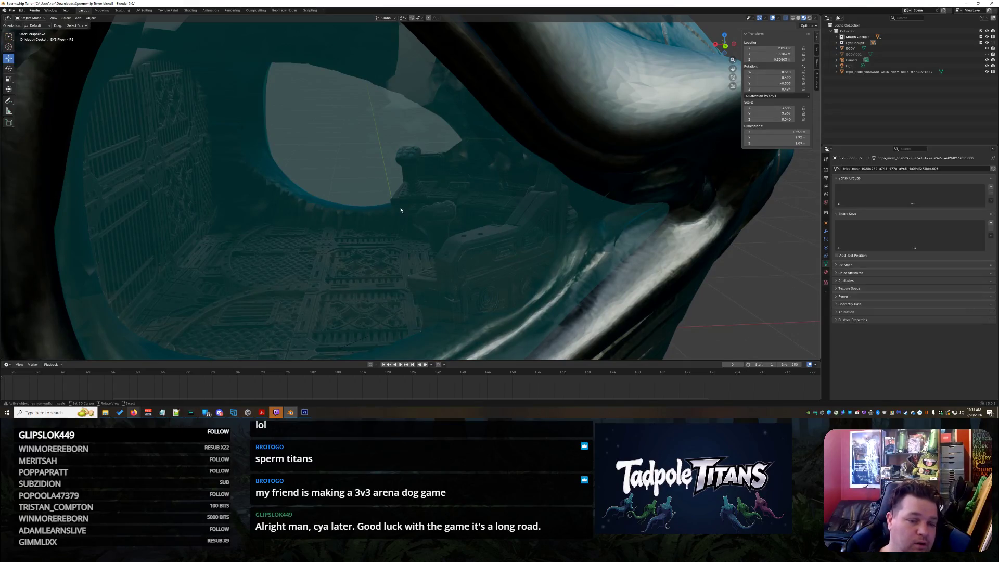
scroll(388, 216, "down", 5)
scroll(389, 212, "up", 5)
scroll(389, 212, "down", 5)
mouse_move(459, 217)
middle_mouse_down()
mouse_move(341, 213)
mouse_move(359, 222)
middle_mouse_up()
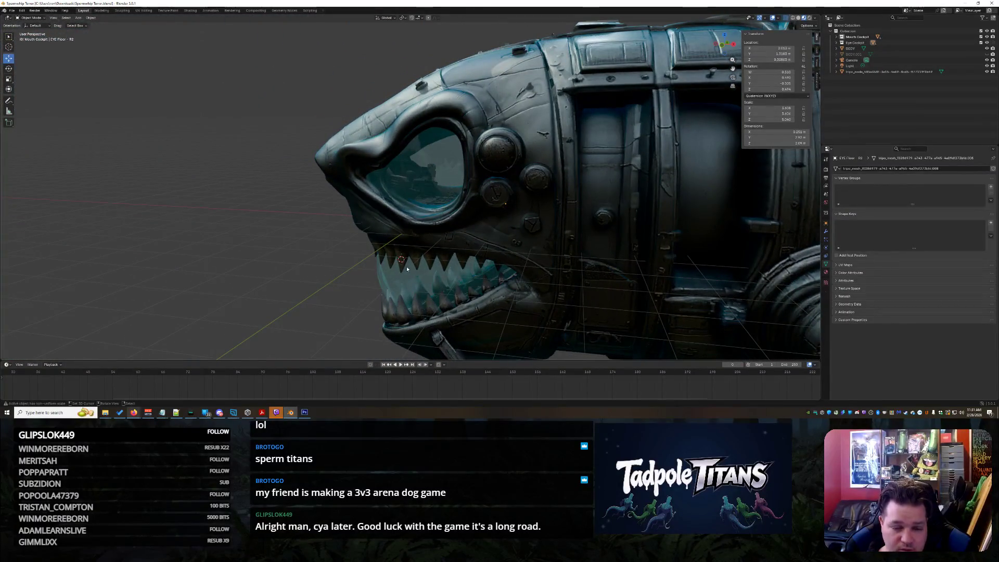
scroll(407, 268, "up", 10)
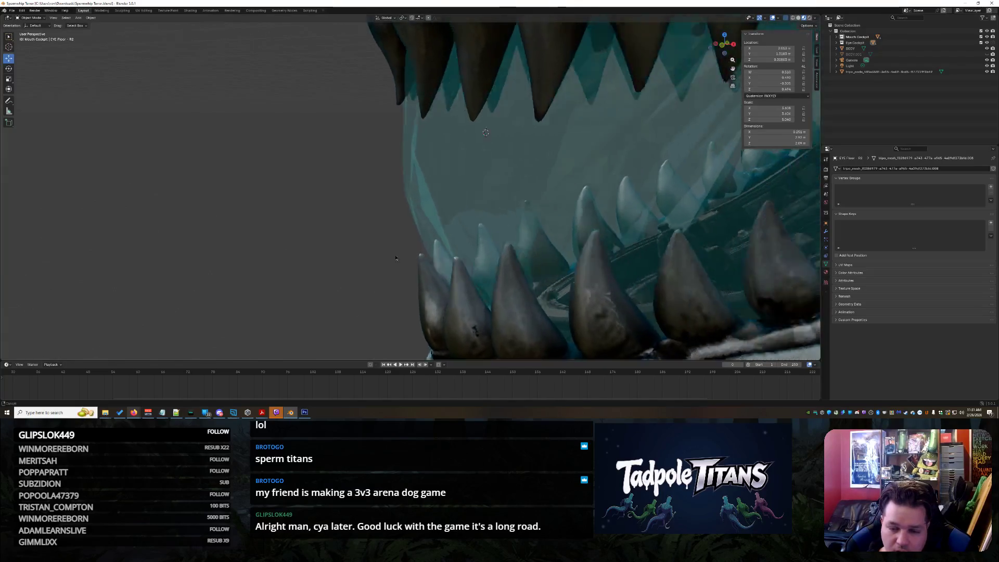
scroll(396, 258, "up", 5)
mouse_move(430, 242)
middle_mouse_down()
mouse_move(660, 294)
mouse_move(417, 196)
mouse_move(427, 198)
mouse_move(313, 168)
mouse_move(314, 156)
mouse_move(340, 178)
mouse_move(331, 181)
middle_mouse_up()
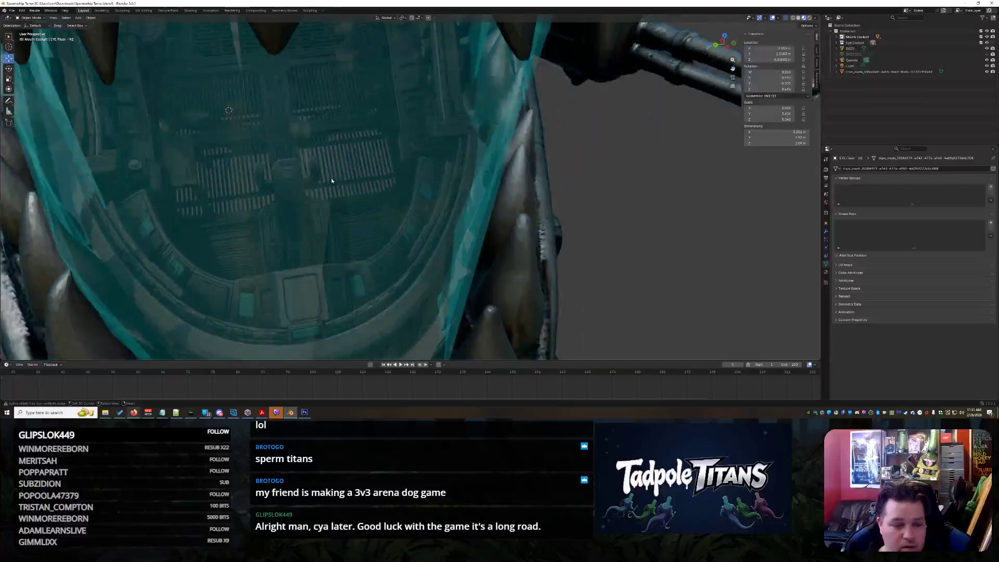
scroll(332, 181, "down", 2)
- Select the mouth glass, then briefly show BODY.001 and hide it again
left_click(460, 116)
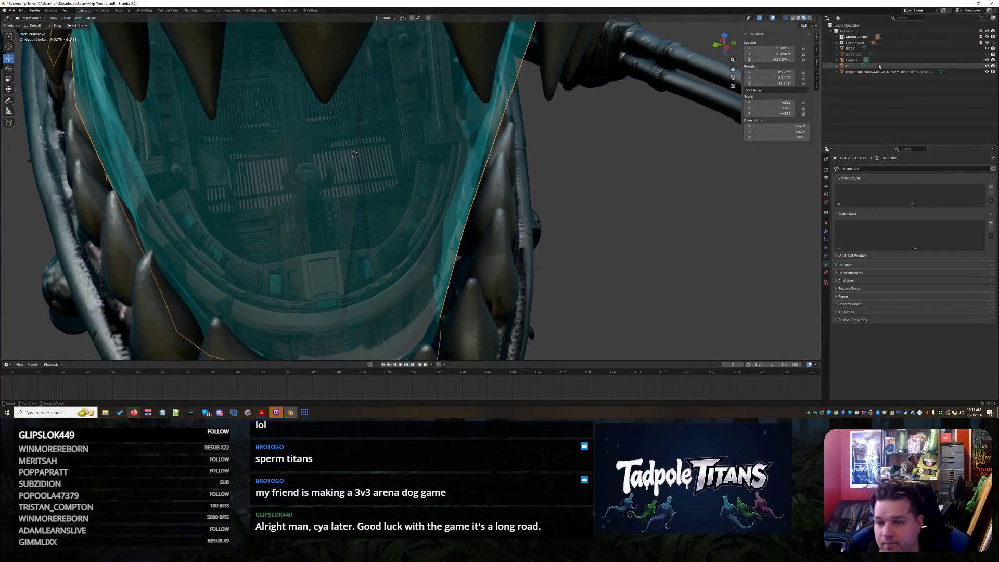
left_click(987, 55)
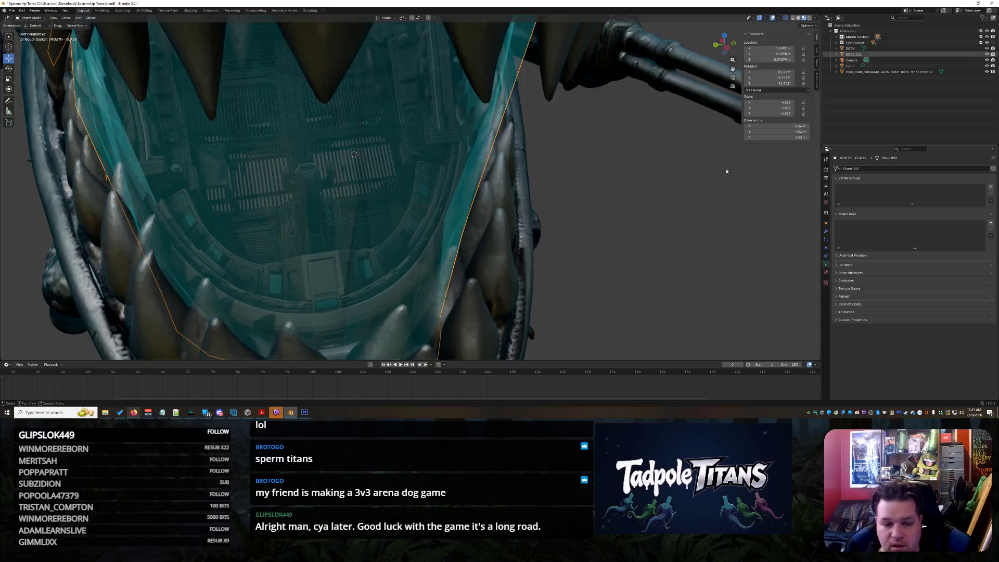
key("ctrl+z")
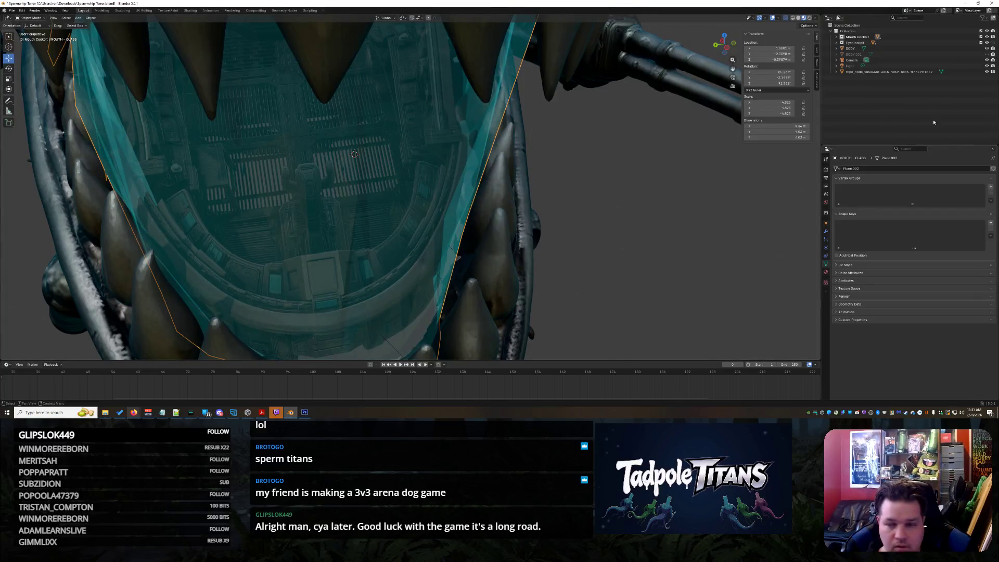
- Expand Mouth Cockpit, hide MOUTH - GLASS, and select MOUTH - CONTROLS inside the uncovered mouth
left_click(418, 138)
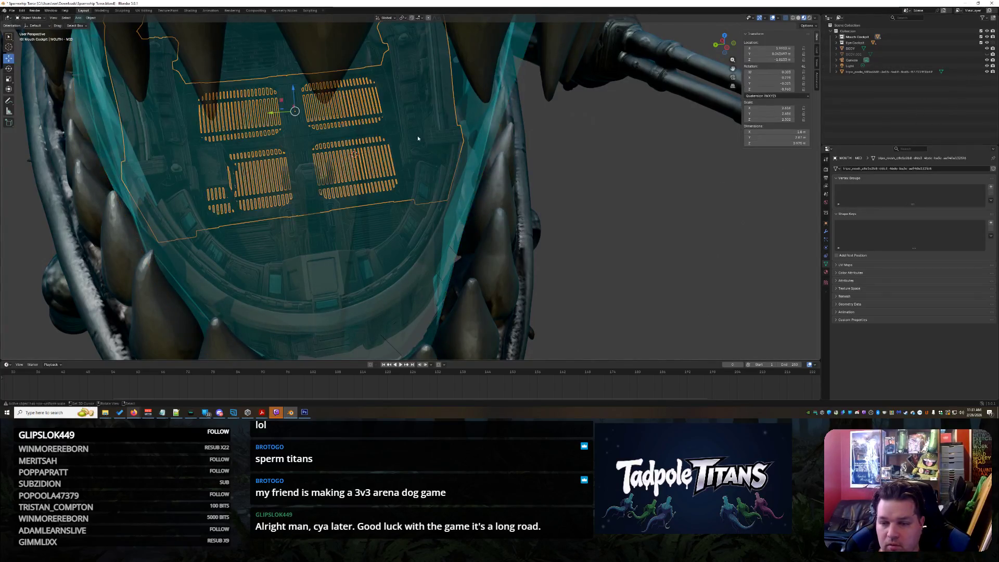
left_click(385, 207)
left_click(837, 37)
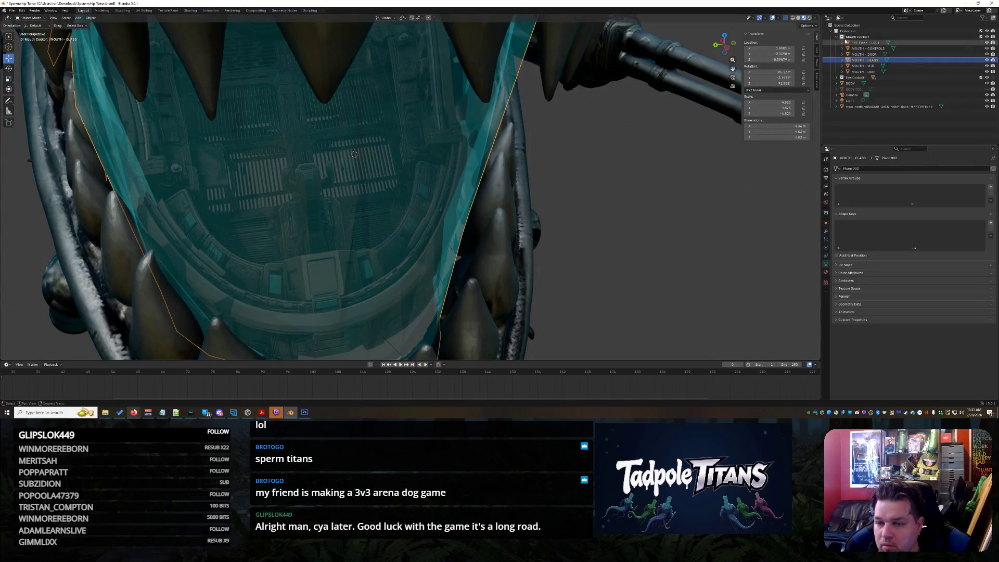
key("h")
mouse_move(626, 263)
middle_mouse_down()
mouse_move(612, 279)
mouse_move(600, 191)
mouse_move(586, 186)
mouse_move(549, 219)
mouse_move(539, 202)
middle_mouse_up()
left_click(364, 170)
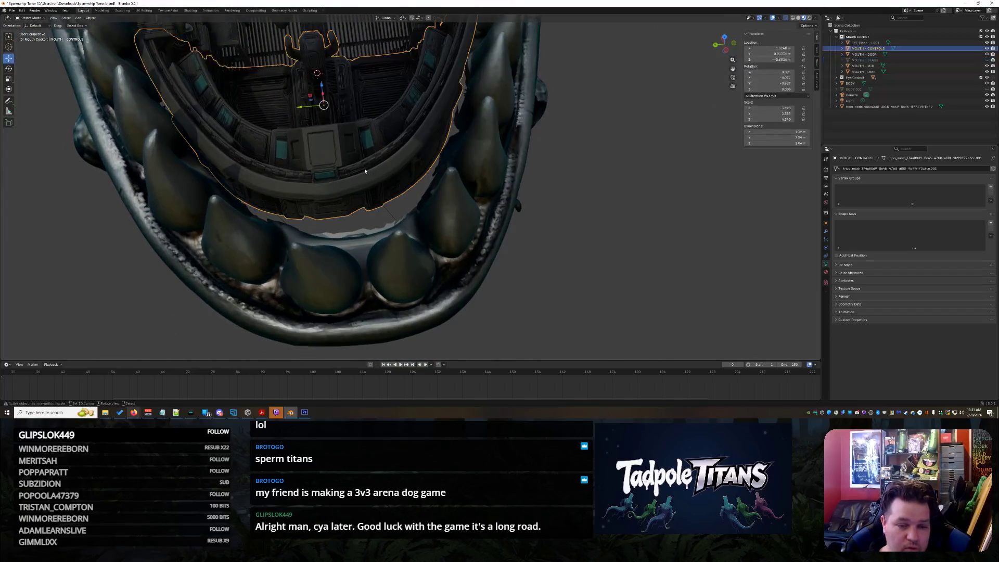
- Enlarge MOUTH - CONTROLS to about 1.066 and shift it along X and Y
left_click_drag(321, 83, 323, 96)
mouse_move(323, 97)
middle_mouse_down()
mouse_move(436, 159)
mouse_move(390, 203)
mouse_move(401, 190)
mouse_move(417, 199)
mouse_move(533, 174)
mouse_move(687, 196)
middle_mouse_up()
key("ctrl+z")
left_click(384, 183)
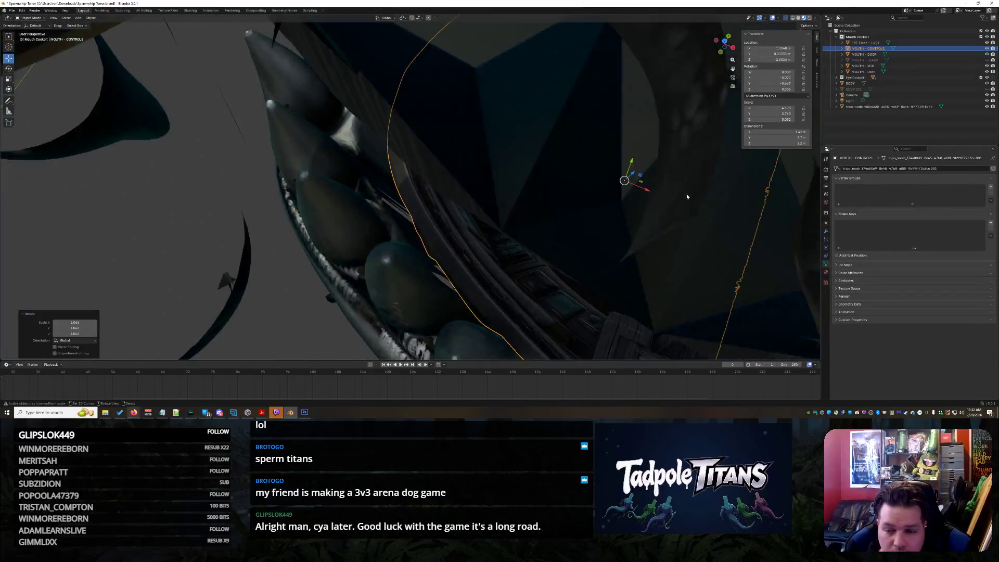
left_click_drag(647, 195, 528, 227)
middle_click_drag(529, 228, 614, 211)
mouse_move(300, 97)
left_mouse_down()
mouse_move(333, 85)
mouse_move(335, 92)
left_mouse_up()
middle_click_drag(334, 93, 296, 111)
left_click_drag(294, 112, 293, 111)
middle_click_drag(293, 111, 321, 169)
- Fine-tune MOUTH - CONTROLS along X, Y and Z so it sits inside the lower jaw
scroll(321, 168, "up", 3)
left_click_drag(243, 155, 248, 155)
mouse_move(249, 155)
middle_mouse_down()
mouse_move(563, 202)
mouse_move(498, 213)
mouse_move(432, 125)
middle_mouse_up()
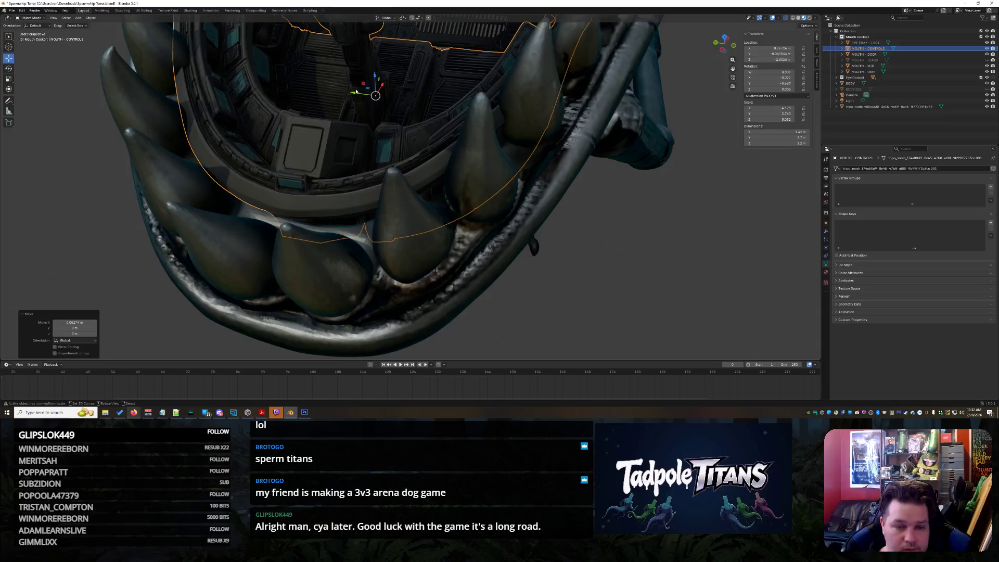
key("y")
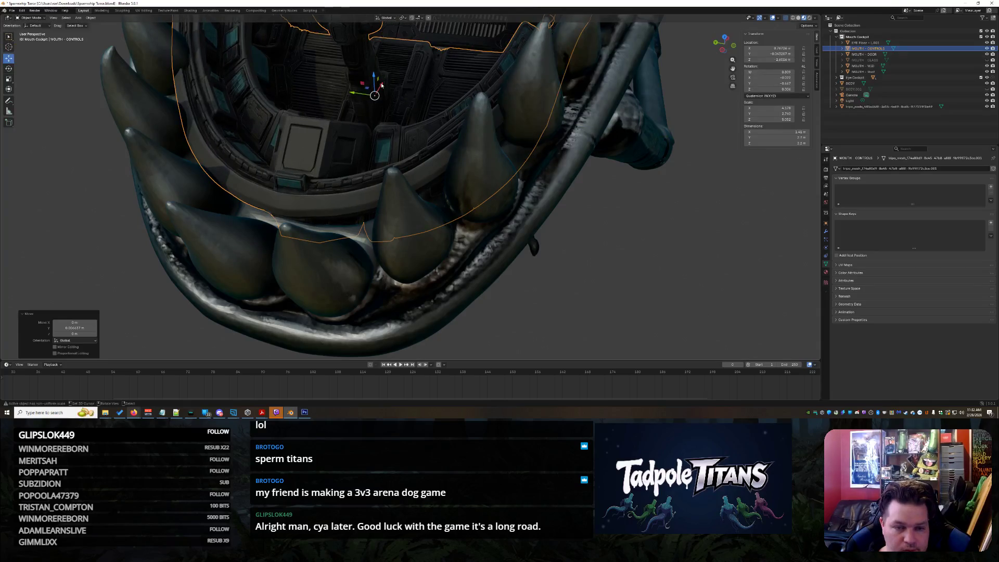
left_click(598, 221)
mouse_move(598, 220)
middle_mouse_down()
mouse_move(599, 239)
mouse_move(605, 225)
middle_mouse_up()
middle_click_drag(405, 199, 391, 176)
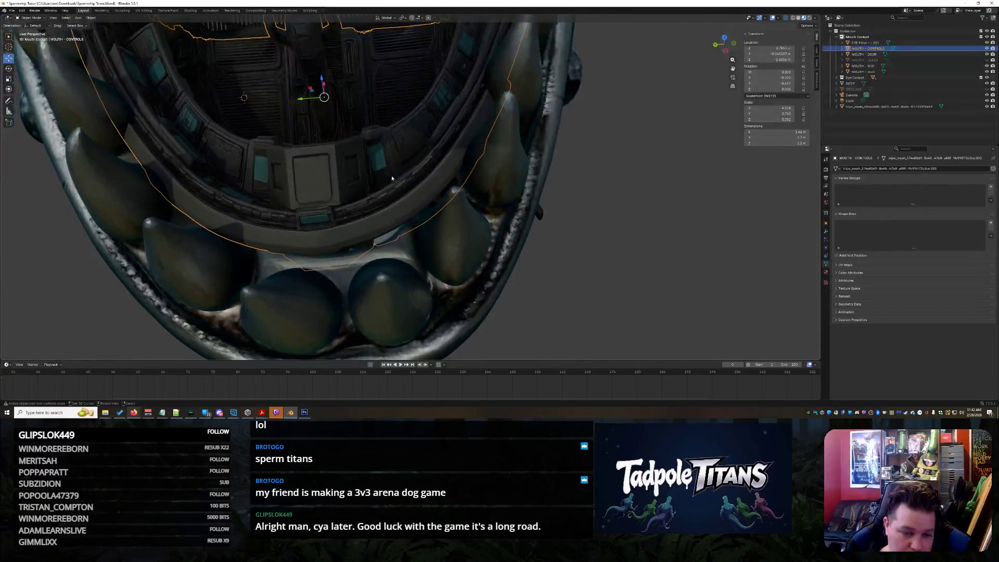
mouse_move(297, 94)
left_mouse_down()
mouse_move(327, 79)
mouse_move(330, 87)
left_mouse_up()
left_click(605, 189)
mouse_move(605, 190)
middle_mouse_down()
mouse_move(693, 188)
mouse_move(367, 163)
mouse_move(435, 245)
mouse_move(483, 269)
middle_mouse_up()
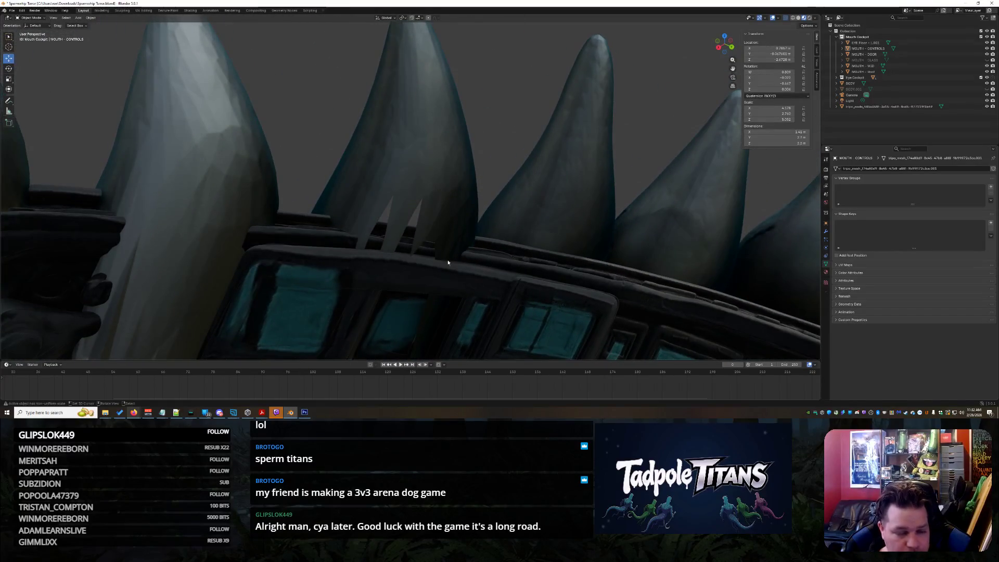
scroll(435, 253, "up", 2)
scroll(461, 234, "down", 2)
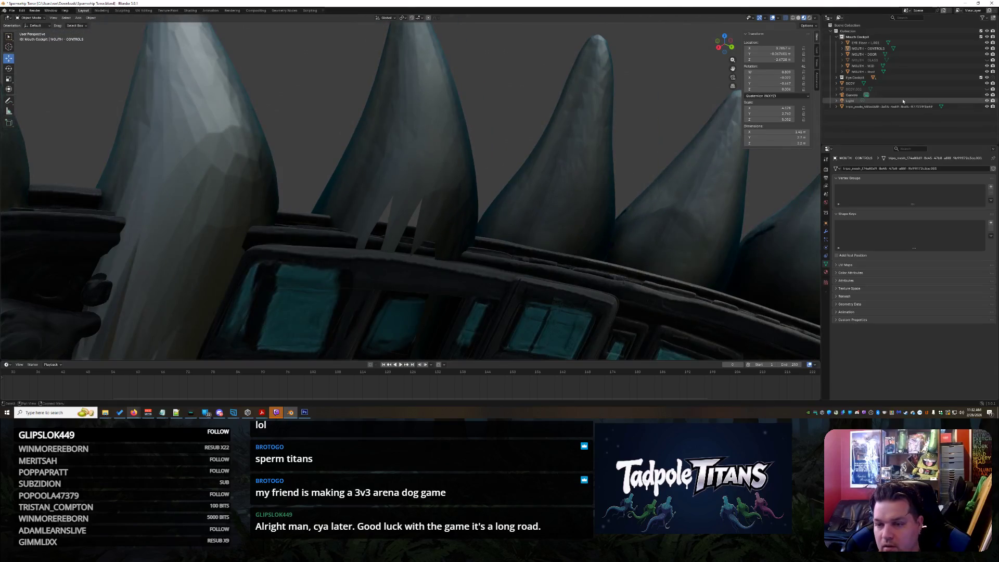
left_click(387, 155)
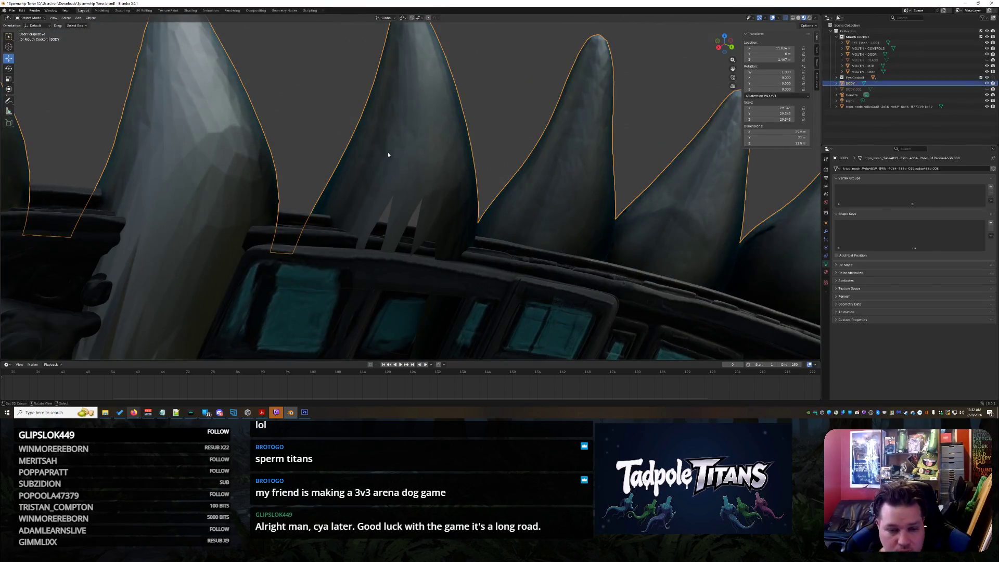
- Put BODY in Edit Mode with the Select Box tool and pull the spike vertex down
scroll(396, 206, "up", 2)
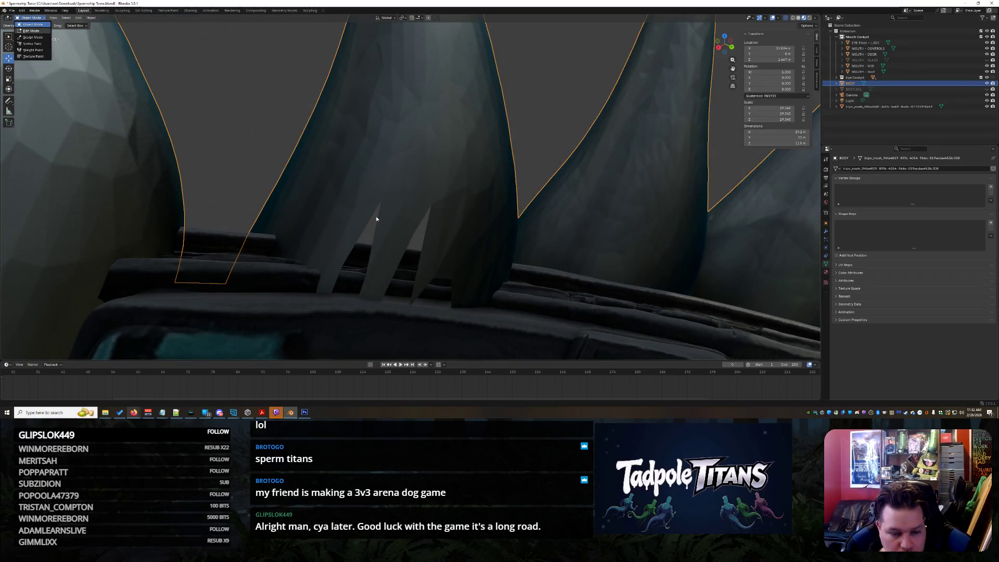
key("Tab")
scroll(427, 222, "up", 4)
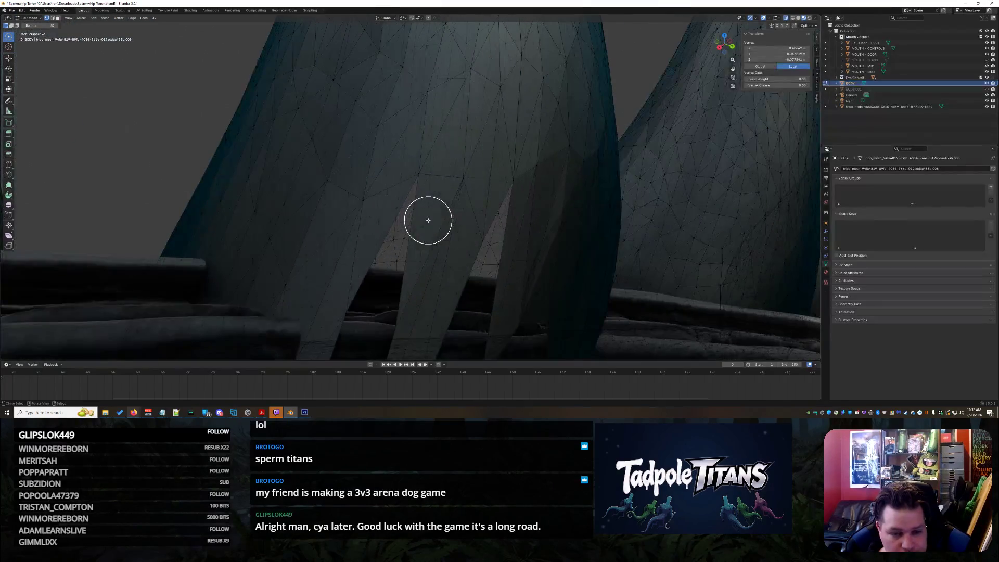
left_click_drag(8, 36, 21, 39)
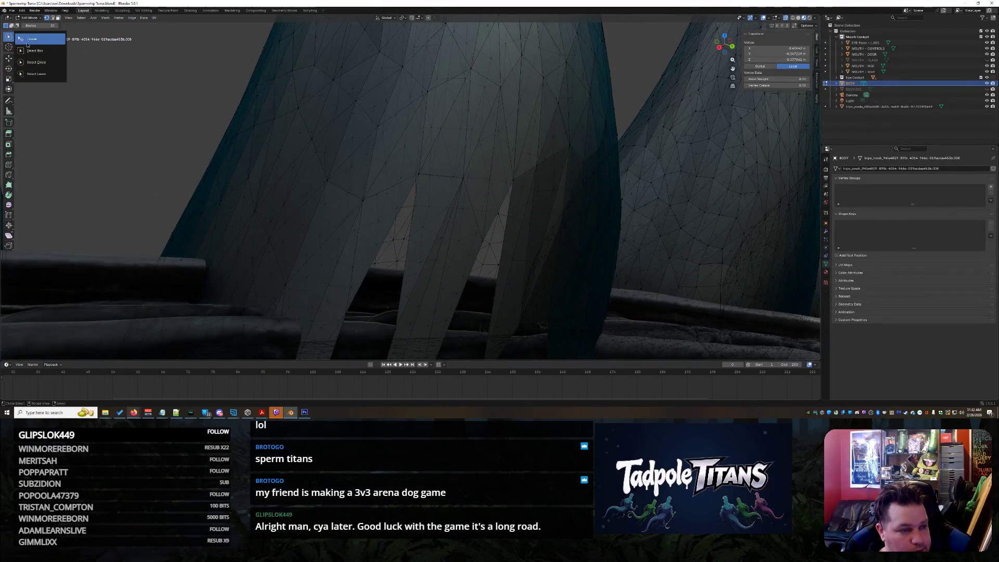
left_click(36, 51)
middle_click_drag(449, 214, 436, 171)
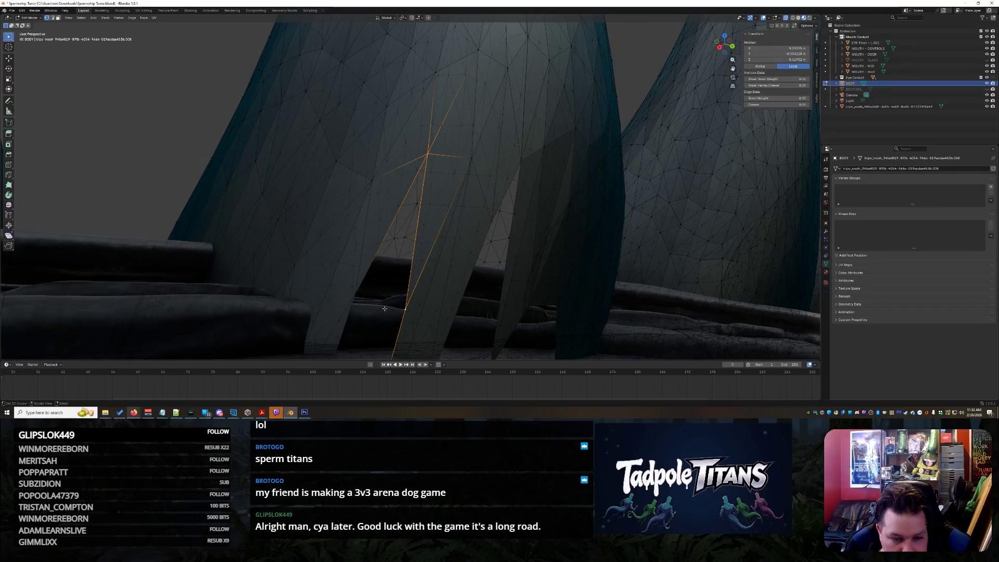
key("ctrl+z")
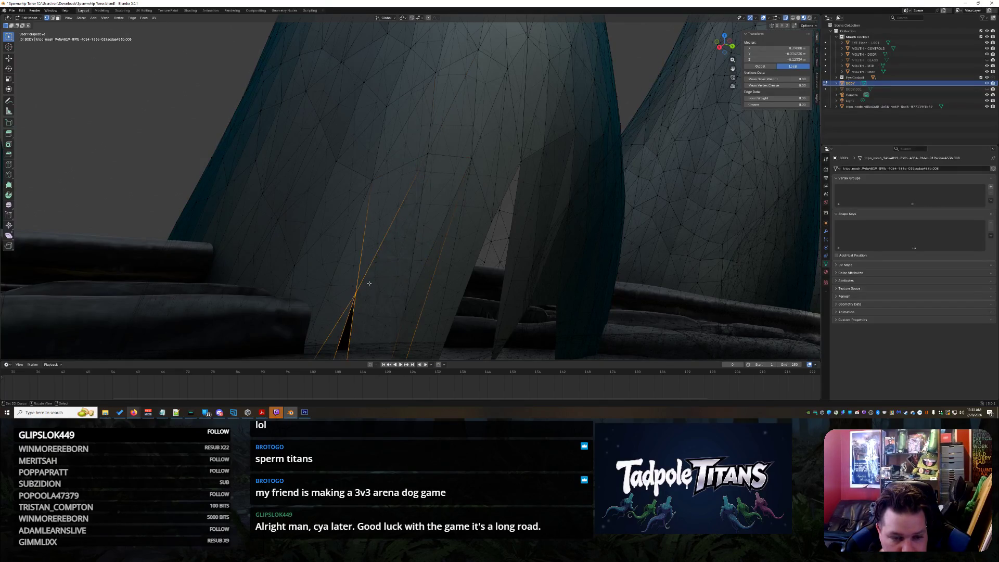
- Select vertices around the stray spike beside the cockpit
mouse_move(481, 261)
middle_mouse_down()
mouse_move(428, 277)
mouse_move(435, 291)
mouse_move(462, 262)
mouse_move(453, 255)
middle_mouse_up()
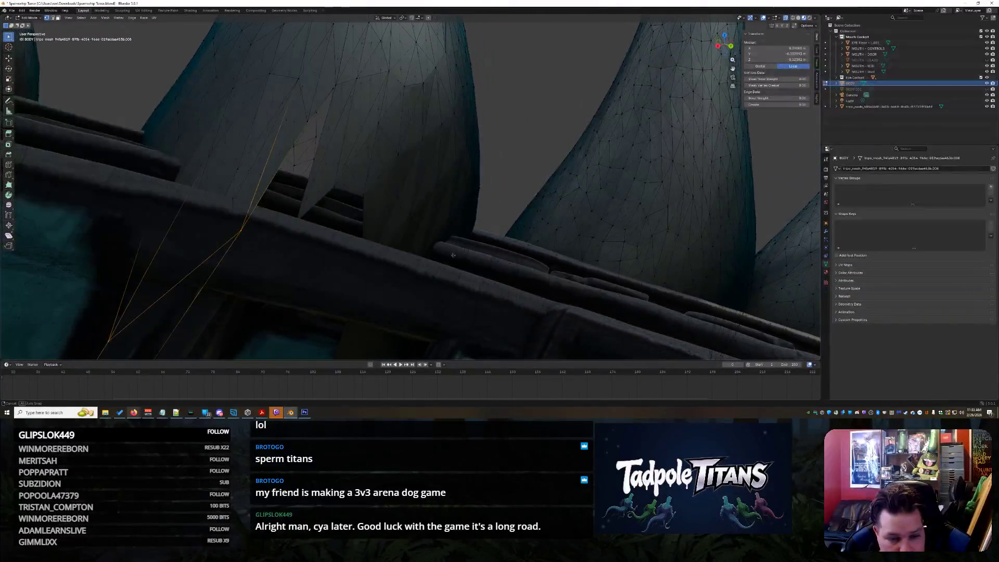
left_click(348, 218)
left_click(363, 197, "shift")
middle_click_drag(363, 196, 379, 238)
middle_click_drag(376, 279, 404, 247)
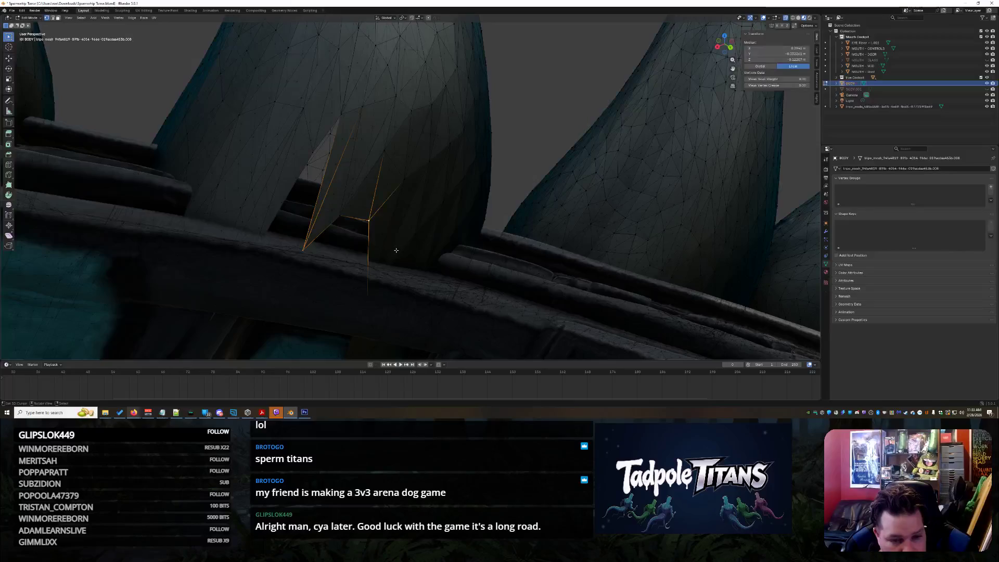
mouse_move(372, 262)
middle_mouse_down()
mouse_move(409, 276)
mouse_move(409, 268)
middle_mouse_up()
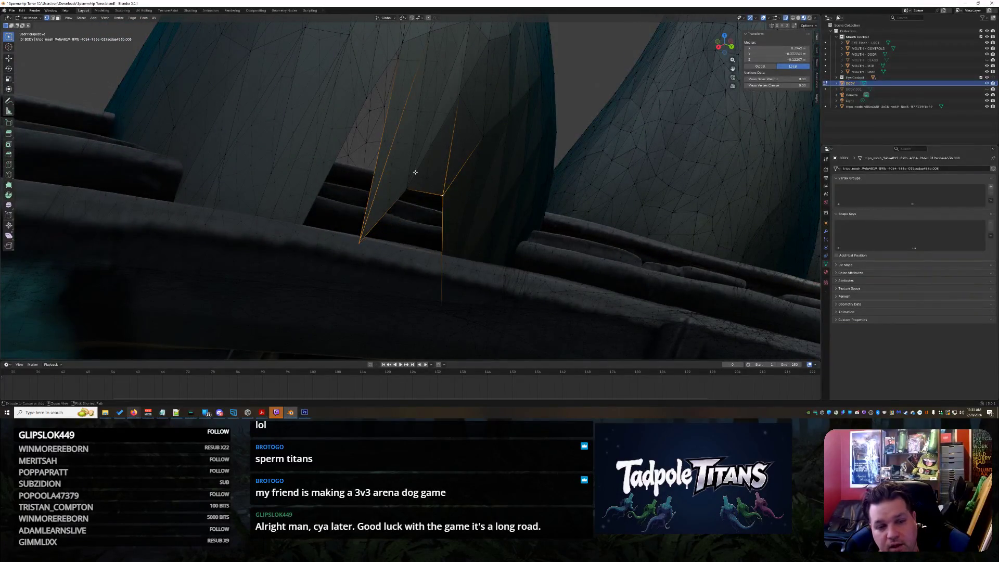
middle_click_drag(429, 269, 426, 260)
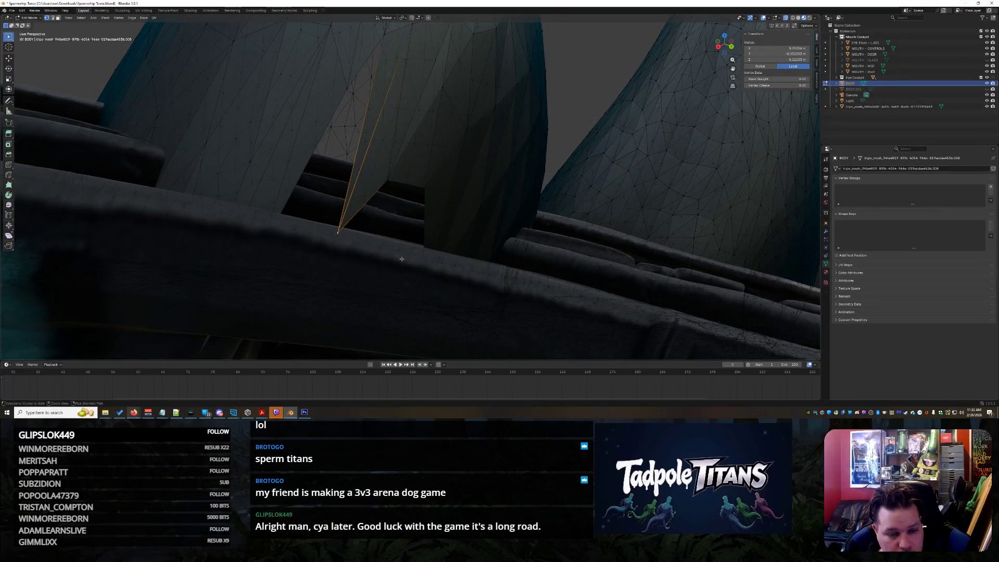
left_click(430, 256, "ctrl")
scroll(438, 248, "up", 3)
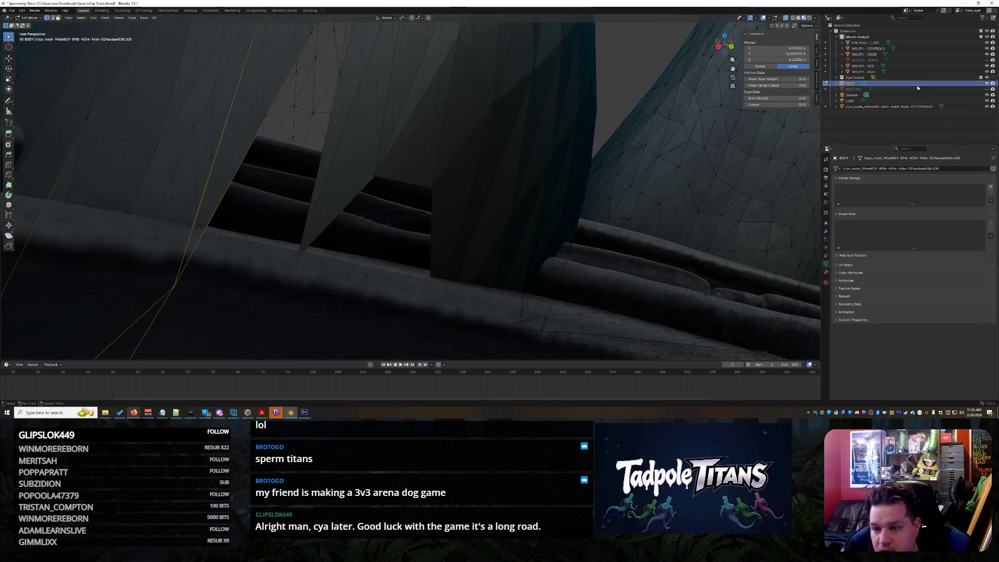
mouse_move(646, 208)
middle_mouse_down()
mouse_move(666, 181)
mouse_move(391, 108)
middle_mouse_up()
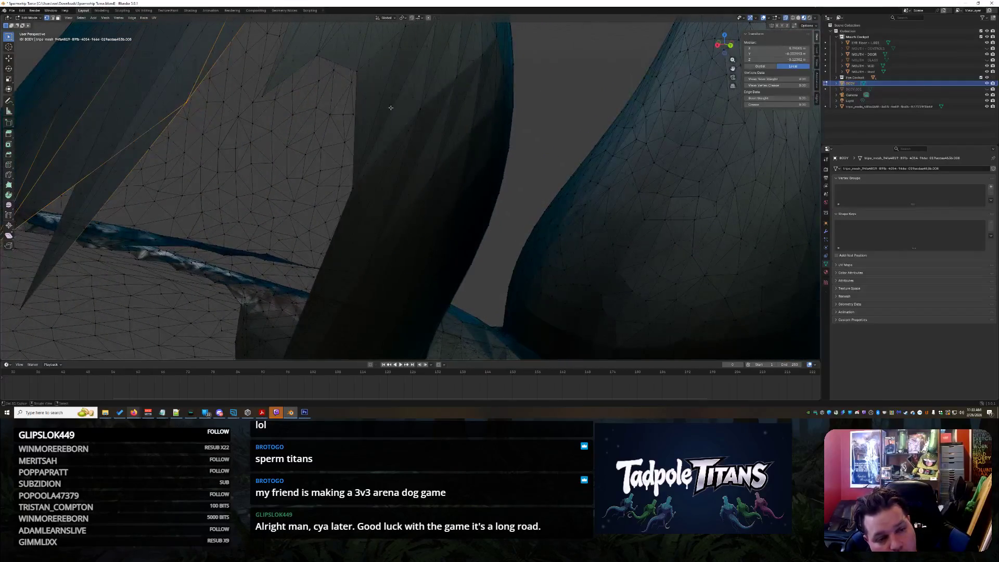
left_click(263, 96)
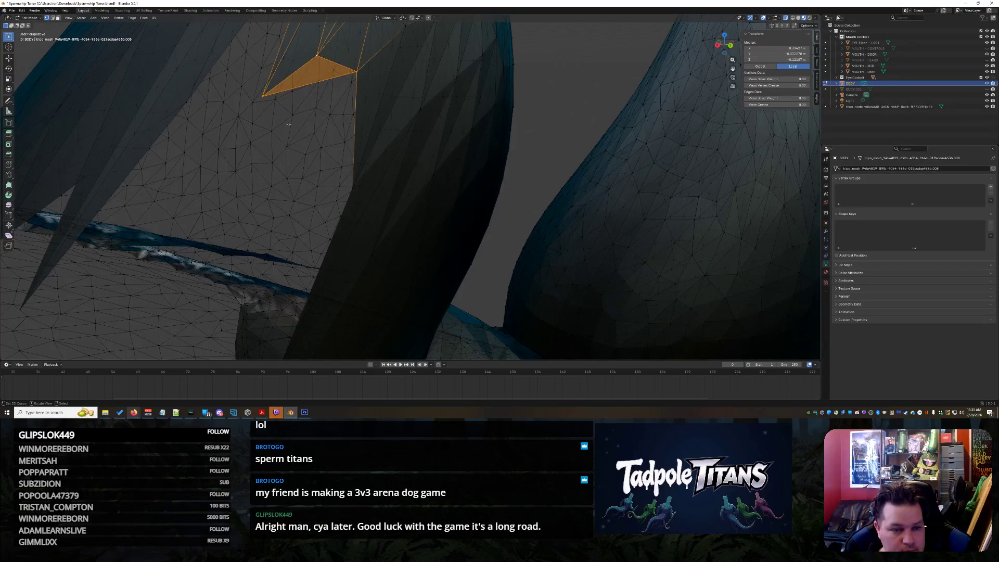
- Select the spike's triangle face and nearby vertices at the tear by the teeth
key("ctrl+z")
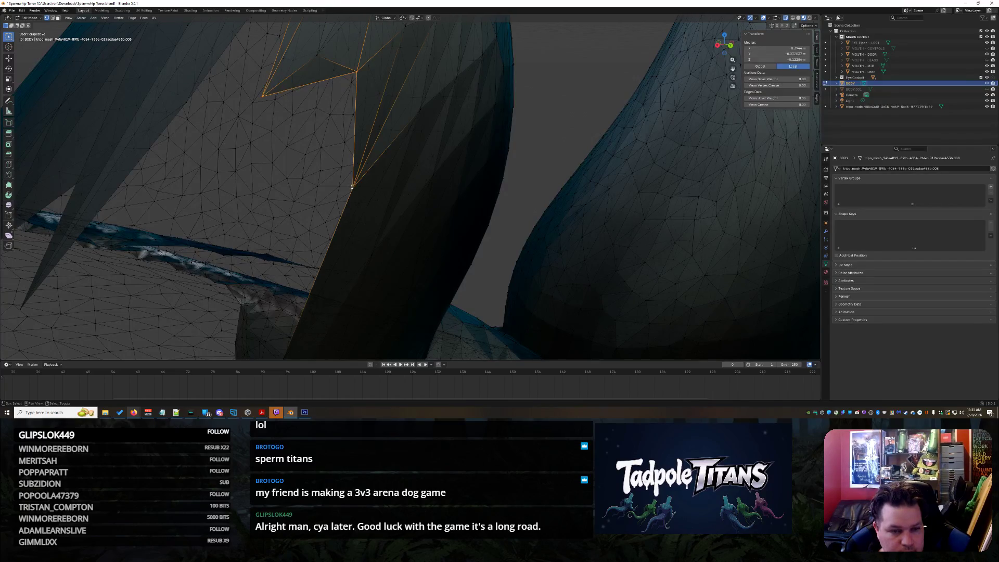
left_click(322, 133)
mouse_move(322, 133)
middle_mouse_down()
mouse_move(350, 119)
mouse_move(372, 165)
middle_mouse_up()
left_click(364, 91)
left_click(319, 131, "shift")
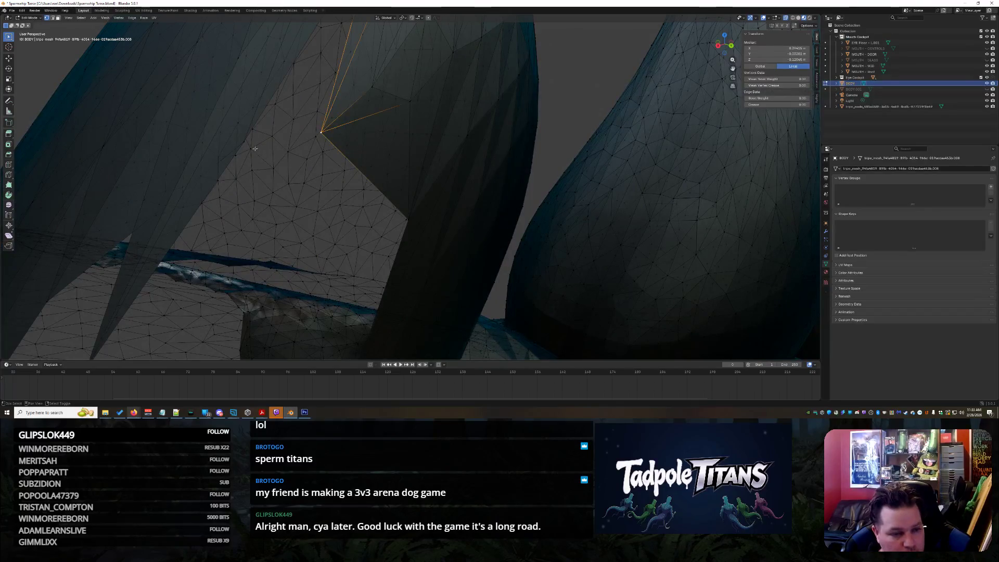
middle_click_drag(319, 169, 336, 171)
left_click(505, 108)
mouse_move(505, 108)
middle_mouse_down()
mouse_move(520, 113)
mouse_move(276, 171)
mouse_move(305, 167)
mouse_move(252, 149)
middle_mouse_up()
key("ctrl+z")
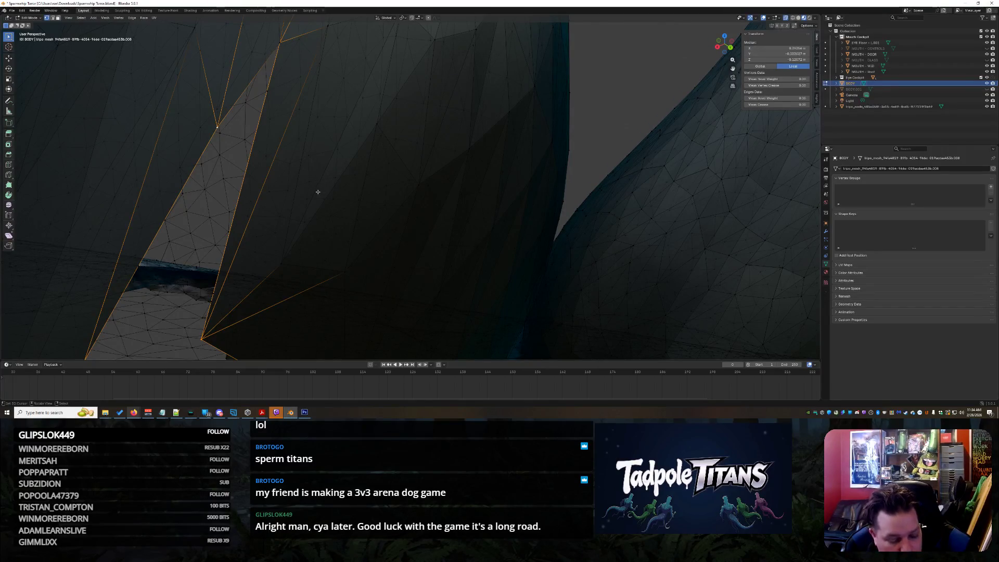
scroll(315, 193, "down", 3)
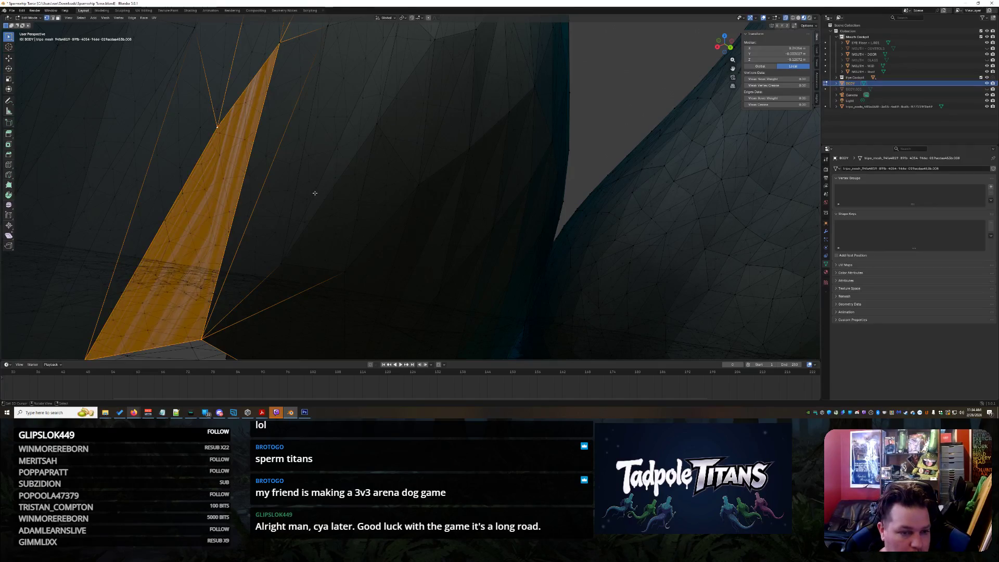
middle_click_drag(406, 161, 377, 168)
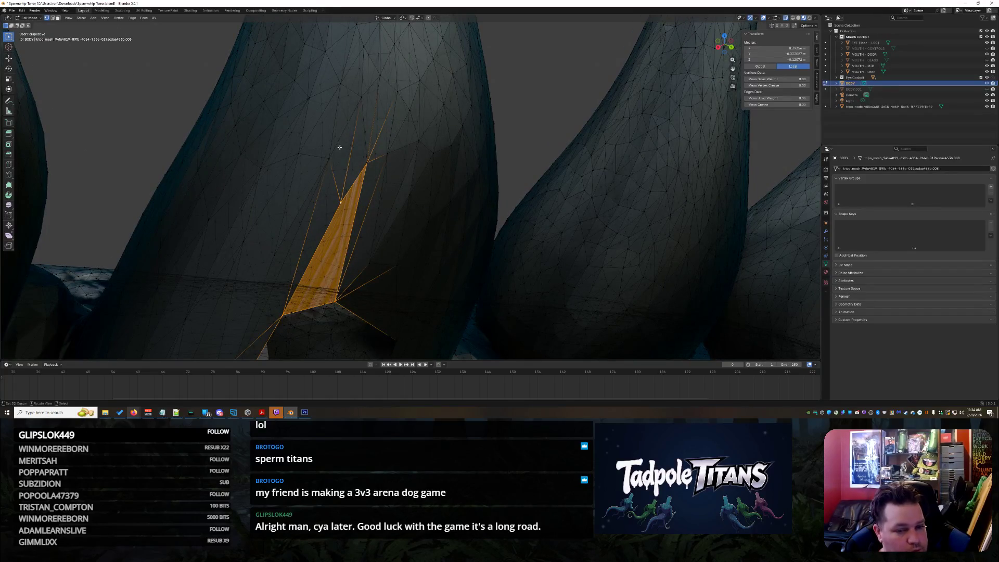
- Move three vertices along the gap with G to close the tear
left_click(366, 162)
scroll(359, 165, "up", 4)
mouse_move(323, 150)
middle_mouse_down()
mouse_move(330, 154)
mouse_move(265, 123)
middle_mouse_up()
key("g")
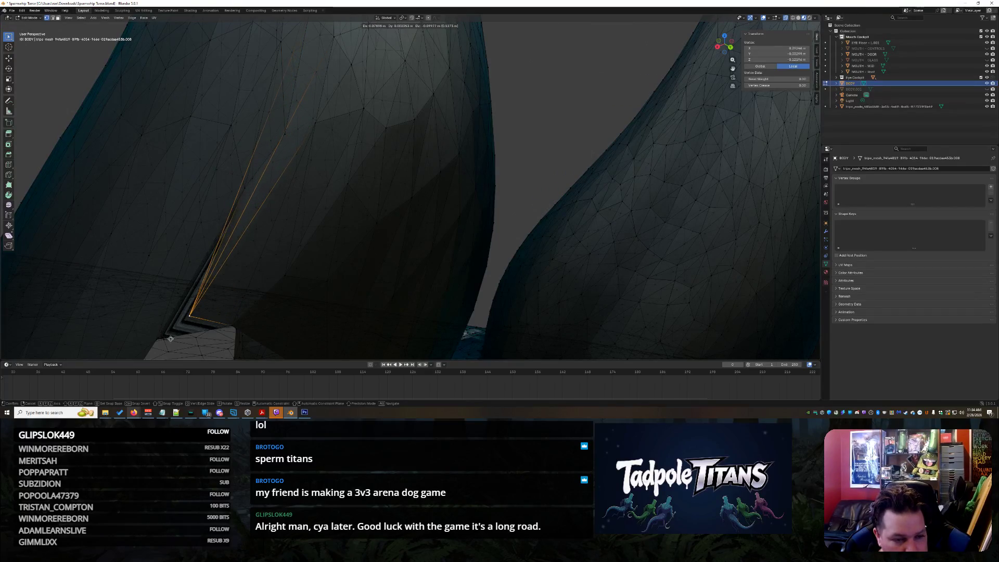
left_click(147, 24)
middle_click_drag(280, 154, 285, 157)
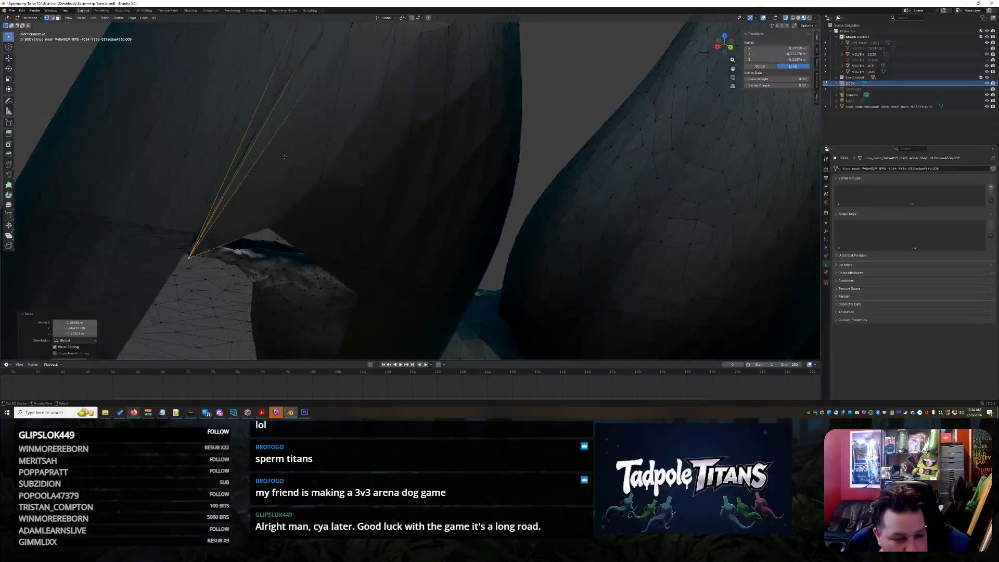
left_click(270, 228)
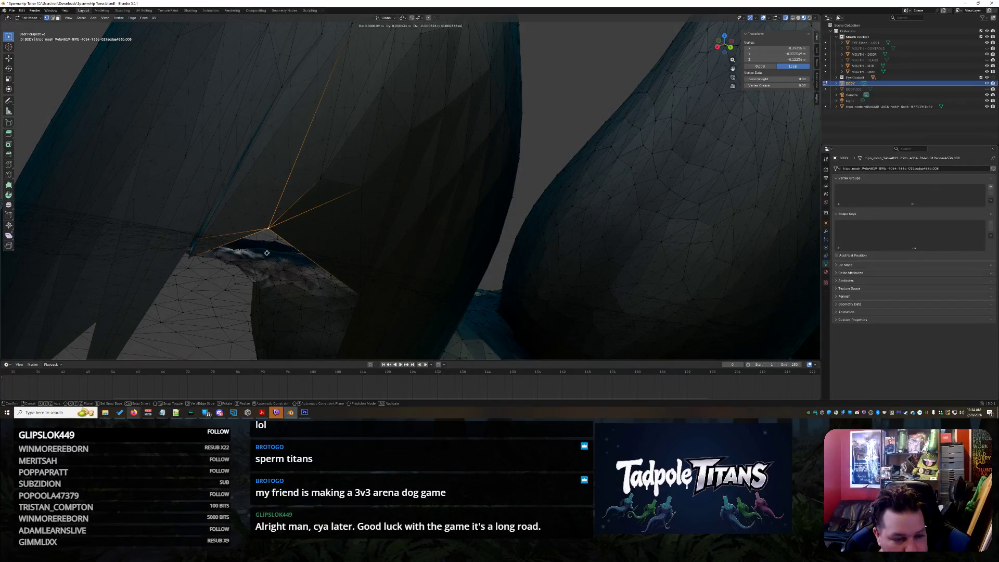
left_click(263, 276)
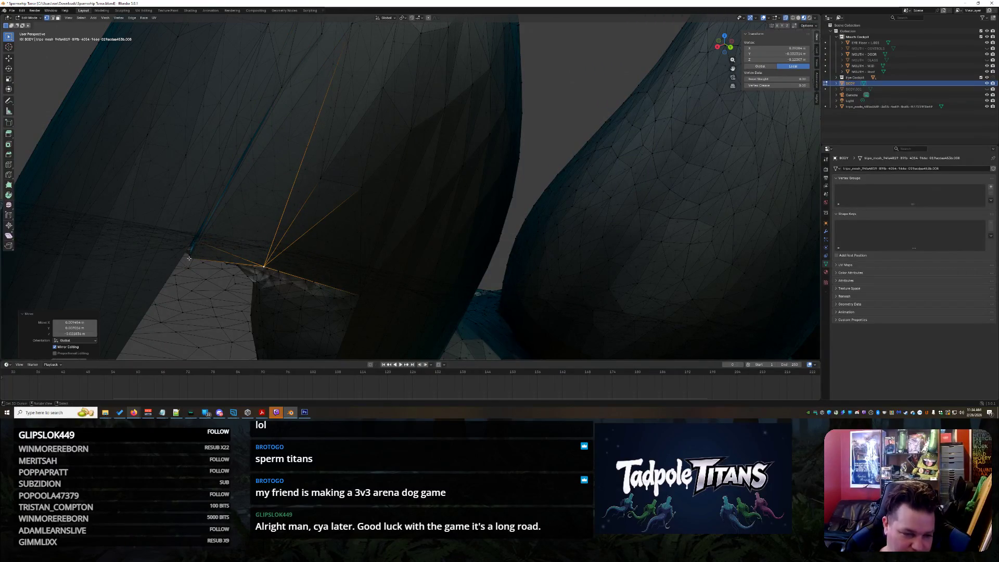
left_click(189, 258)
left_click(231, 236)
mouse_move(231, 236)
middle_mouse_down()
mouse_move(540, 96)
mouse_move(479, 108)
mouse_move(458, 100)
middle_mouse_up()
left_click(510, 106)
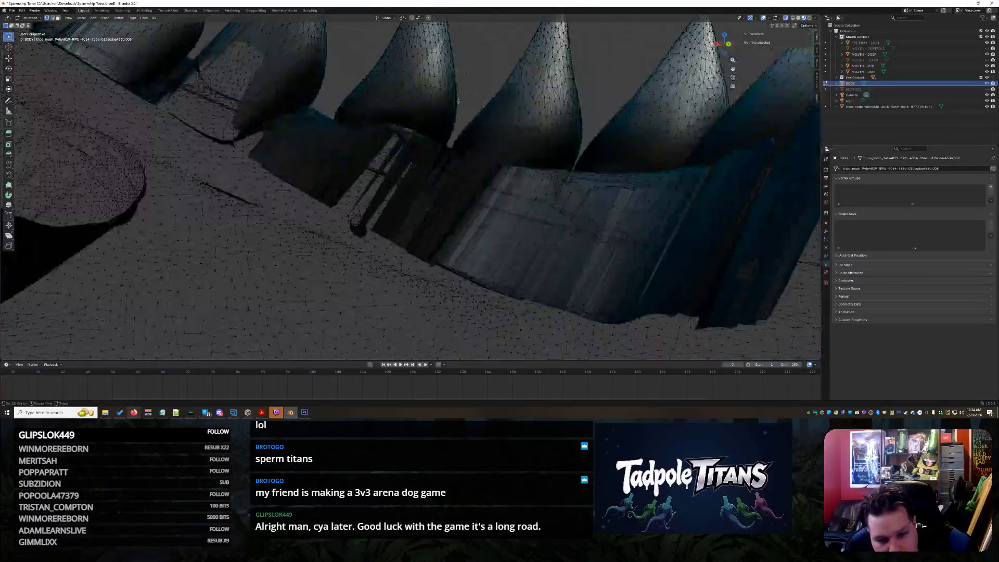
- Slide a vertex on the dark panel to a new position
scroll(458, 100, "up", 10)
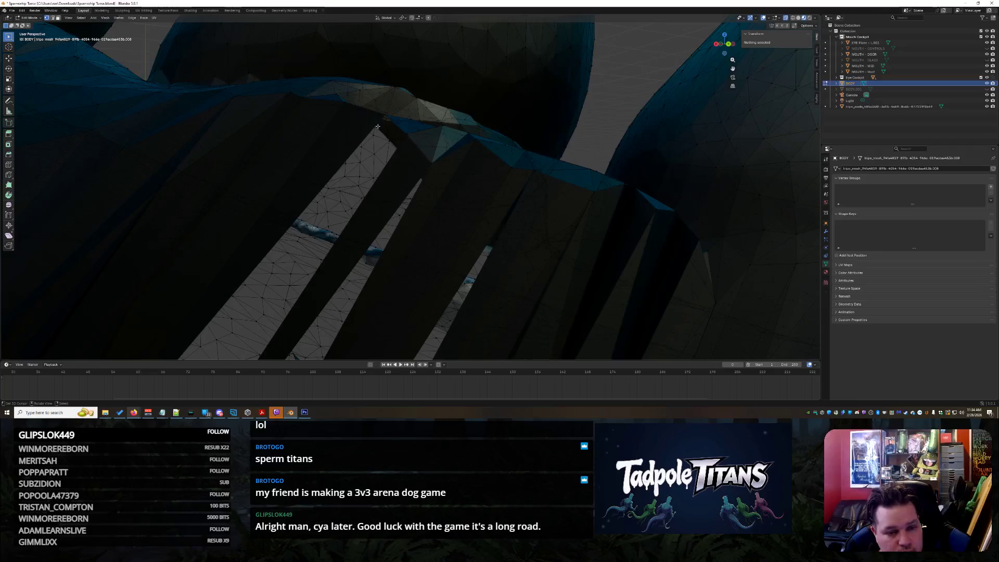
left_click(375, 129)
key("g")
middle_click_drag(398, 148, 226, 186)
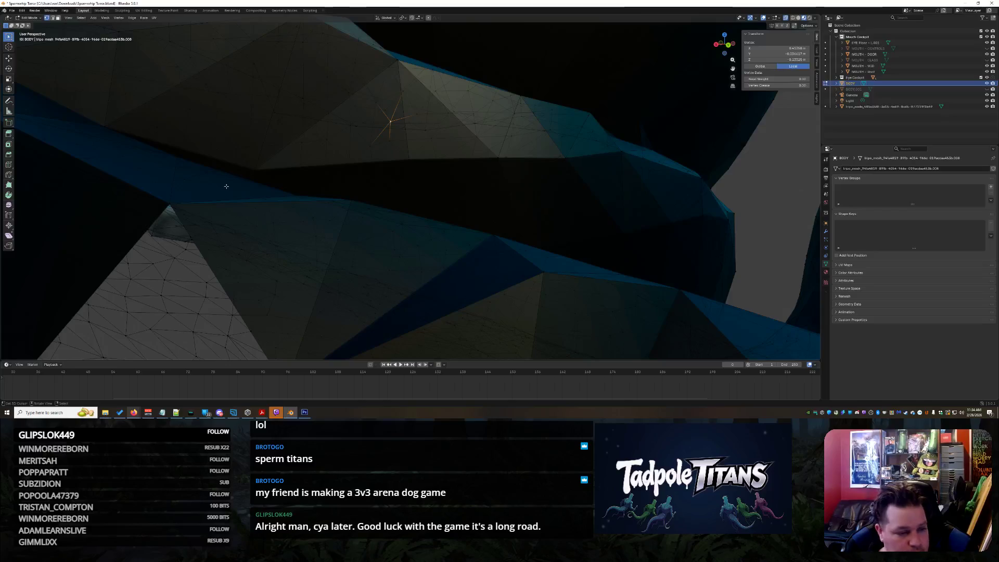
middle_click_drag(275, 255, 336, 237)
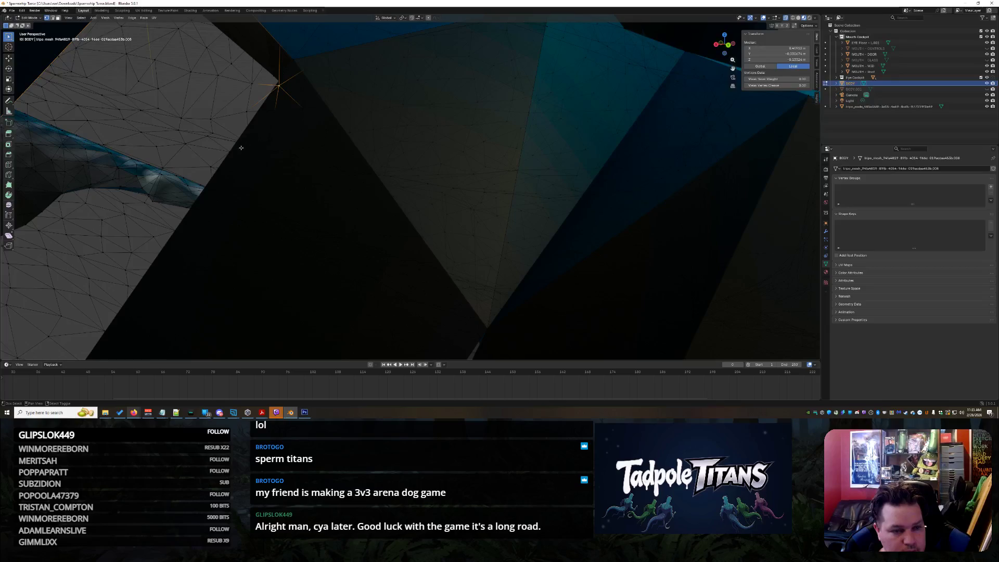
middle_click_drag(278, 81, 278, 83)
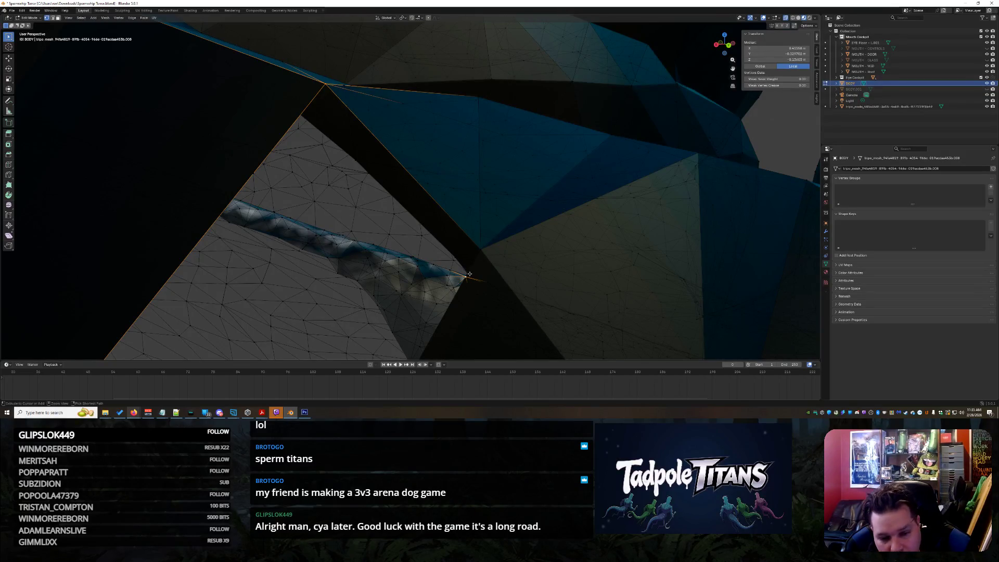
- Fill the narrow slit with a new face, deselect all, and unhide MOUTH - CONTROLS
left_click(482, 249, "shift")
mouse_move(482, 249)
middle_mouse_down()
mouse_move(532, 166)
mouse_move(413, 203)
mouse_move(310, 206)
middle_mouse_up()
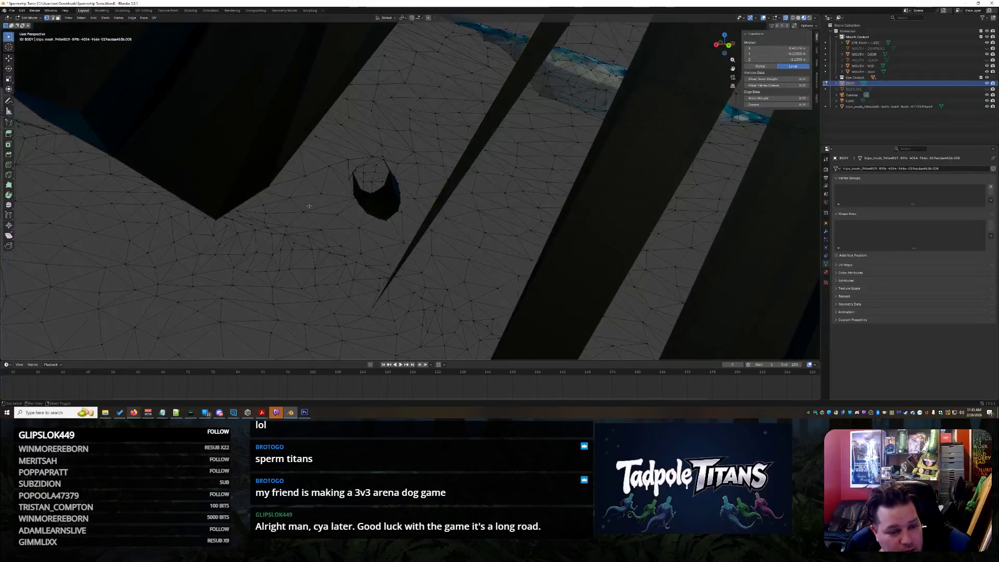
mouse_move(400, 173)
middle_mouse_down()
mouse_move(426, 154)
mouse_move(393, 243)
middle_mouse_up()
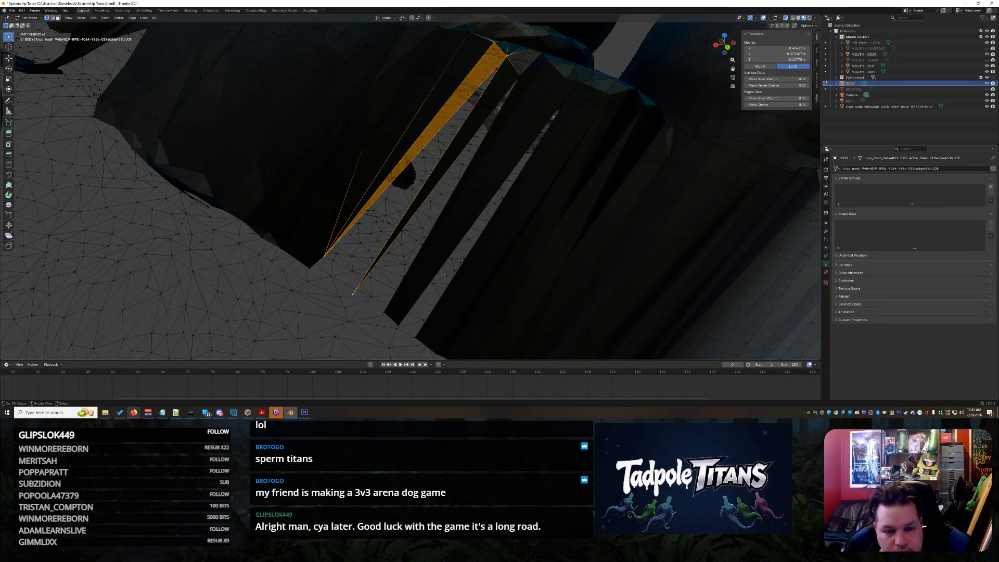
key("f")
mouse_move(444, 265)
middle_mouse_down()
mouse_move(536, 75)
mouse_move(567, 63)
middle_mouse_up()
key("alt+a")
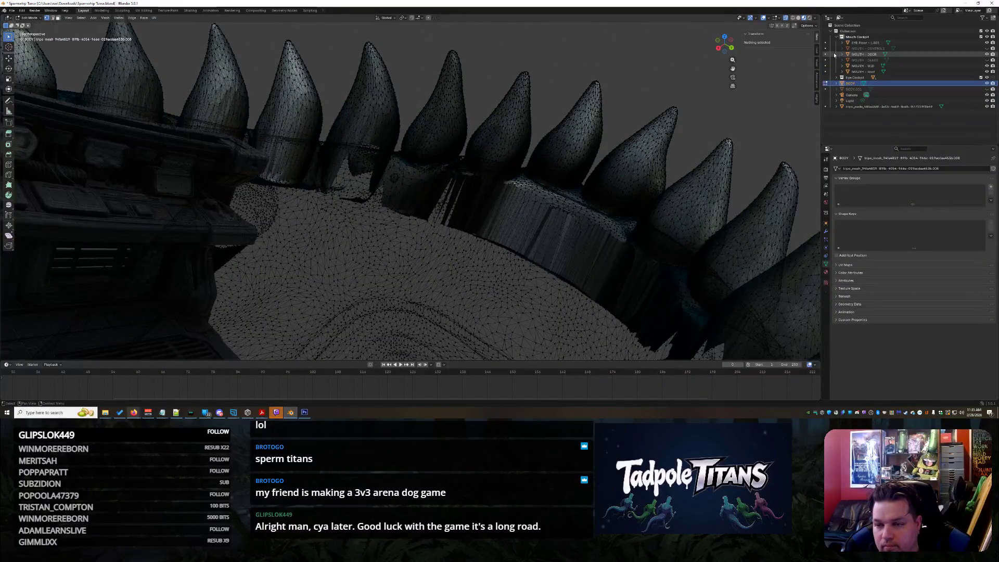
left_click(987, 50)
mouse_move(521, 182)
middle_mouse_down()
mouse_move(501, 198)
mouse_move(422, 199)
middle_mouse_up()
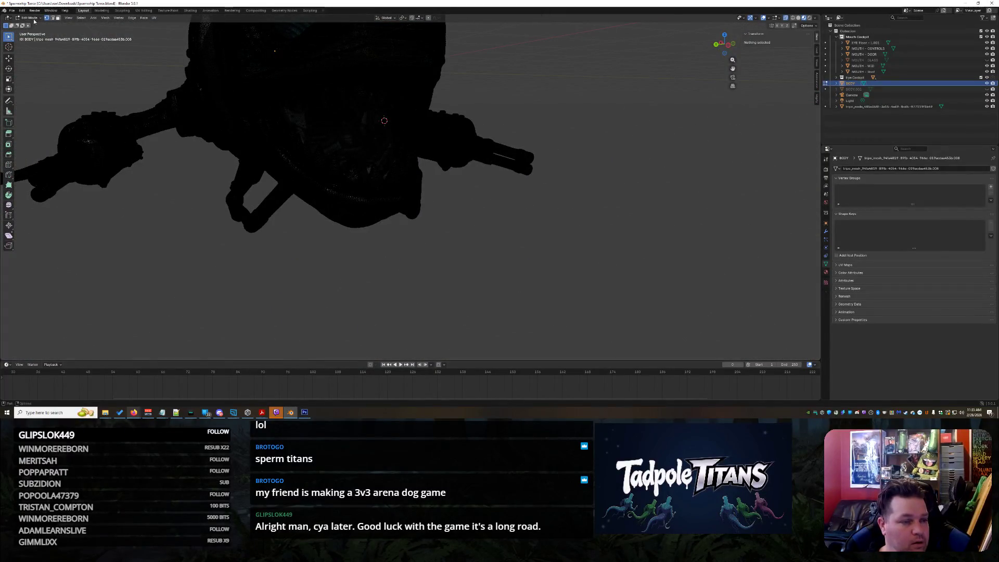
- Return to Object Mode and lower MOUTH - CONTROLS along Z
left_click(30, 18)
key("Tab")
mouse_move(437, 156)
middle_mouse_down()
mouse_move(445, 189)
mouse_move(516, 160)
mouse_move(464, 120)
mouse_move(451, 137)
mouse_move(393, 143)
mouse_move(365, 171)
mouse_move(398, 203)
mouse_move(519, 203)
middle_mouse_up()
left_click(398, 203)
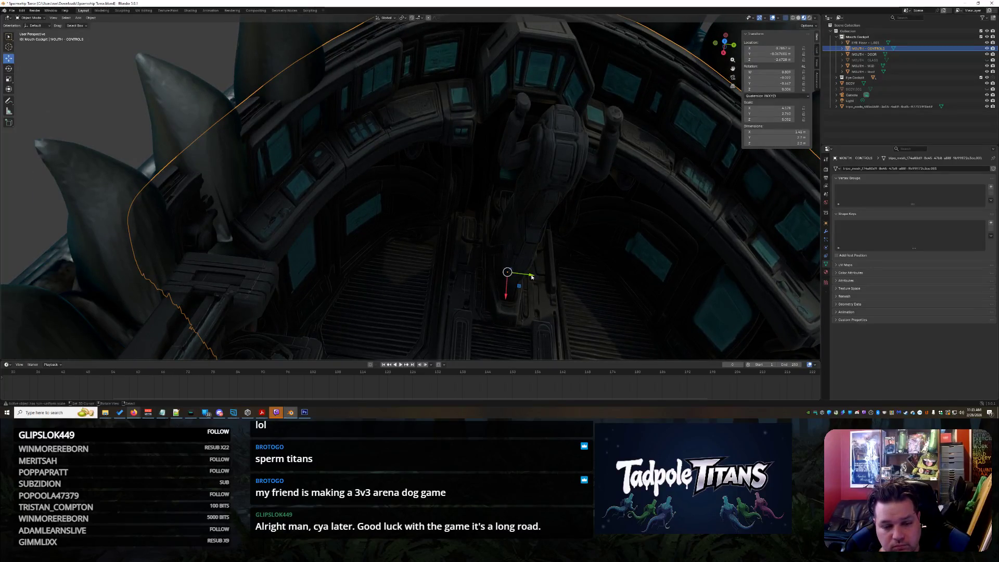
middle_click_drag(513, 275, 423, 276)
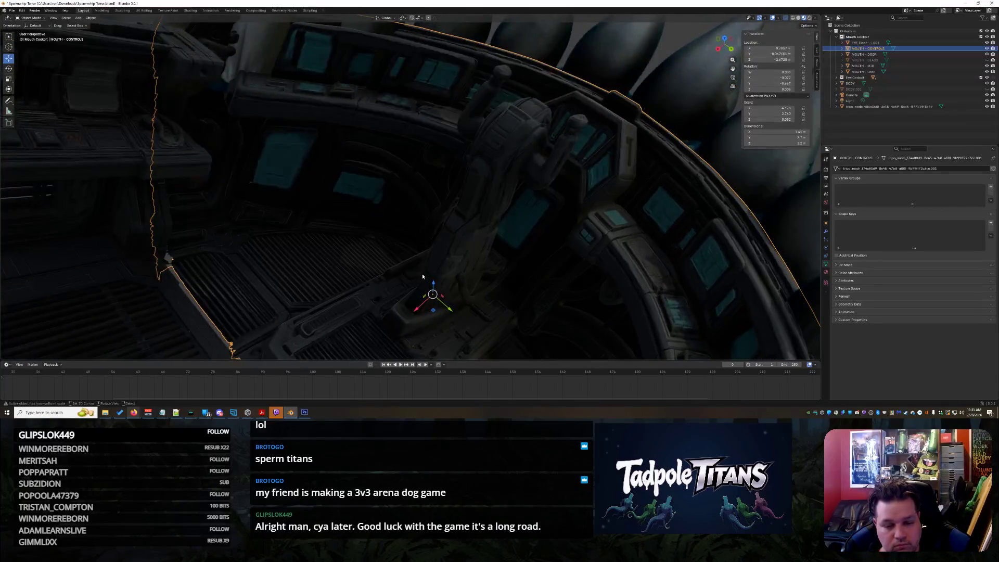
left_click_drag(436, 283, 427, 298)
mouse_move(426, 298)
middle_mouse_down()
mouse_move(395, 260)
mouse_move(317, 208)
mouse_move(396, 303)
middle_mouse_up()
- Scale the cockpit down slightly, raise it, and nudge it along Y
key("s")
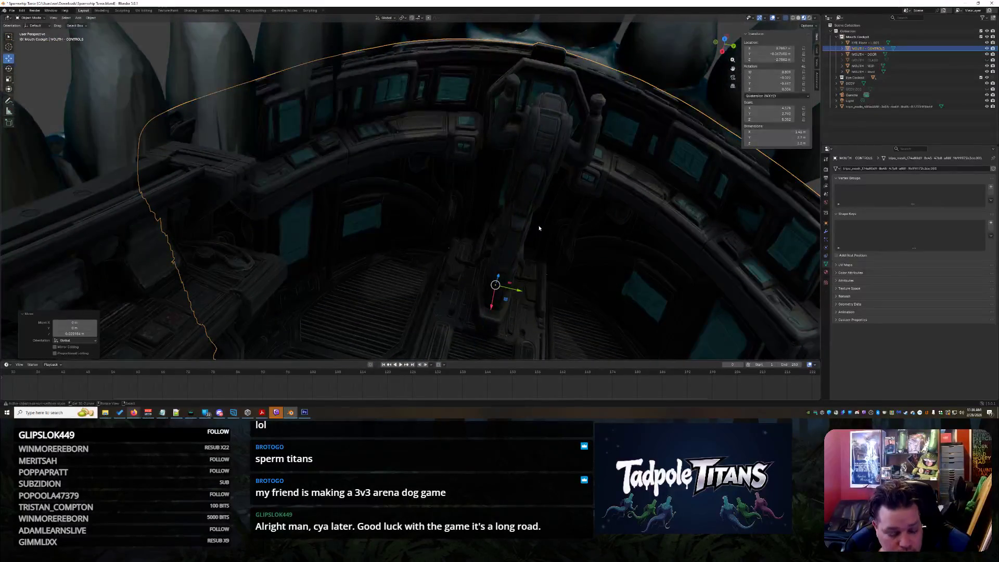
left_click(534, 227)
mouse_move(494, 275)
left_mouse_down()
mouse_move(250, 357)
mouse_move(513, 276)
left_mouse_up()
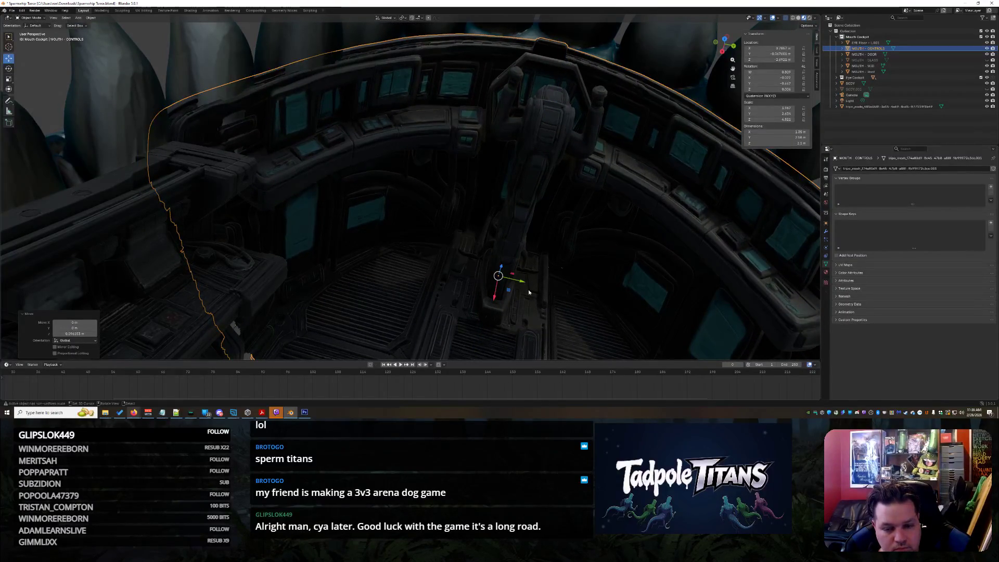
left_click(525, 285)
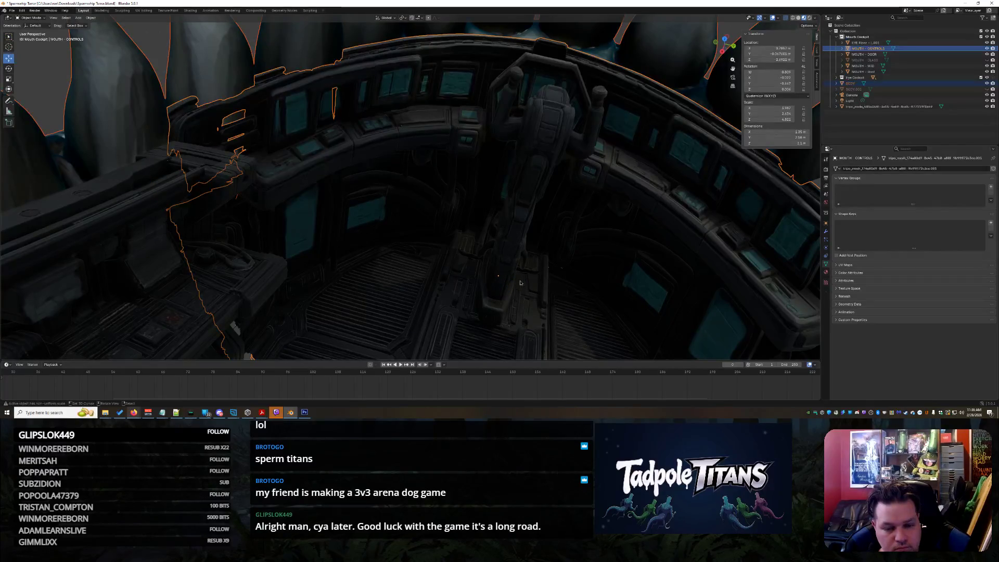
left_click(525, 240)
left_click_drag(525, 284, 525, 284)
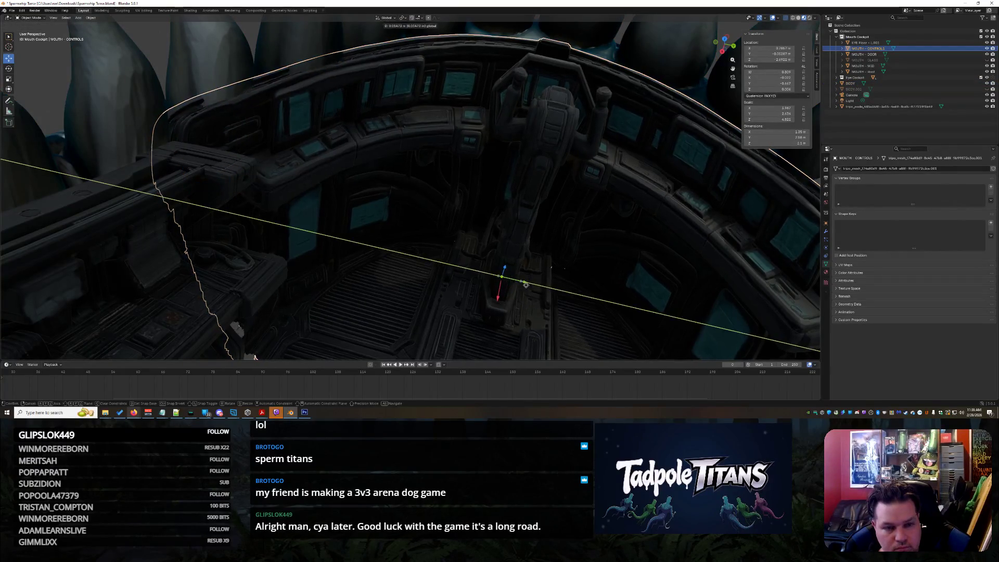
mouse_move(524, 282)
middle_mouse_down()
mouse_move(550, 240)
mouse_move(642, 240)
mouse_move(557, 220)
mouse_move(471, 229)
mouse_move(406, 187)
mouse_move(377, 134)
middle_mouse_up()
scroll(556, 220, "up", 5)
scroll(391, 175, "up", 6)
left_click(347, 96)
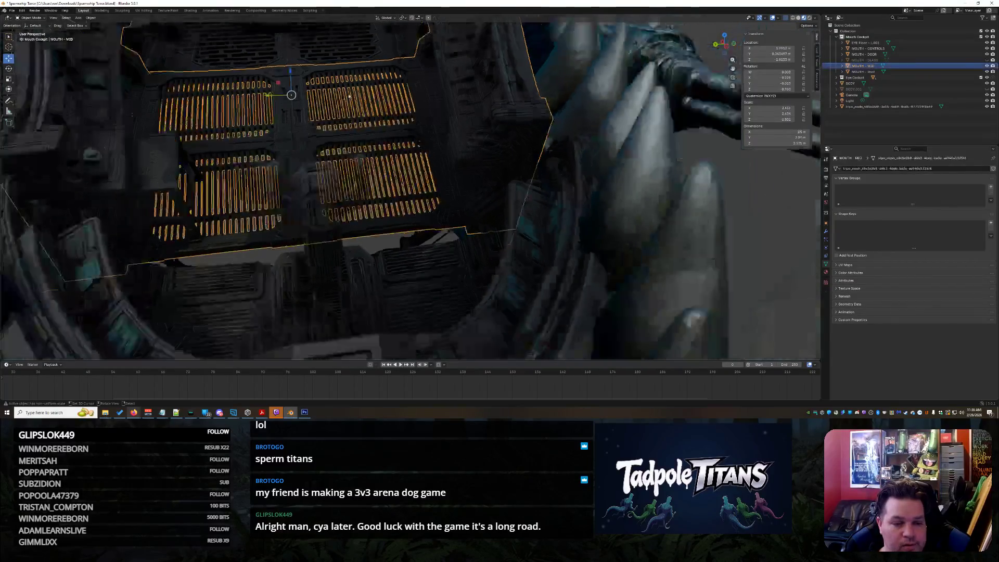
- Scale the MOUTH - MID grille up to 1.023 and deselect it
key("s")
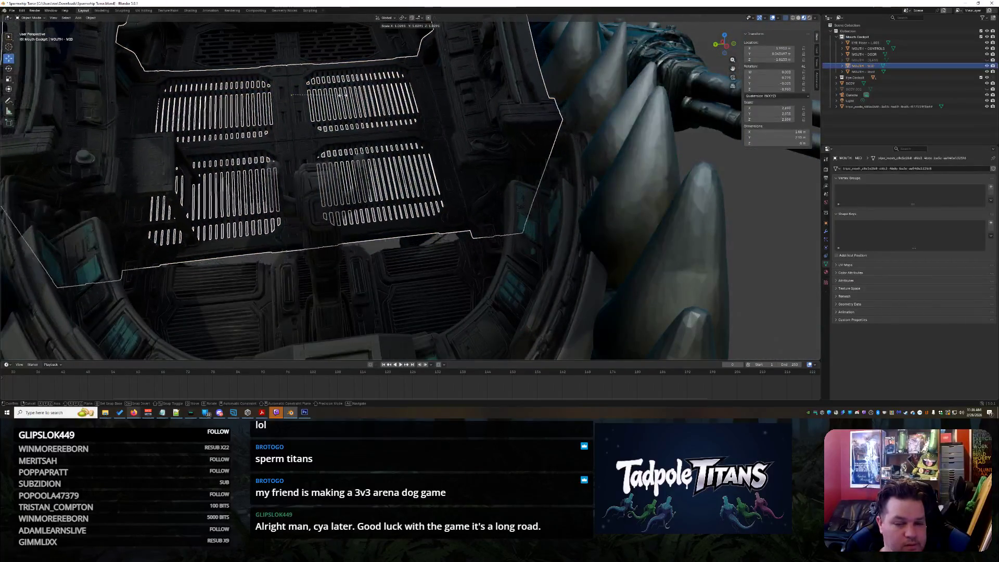
left_click(345, 96)
scroll(505, 187, "down", 3)
key("alt+a")
mouse_move(504, 187)
middle_mouse_down()
mouse_move(615, 205)
mouse_move(521, 208)
middle_mouse_up()
scroll(475, 178, "up", 5)
mouse_move(475, 178)
middle_mouse_down()
mouse_move(476, 191)
mouse_move(471, 152)
mouse_move(447, 240)
mouse_move(475, 216)
mouse_move(541, 225)
mouse_move(494, 216)
mouse_move(393, 243)
middle_mouse_up()
- Reselect MOUTH - MID and switch to the Sculpting workspace
left_click(474, 177)
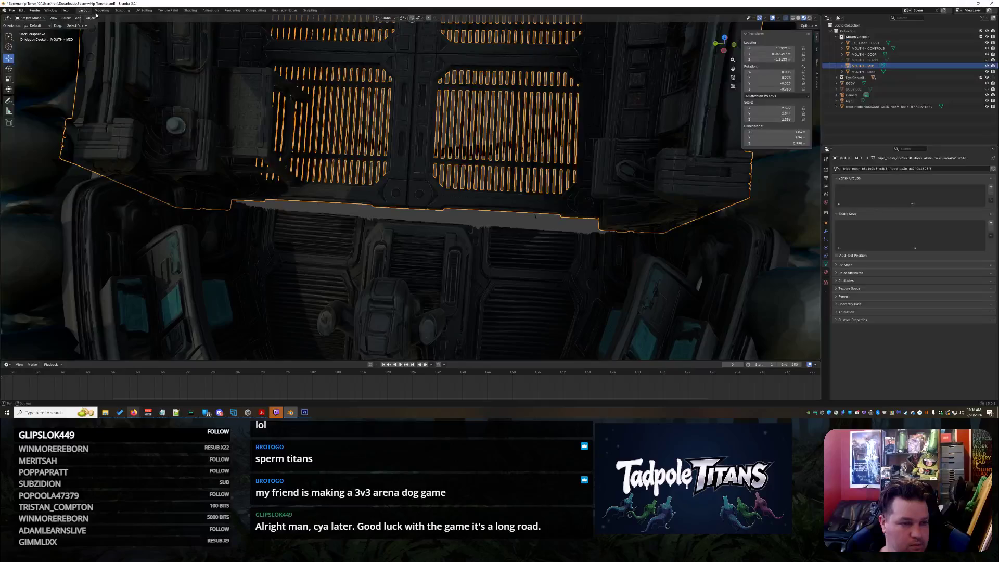
left_click(125, 11)
mouse_move(358, 190)
middle_mouse_down()
mouse_move(446, 272)
mouse_move(567, 287)
mouse_move(419, 251)
middle_mouse_up()
scroll(566, 287, "down", 10)
scroll(420, 251, "up", 10)
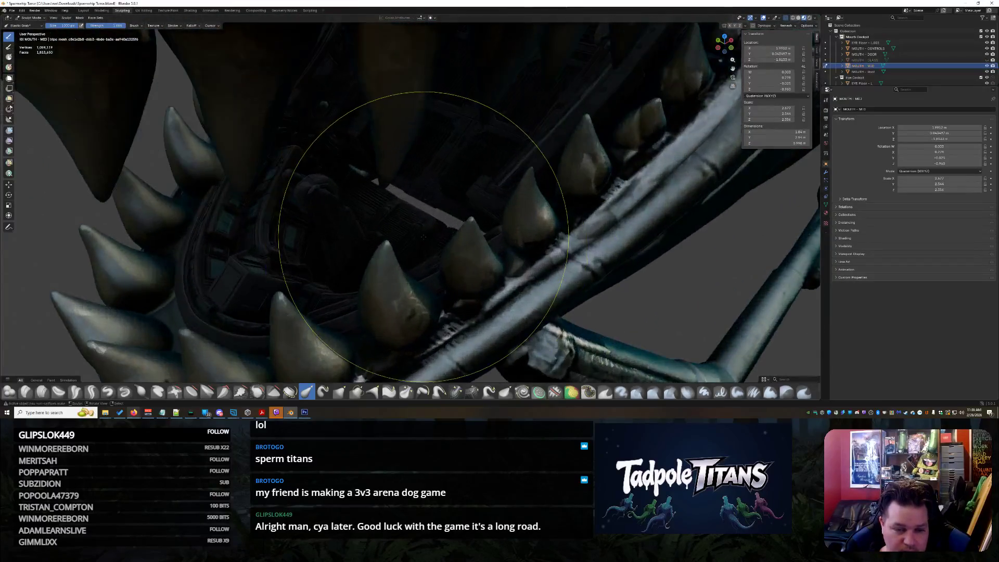
- Sculpt-pull the grille mesh and cockpit rail into shape around the seat and teeth
mouse_move(580, 208)
middle_mouse_down()
mouse_move(386, 223)
mouse_move(694, 212)
mouse_move(479, 201)
mouse_move(446, 218)
mouse_move(348, 209)
middle_mouse_up()
scroll(349, 209, "down", 6)
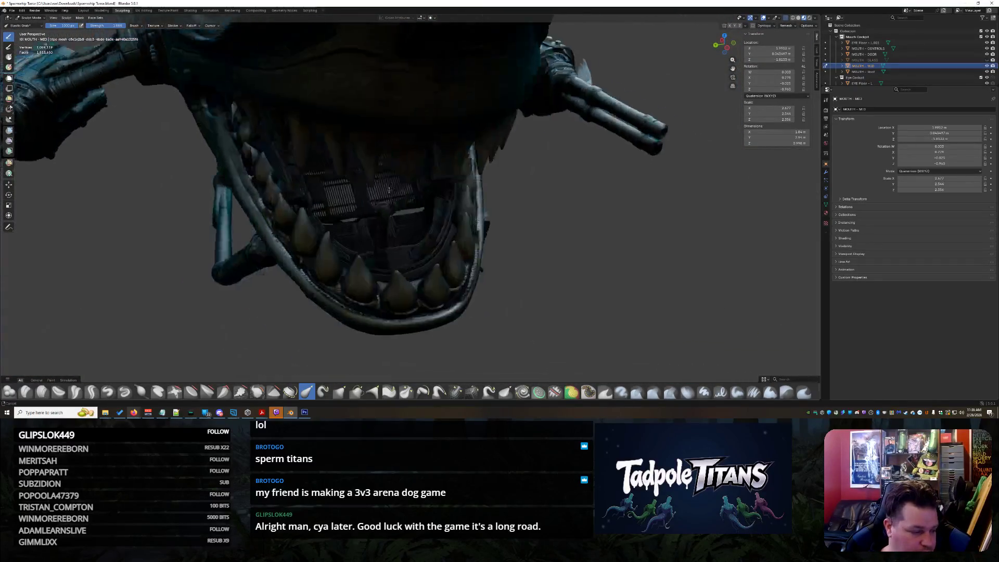
scroll(364, 188, "up", 8)
middle_click_drag(360, 175, 180, 248)
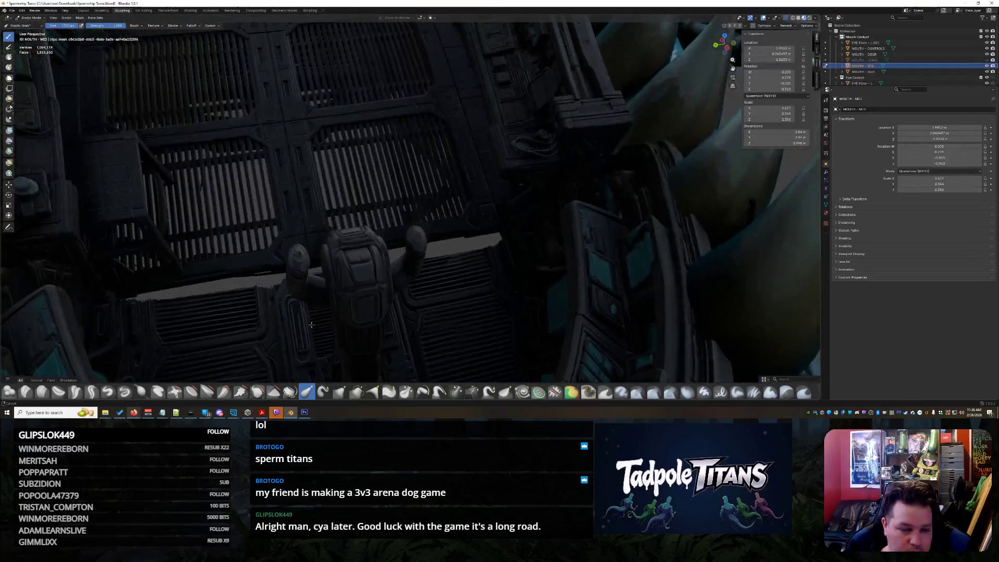
left_click_drag(182, 257, 199, 272)
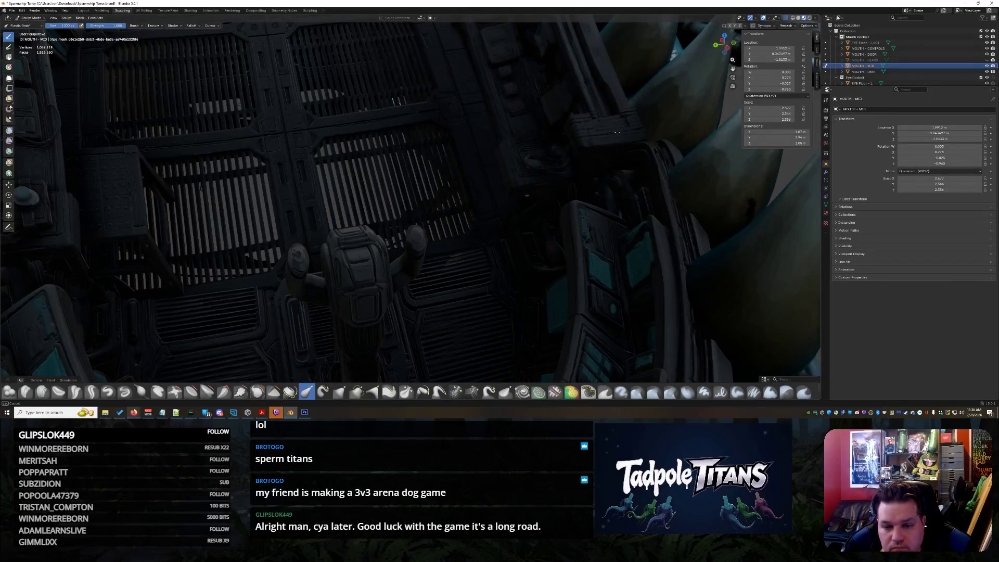
middle_click_drag(200, 100, 148, 167)
left_click_drag(147, 167, 145, 190)
middle_click_drag(151, 210, 245, 212)
mouse_move(514, 258)
middle_mouse_down()
mouse_move(528, 272)
mouse_move(383, 181)
middle_mouse_up()
left_click_drag(383, 181, 365, 181)
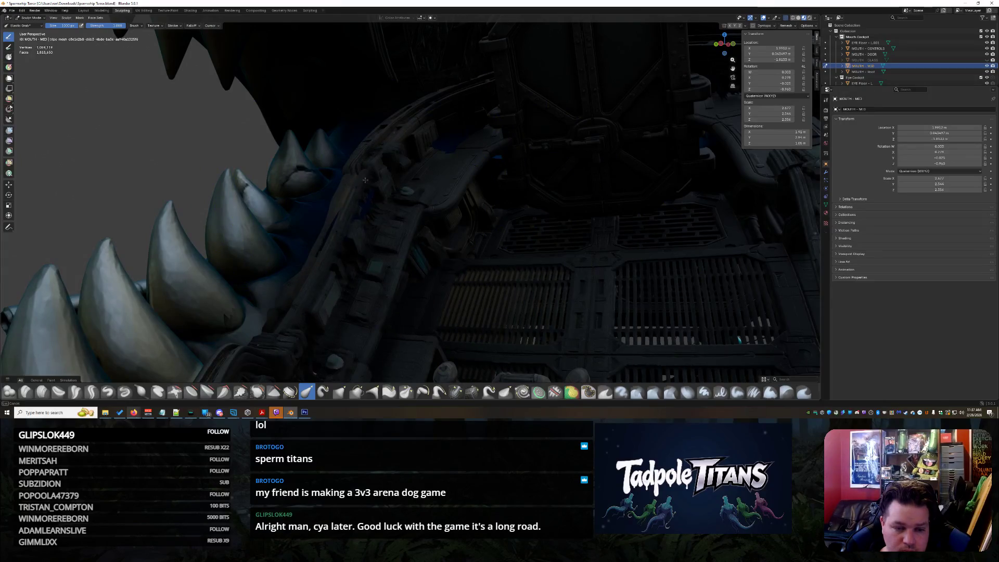
middle_click_drag(408, 232, 52, 219, "shift")
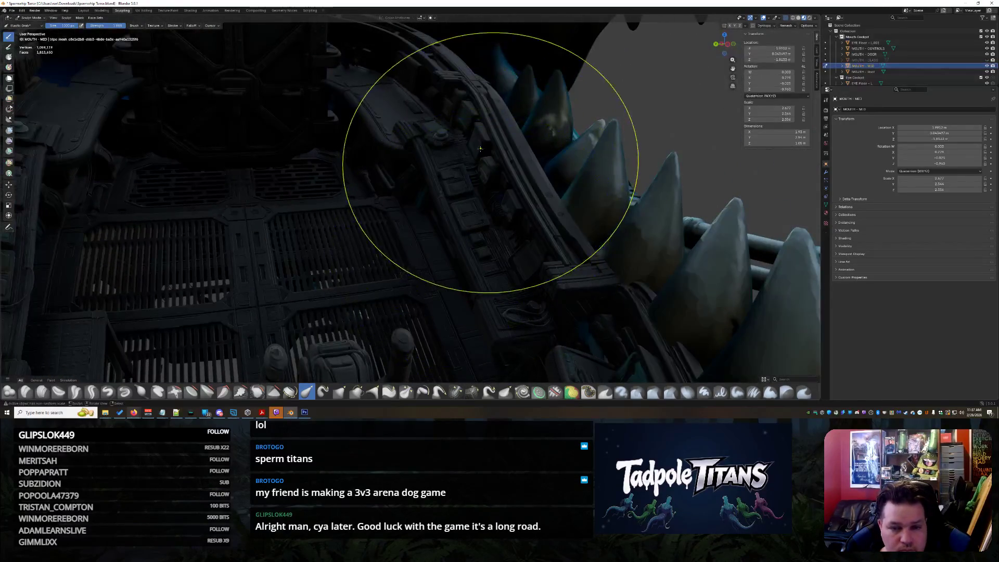
left_click_drag(479, 143, 463, 155)
mouse_move(446, 183)
middle_mouse_down()
mouse_move(435, 194)
mouse_move(486, 228)
mouse_move(461, 255)
middle_mouse_up()
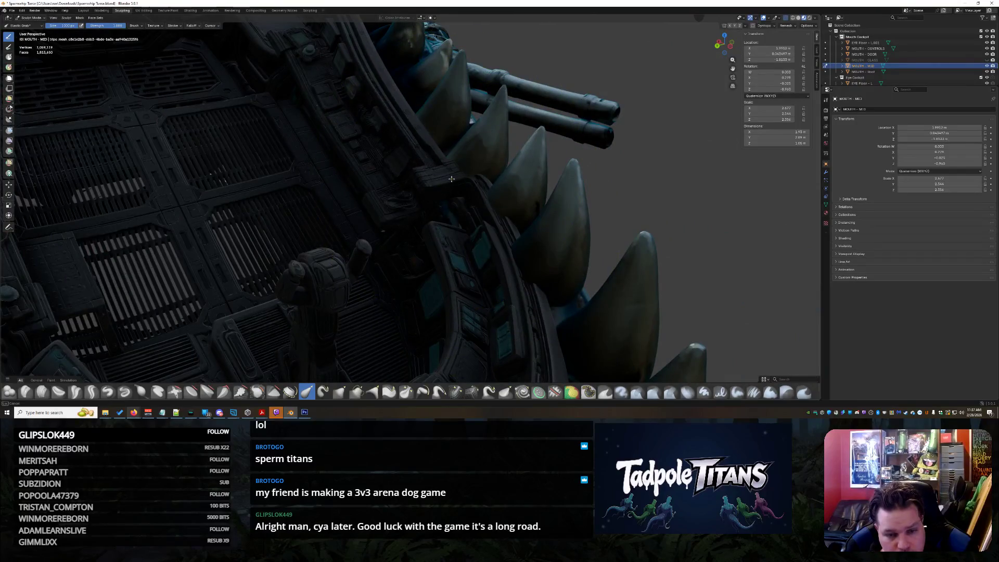
- Frame MOUTH - CONTROLS, make it the sculpt target, and elastic-grab the cockpit surface
left_click(868, 48)
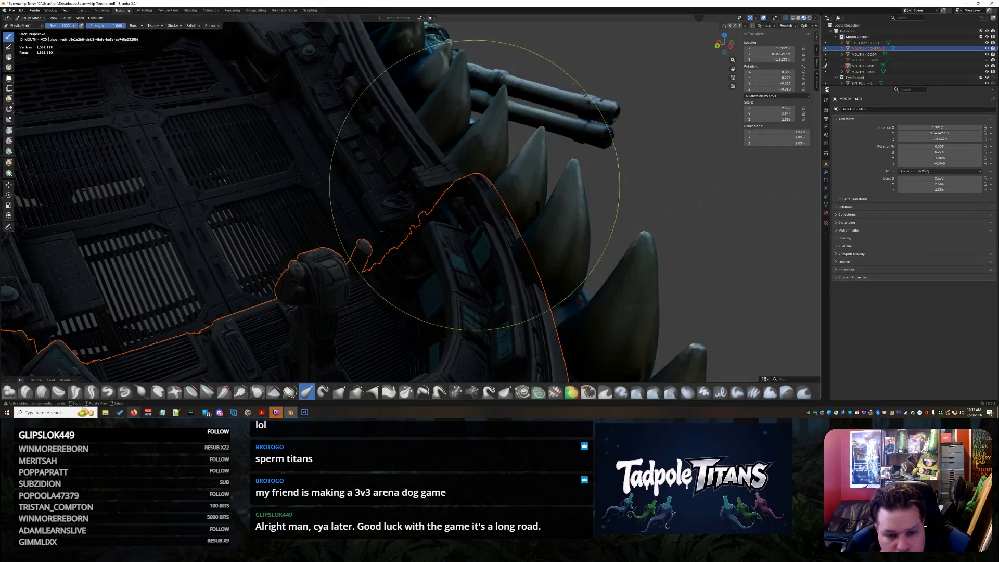
key("KP_Decimal")
mouse_move(568, 208)
middle_mouse_down()
mouse_move(601, 184)
mouse_move(561, 184)
middle_mouse_up()
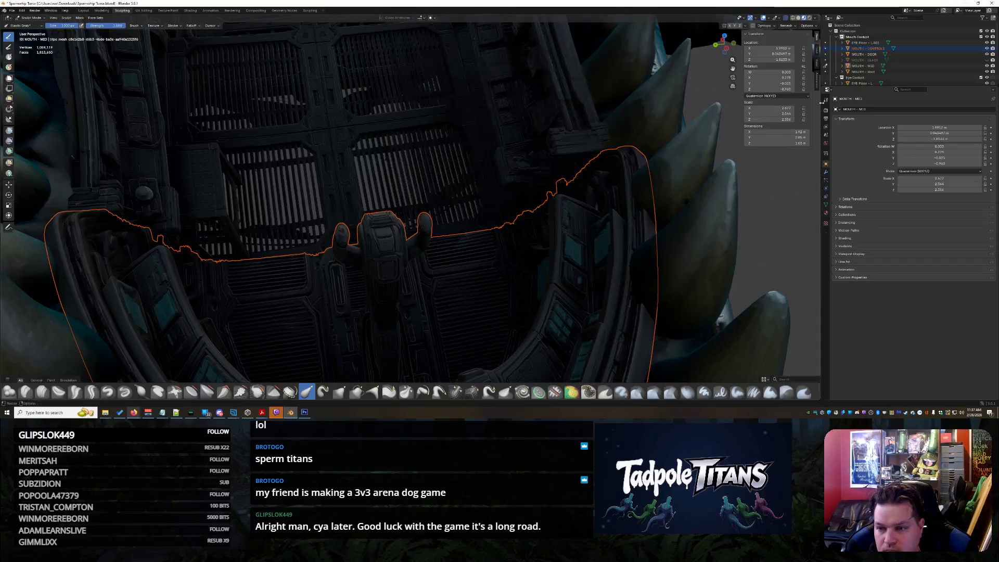
left_click(825, 49)
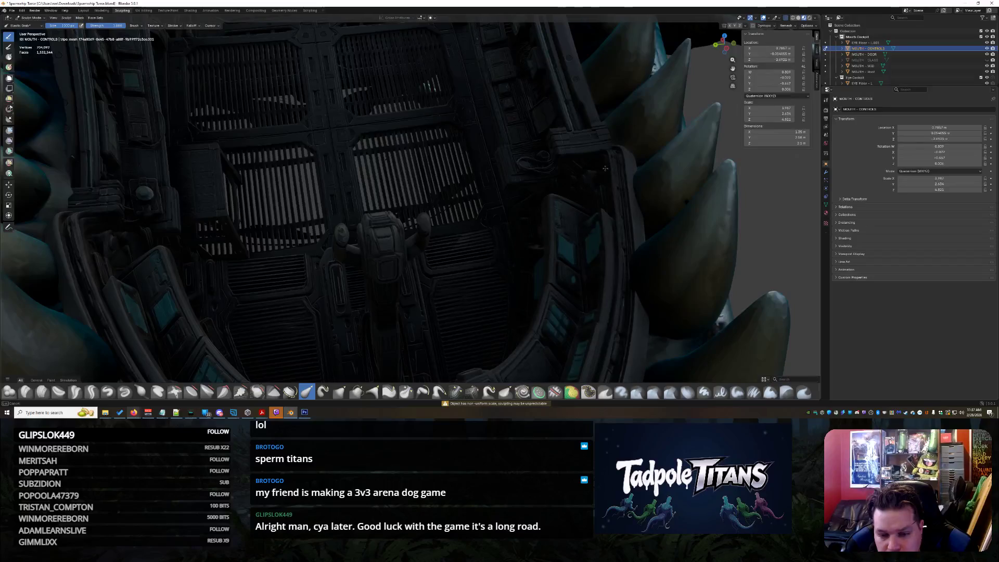
middle_click_drag(627, 247, 279, 213)
left_click_drag(143, 211, 168, 202)
middle_click_drag(172, 202, 561, 223)
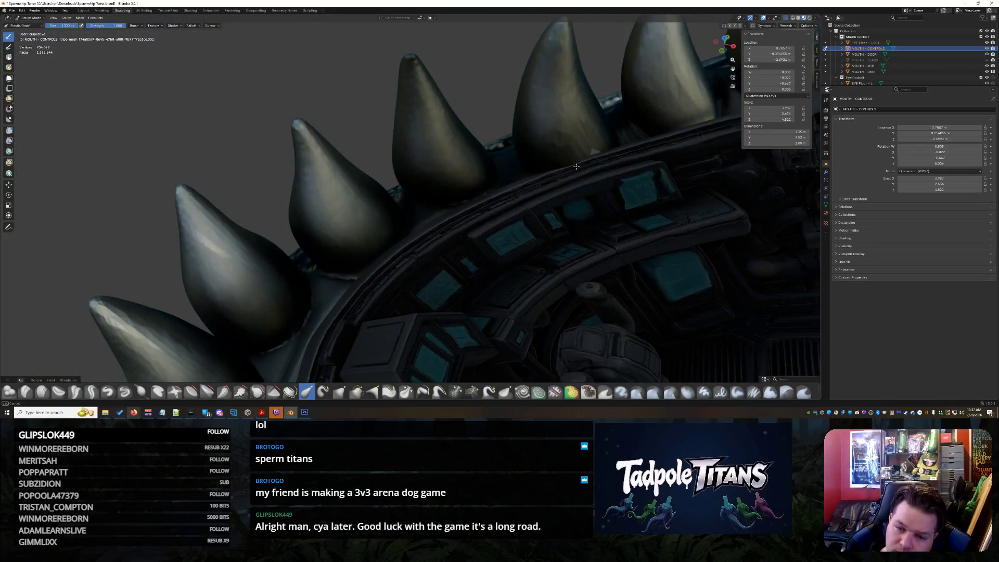
- Review the mouth and head from below and the side, then return to Object Mode
mouse_move(588, 179)
middle_mouse_down()
mouse_move(702, 241)
mouse_move(453, 205)
mouse_move(374, 216)
mouse_move(254, 211)
mouse_move(388, 312)
mouse_move(396, 282)
mouse_move(393, 290)
mouse_move(430, 234)
middle_mouse_up()
scroll(430, 235, "down", 5)
mouse_move(495, 290)
middle_mouse_down()
mouse_move(542, 261)
mouse_move(427, 231)
mouse_move(546, 277)
middle_mouse_up()
scroll(503, 256, "up", 2)
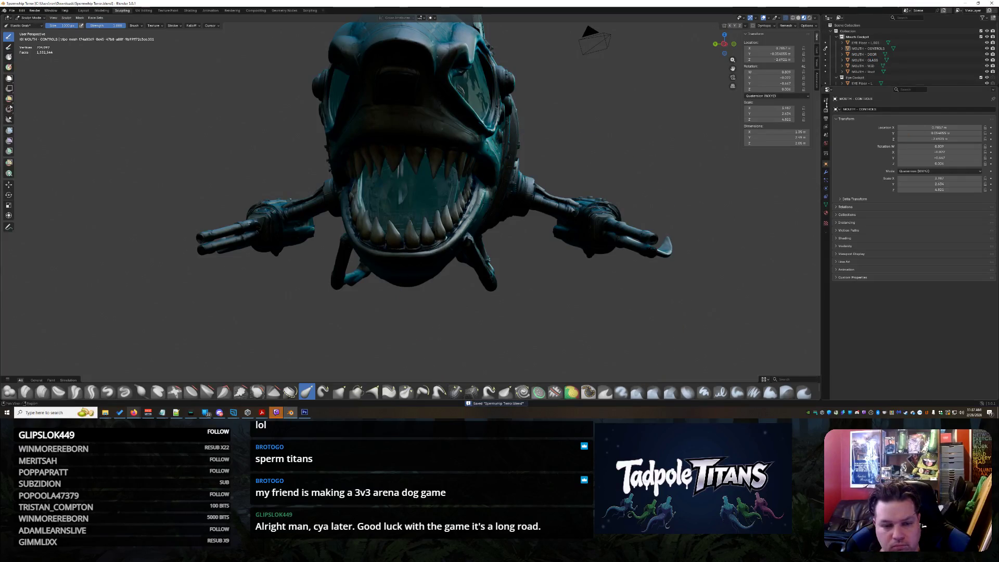
scroll(509, 264, "down", 2)
middle_click_drag(509, 264, 28, 83)
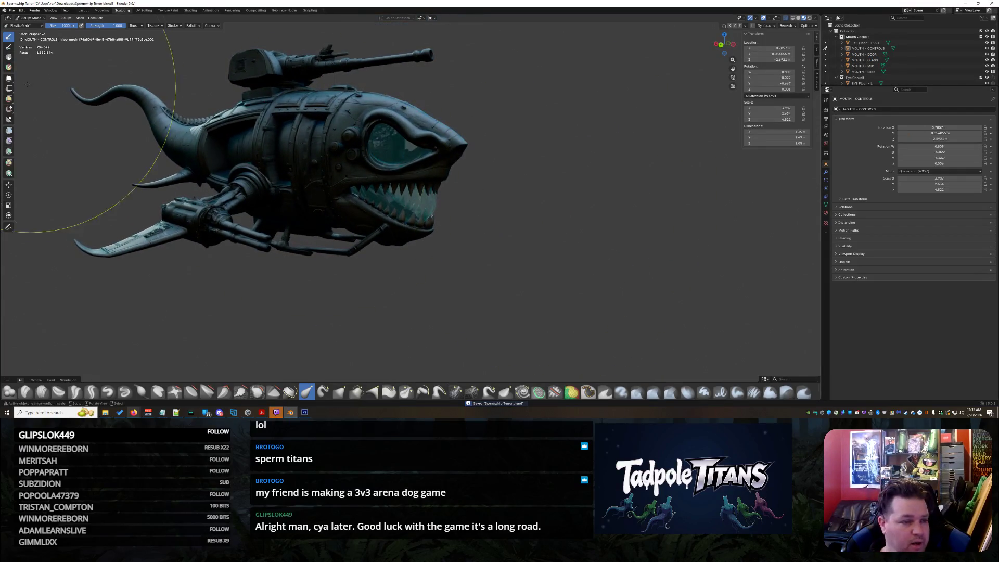
left_click(32, 19)
left_click(32, 24)
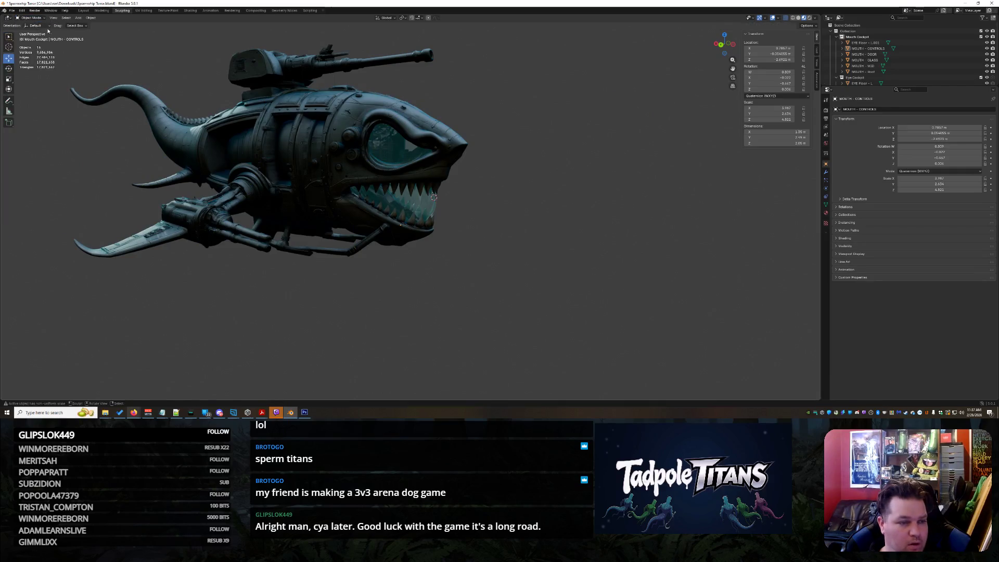
- Switch to the Layout workspace and zoom around the side of the mouth
left_click(83, 10)
scroll(602, 234, "down", 5)
mouse_move(576, 239)
middle_mouse_down()
mouse_move(608, 227)
mouse_move(593, 217)
mouse_move(549, 232)
mouse_move(585, 247)
mouse_move(580, 237)
middle_mouse_up()
scroll(582, 225, "down", 2)
scroll(582, 225, "down", 3)
scroll(613, 223, "up", 4)
scroll(585, 247, "up", 3)
scroll(580, 237, "up", 2)
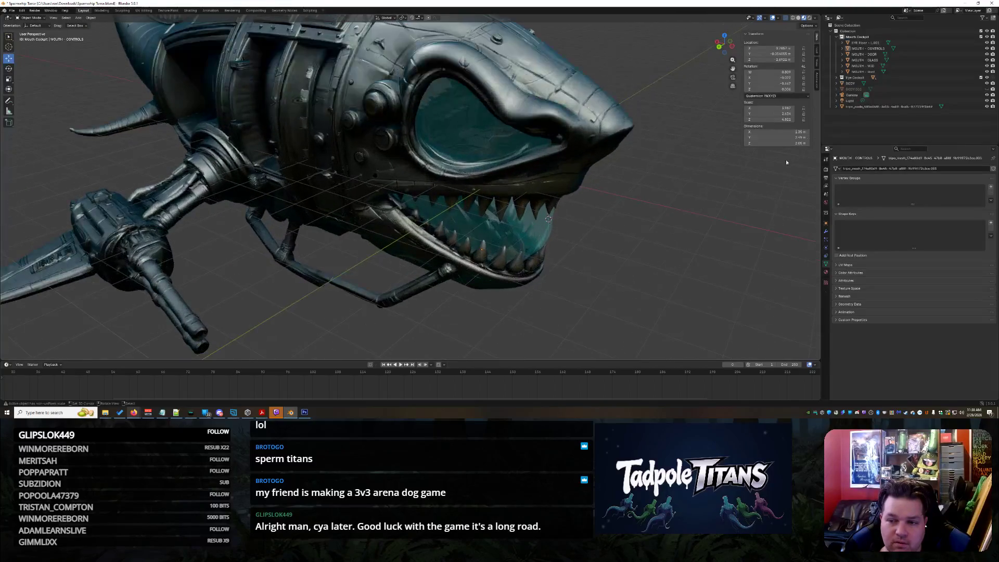
- Try the warm, third and fourth HDRI lighting environments on the shark
left_click(815, 18)
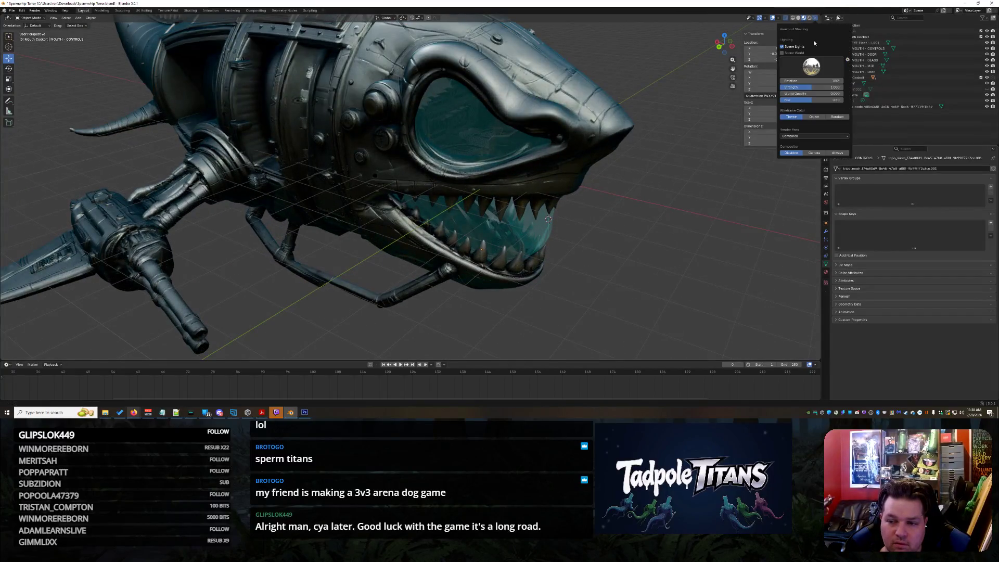
left_click(808, 69)
left_click(807, 87)
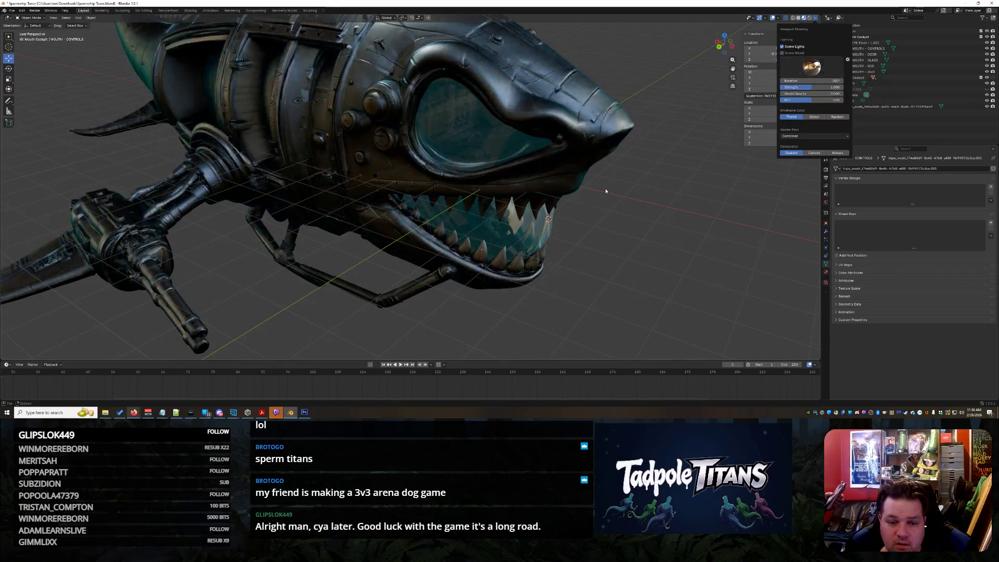
middle_click_drag(617, 190, 557, 212)
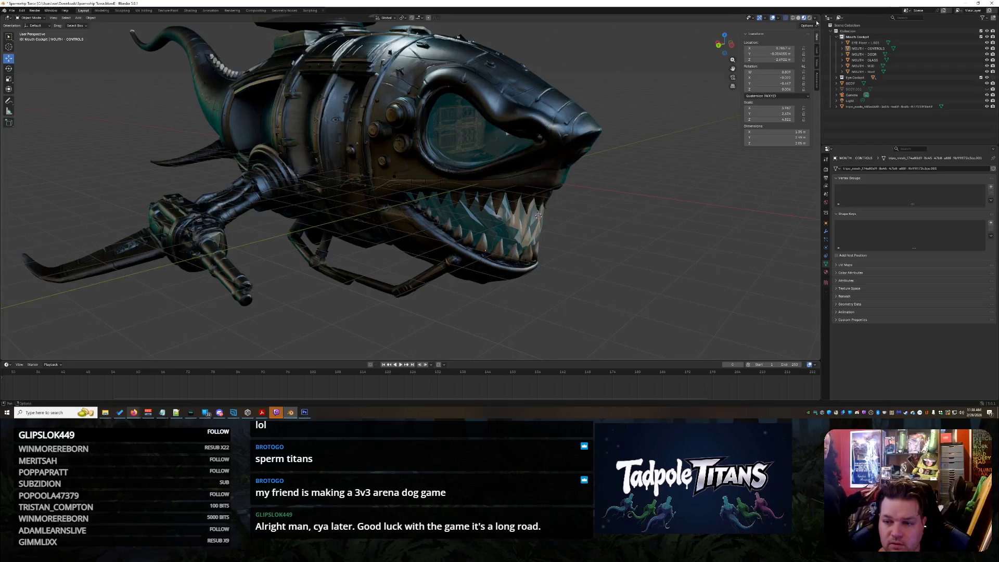
left_click(815, 18)
left_click(815, 64)
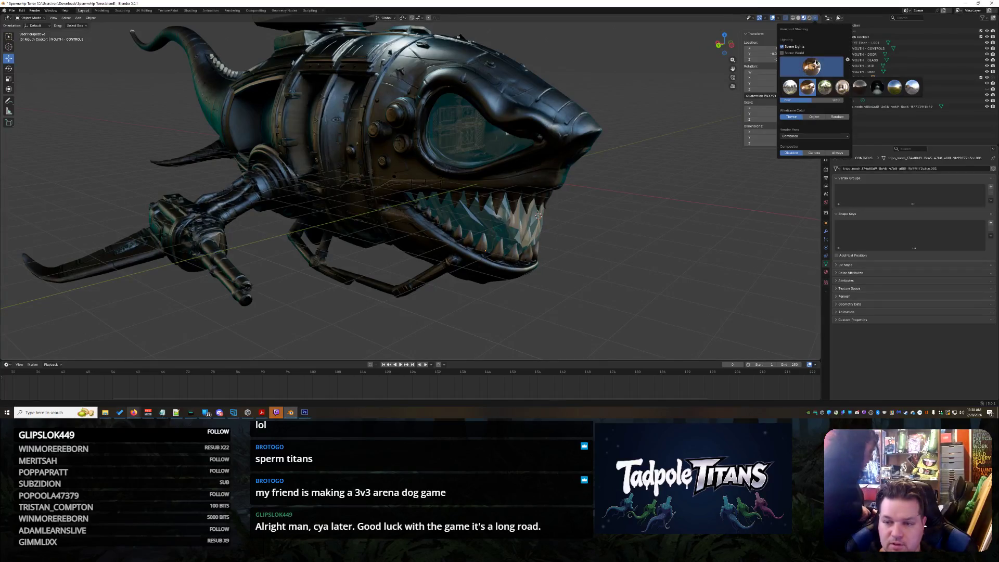
left_click(824, 87)
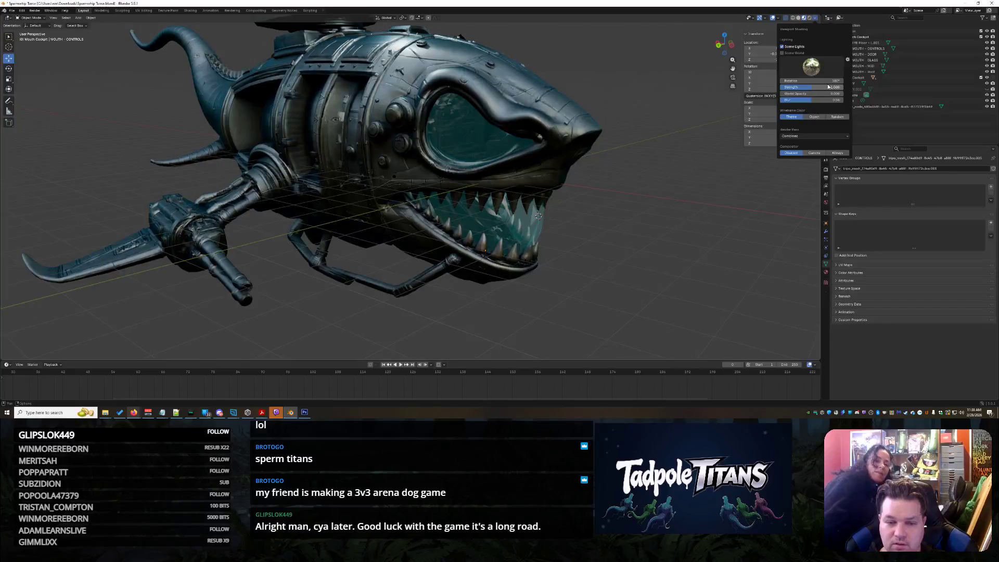
left_click(842, 87)
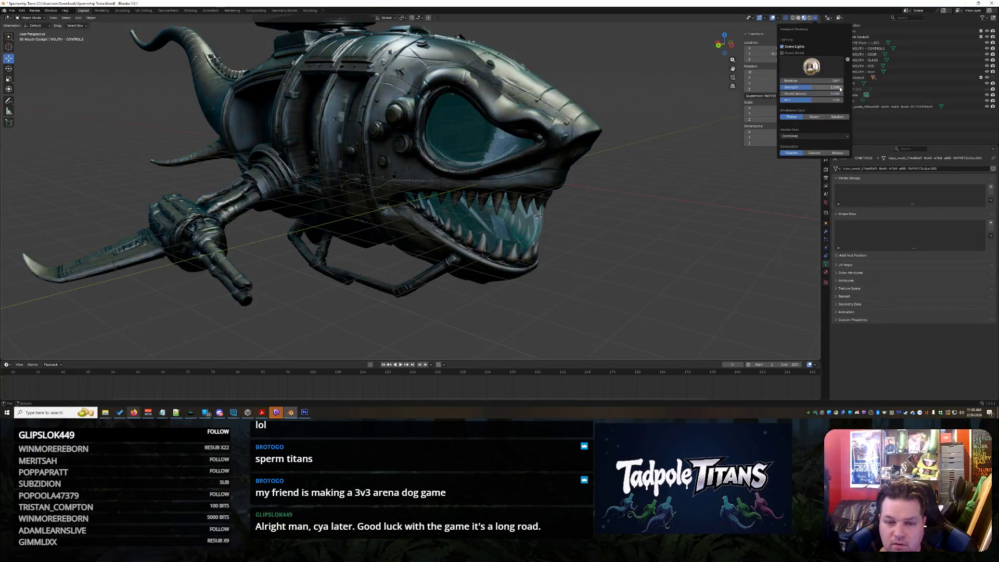
mouse_move(648, 194)
middle_mouse_down()
mouse_move(480, 202)
mouse_move(562, 193)
middle_mouse_up()
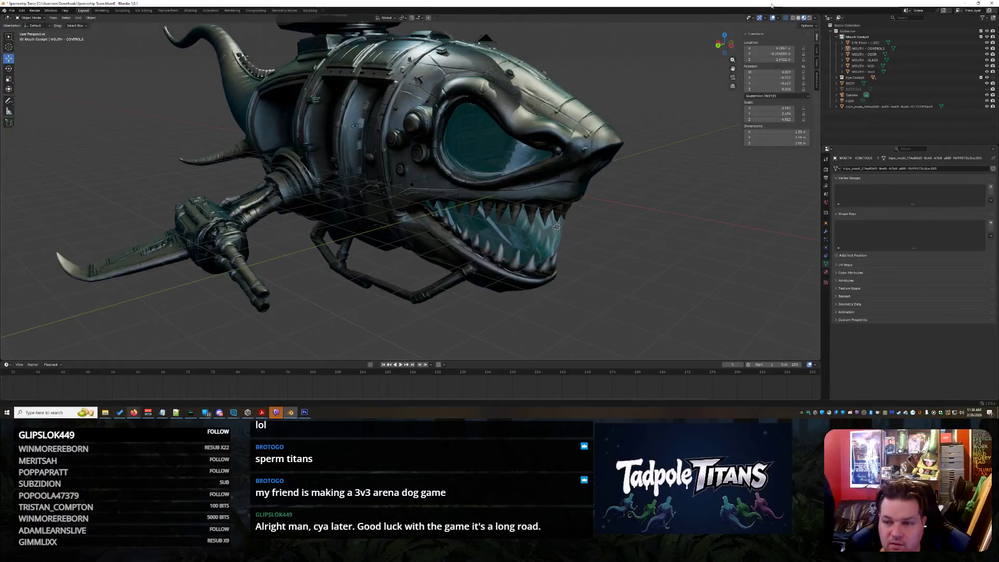
- Light the viewport with a bluer HDRI environment
left_click(815, 18)
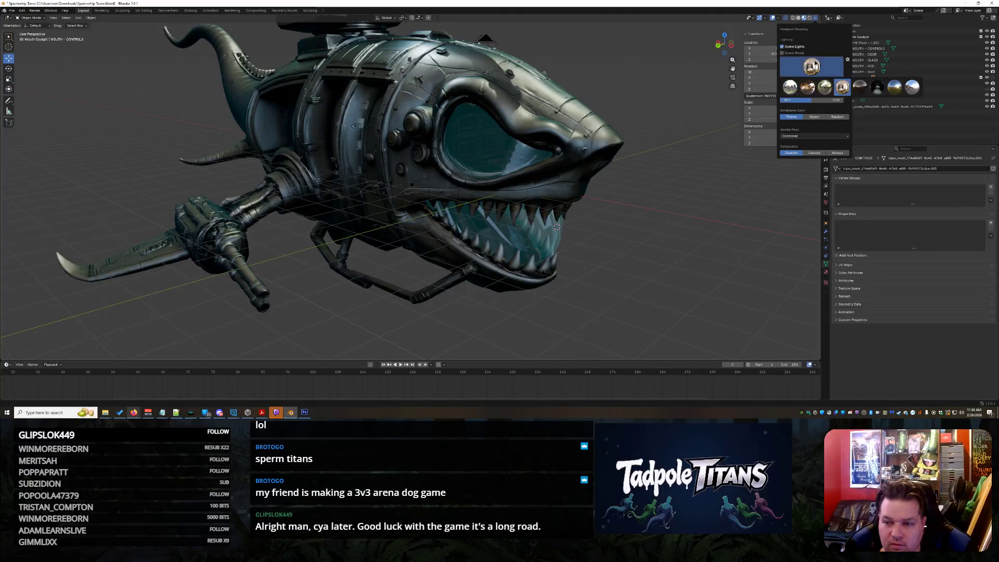
left_click(900, 89)
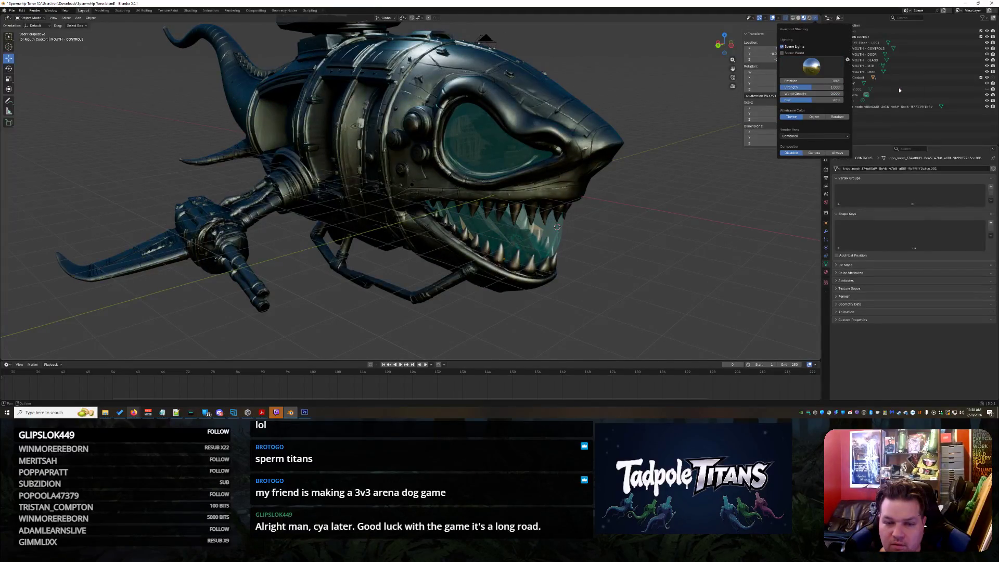
left_click(820, 64)
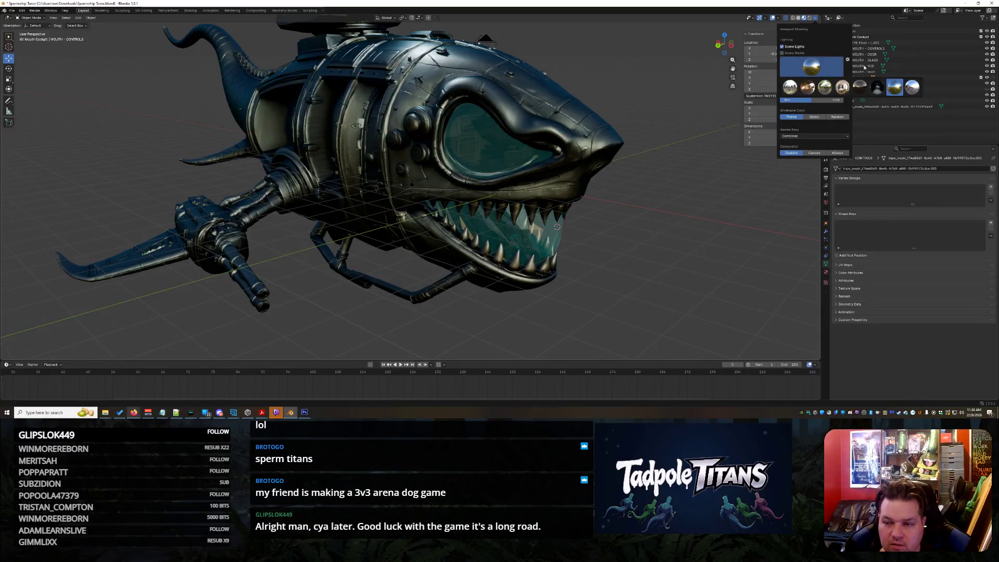
left_click(912, 87)
scroll(594, 193, "down", 4)
mouse_move(594, 194)
middle_mouse_down()
mouse_move(627, 200)
mouse_move(588, 194)
mouse_move(616, 207)
mouse_move(562, 186)
mouse_move(520, 207)
middle_mouse_up()
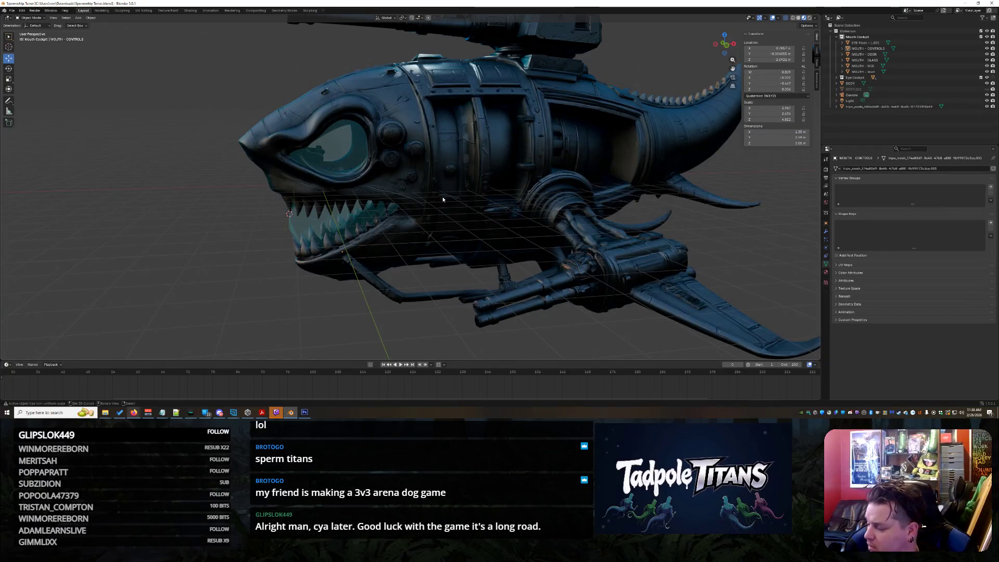
- Orbit around the shark to check the blue lighting from side and front views
scroll(441, 198, "down", 6)
middle_click_drag(442, 198, 532, 213)
scroll(532, 213, "up", 5)
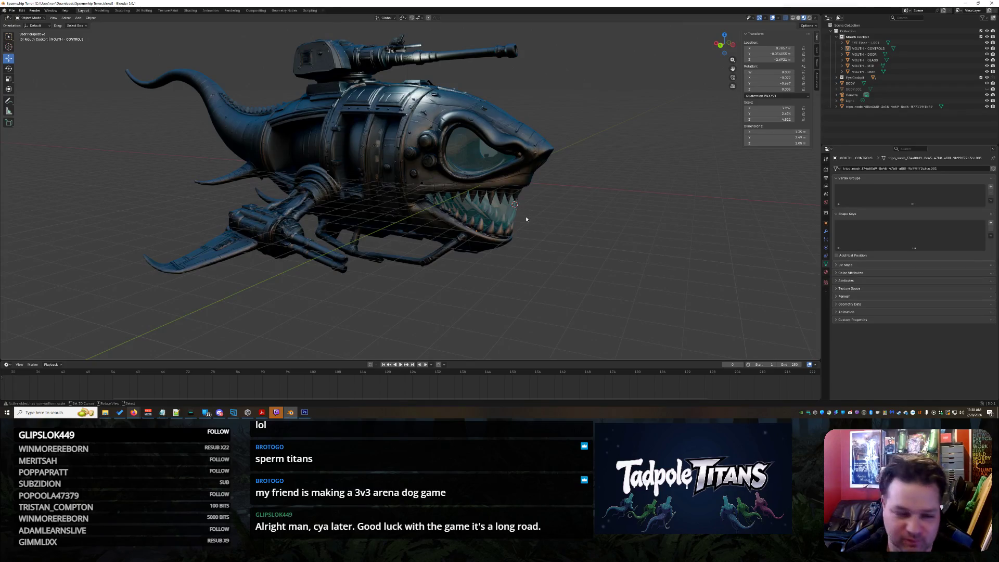
mouse_move(525, 219)
middle_mouse_down()
mouse_move(639, 249)
mouse_move(580, 238)
mouse_move(468, 256)
mouse_move(575, 253)
mouse_move(512, 264)
mouse_move(520, 270)
middle_mouse_up()
scroll(520, 271, "up", 5)
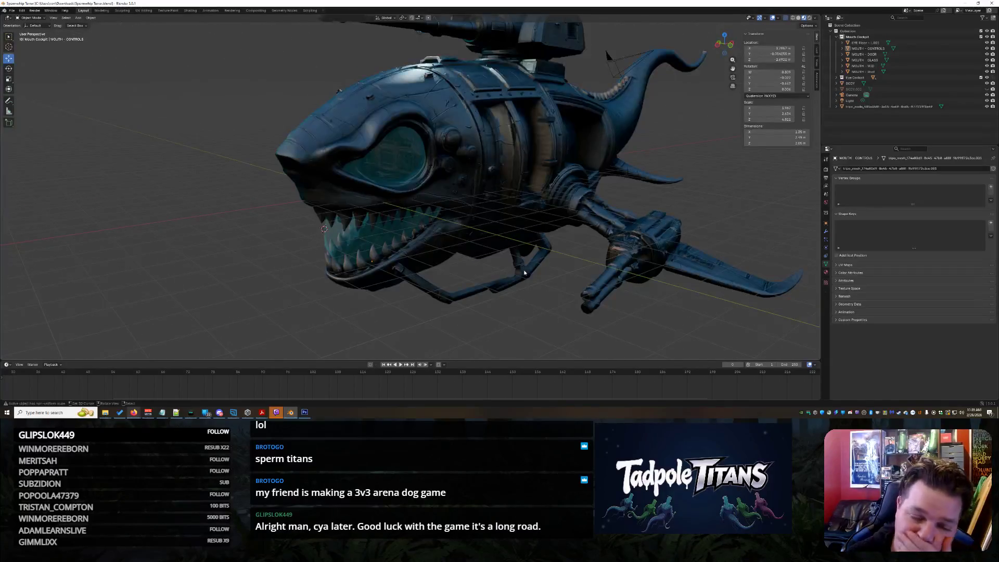
mouse_move(512, 305)
middle_mouse_down()
mouse_move(602, 305)
mouse_move(586, 289)
mouse_move(584, 221)
middle_mouse_up()
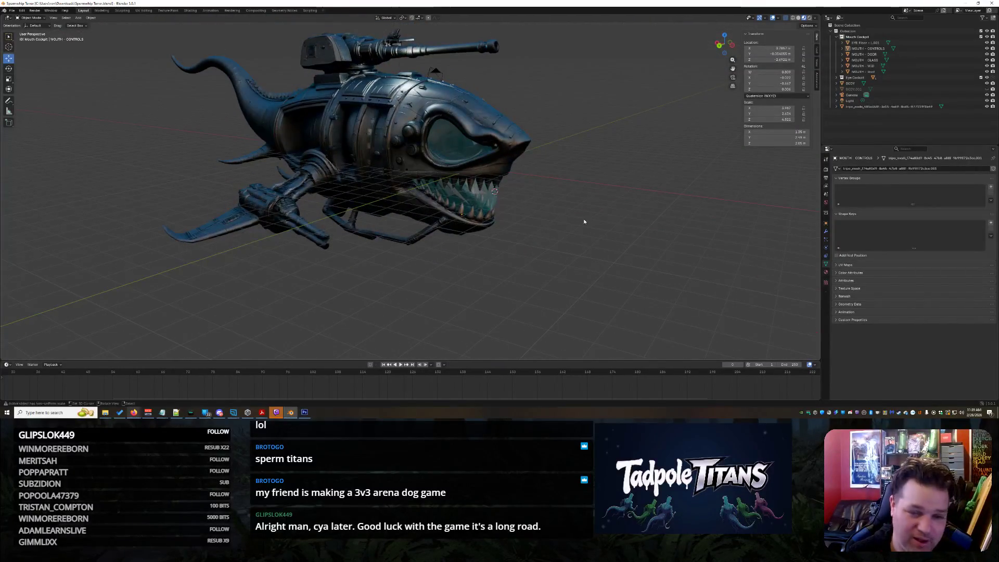
middle_click_drag(562, 139, 582, 209)
scroll(581, 203, "up", 5)
scroll(583, 212, "down", 5)
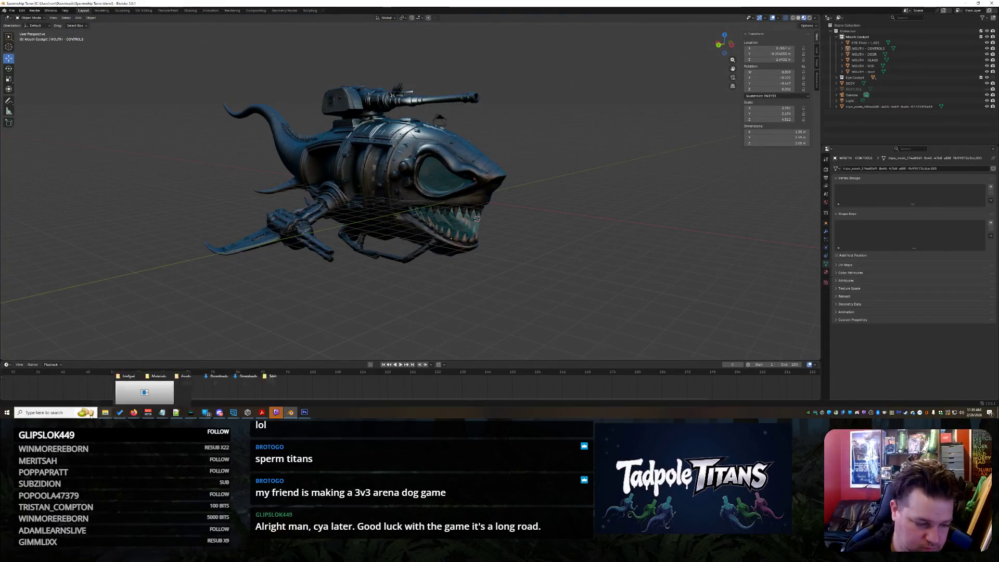
- Launch Snipping Tool and snip a rectangle framing the whole shark ship
mouse_move(105, 412)
left_click(63, 412)
type("nip")
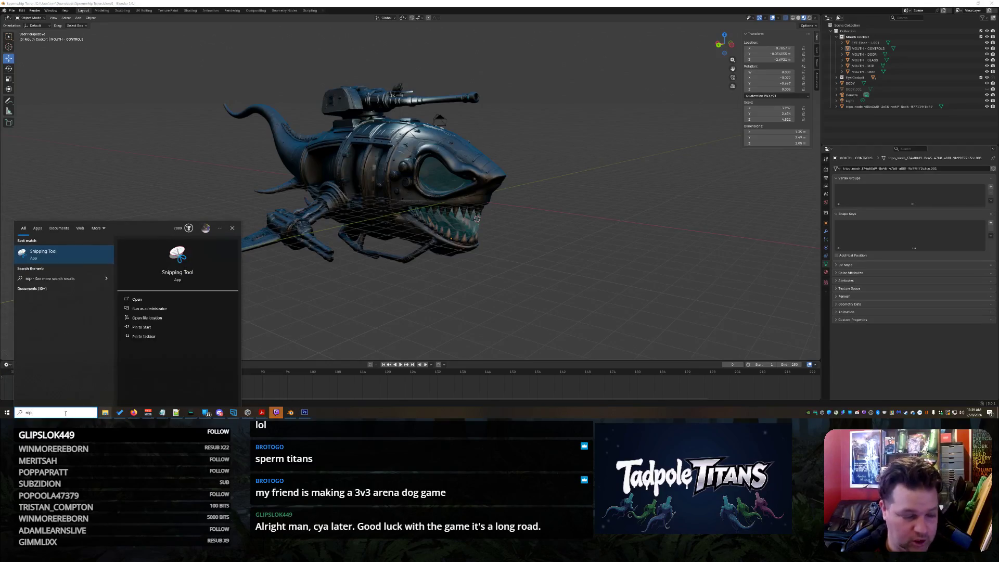
left_click(61, 250)
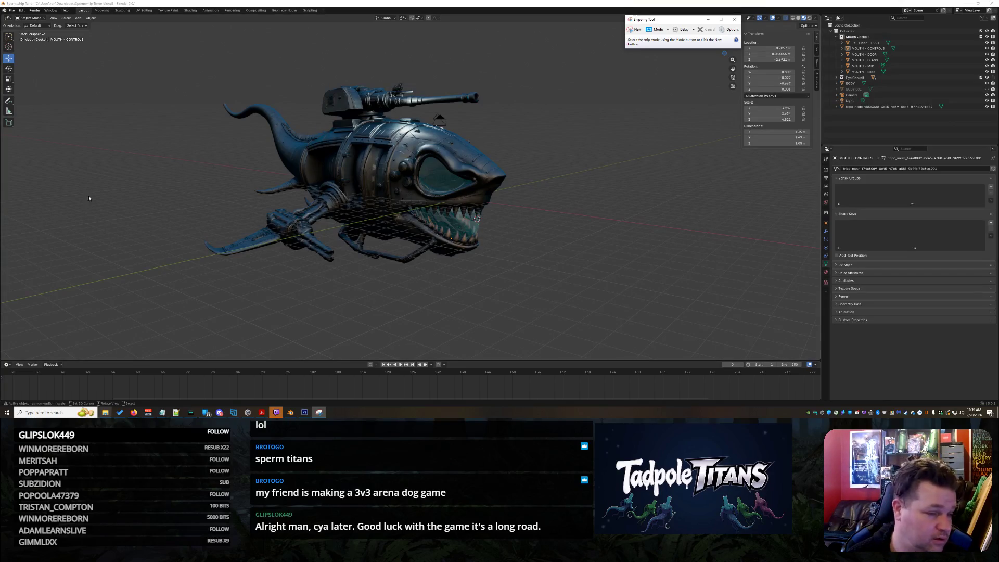
left_click(634, 32)
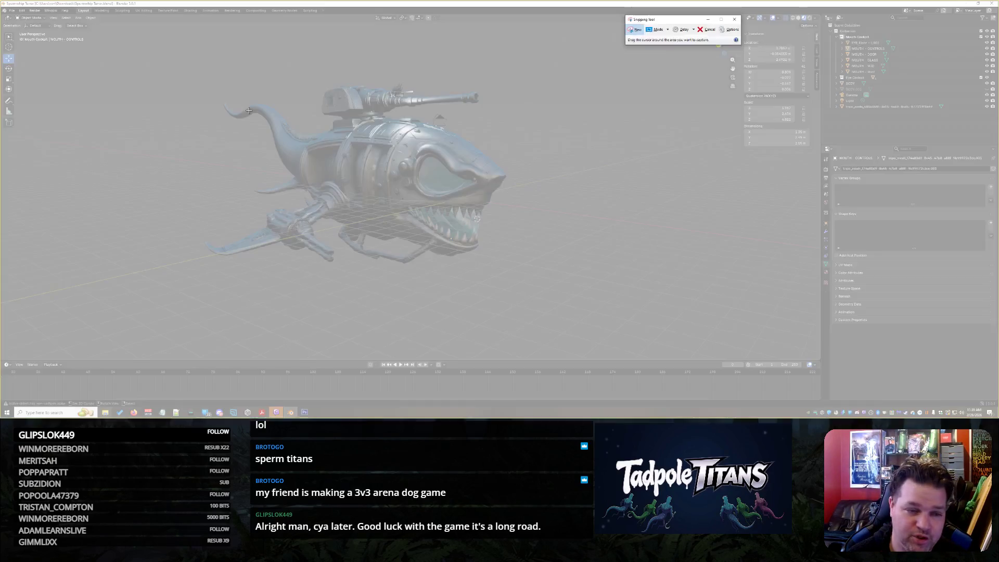
left_click_drag(167, 55, 561, 310)
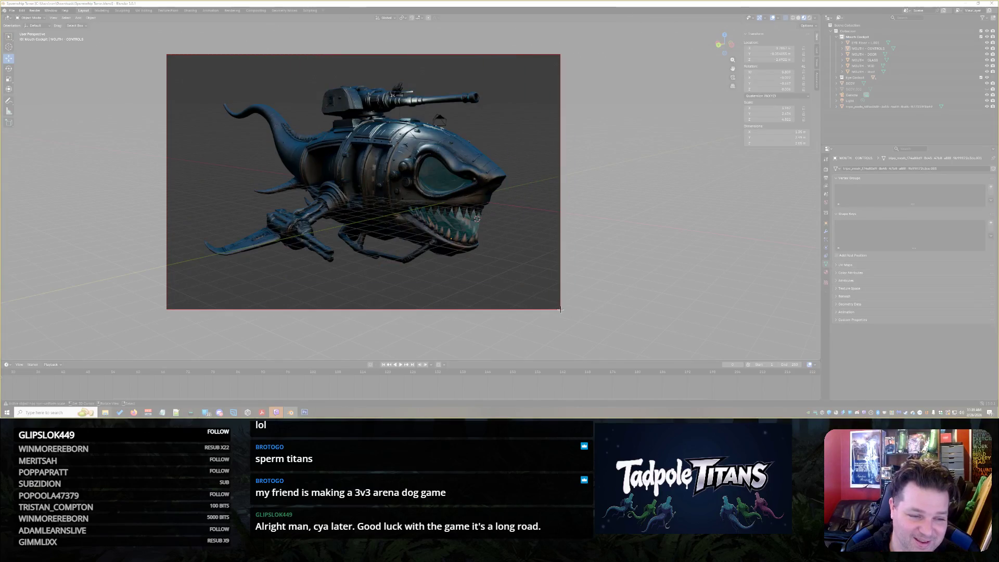
- Copy the captured snip to the clipboard and bring Blender back to the front
right_click(458, 159)
left_click(476, 169)
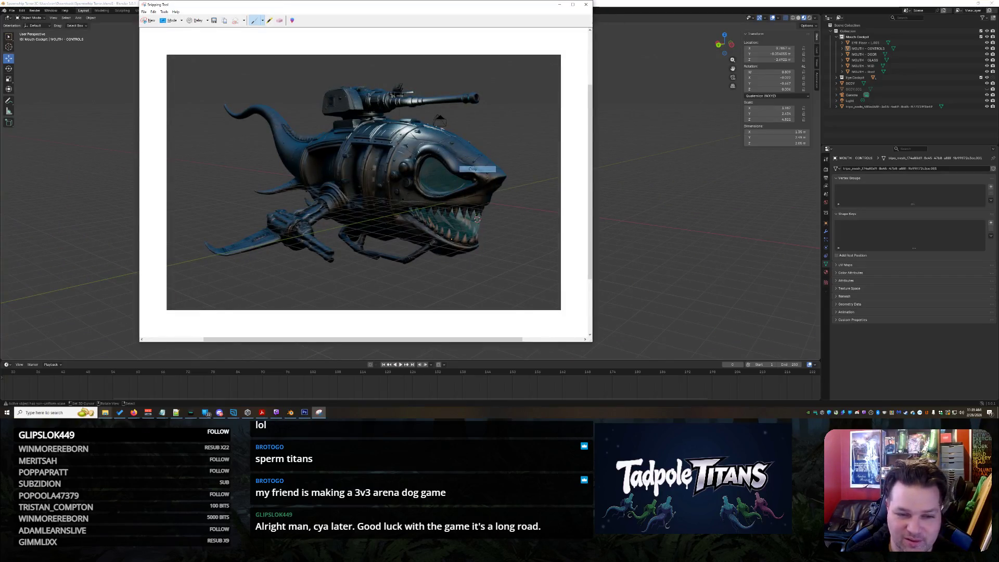
key("alt+Tab")
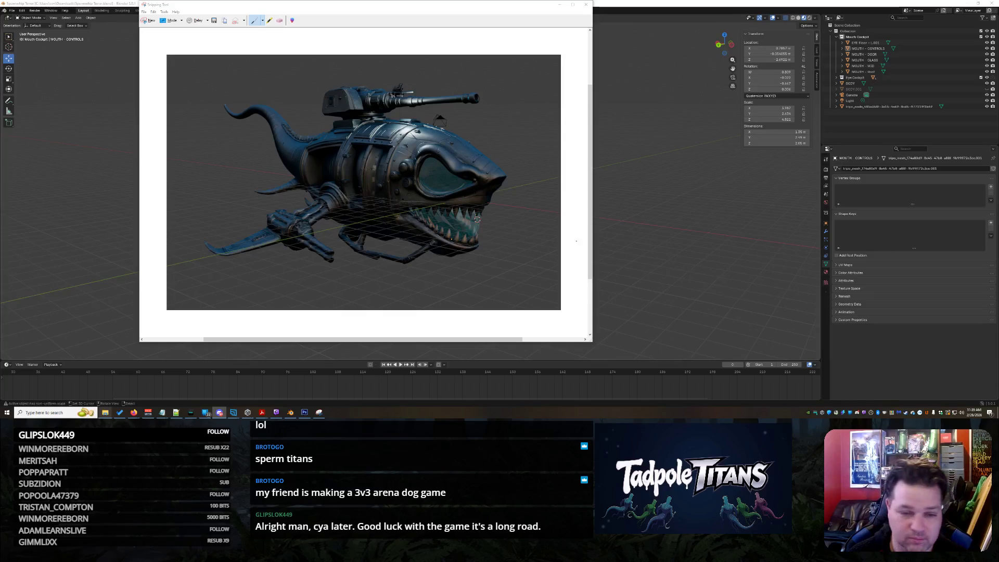
left_click(671, 117)
- Frame the cockpit seat, joystick and console looking out the porthole, then raise Snipping Tool
scroll(564, 146, "up", 10)
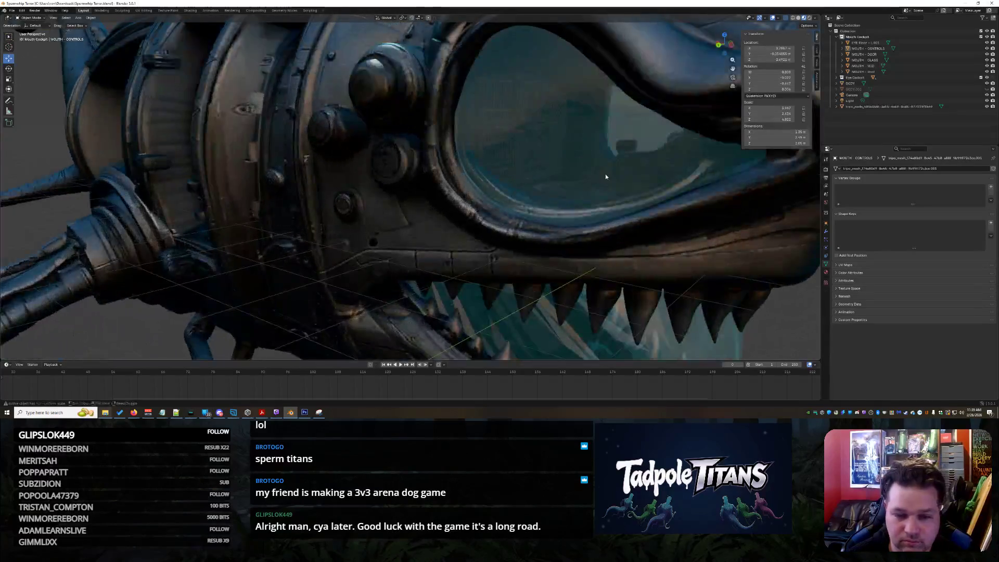
scroll(442, 218, "up", 10)
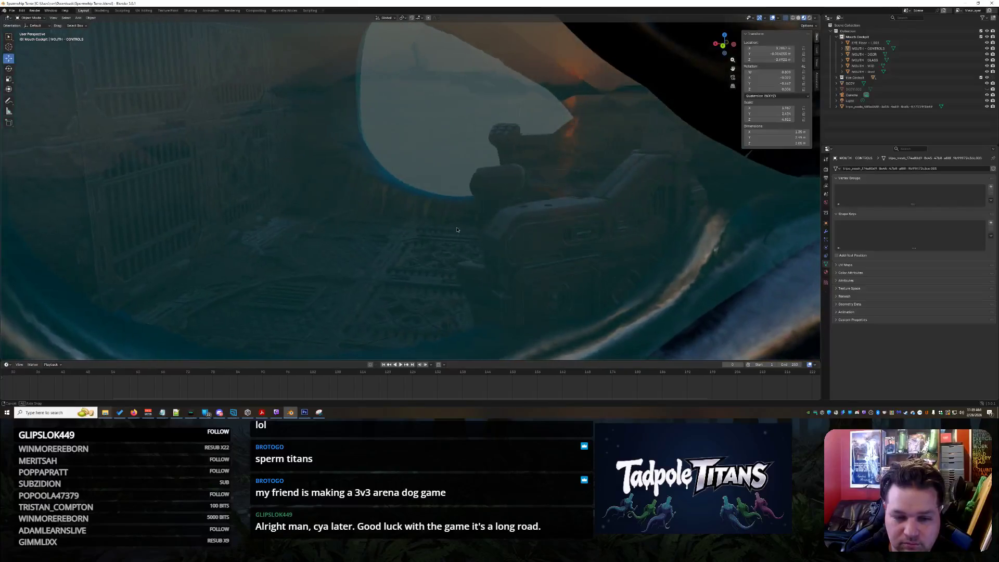
middle_click_drag(457, 229, 481, 229)
scroll(481, 228, "up", 5)
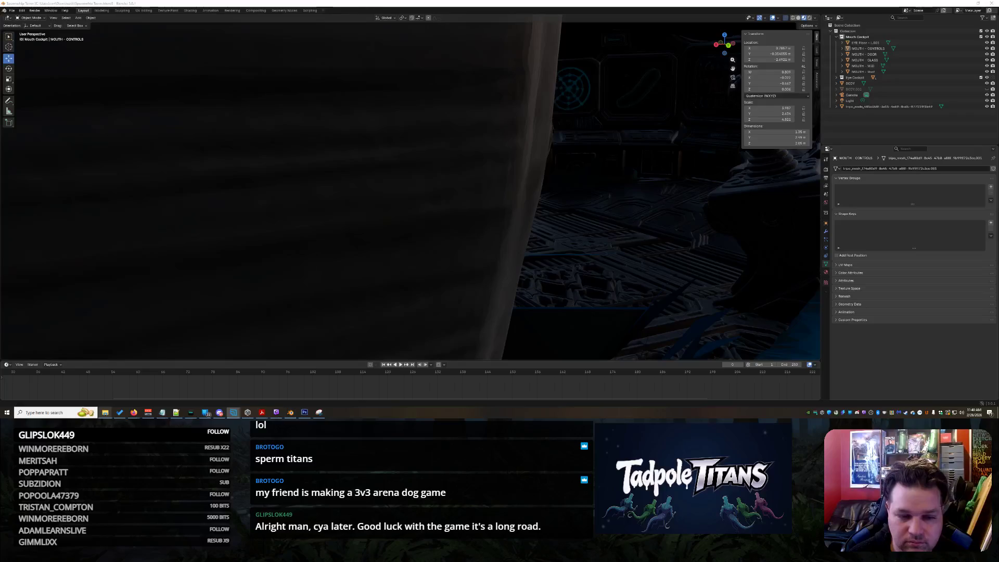
mouse_move(154, 176)
middle_mouse_down()
mouse_move(345, 167)
mouse_move(816, 211)
middle_mouse_up()
mouse_move(704, 183)
middle_mouse_down()
mouse_move(645, 170)
mouse_move(618, 264)
mouse_move(603, 227)
mouse_move(614, 220)
middle_mouse_up()
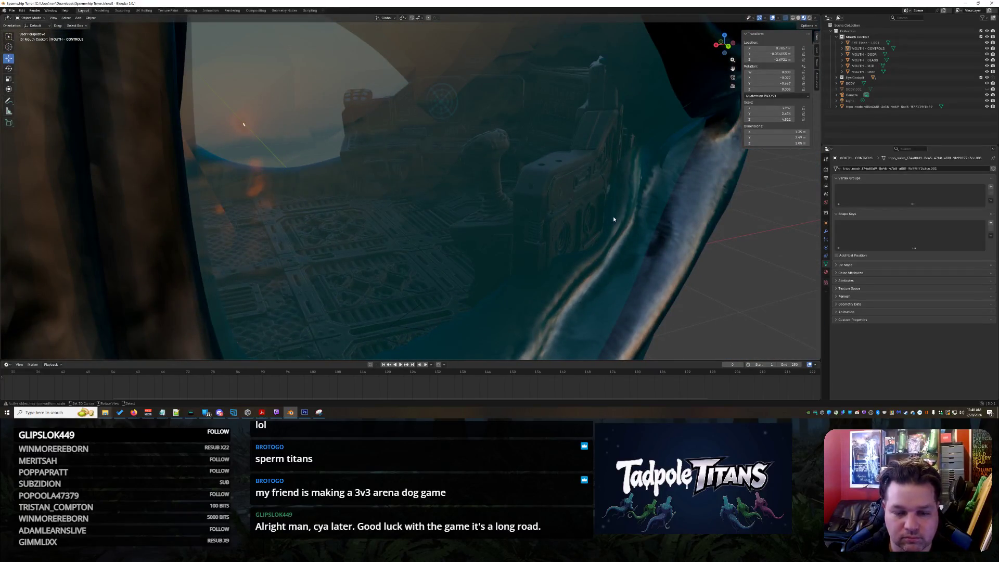
left_click(319, 412)
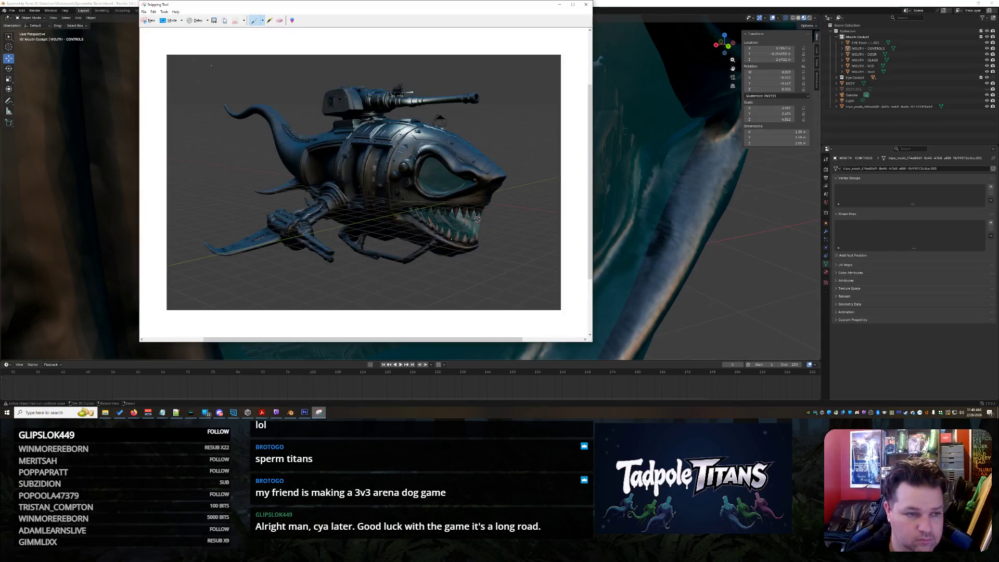
- Snip a new capture of the cockpit view through the porthole and return to Blender
left_click(148, 21)
left_click_drag(185, 34, 709, 352)
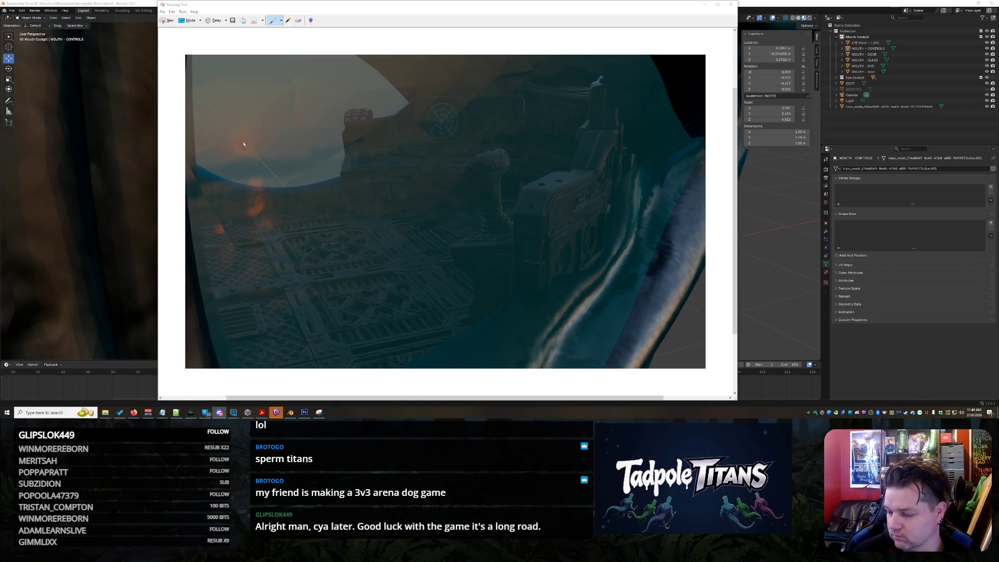
scroll(631, 301, "down", 2)
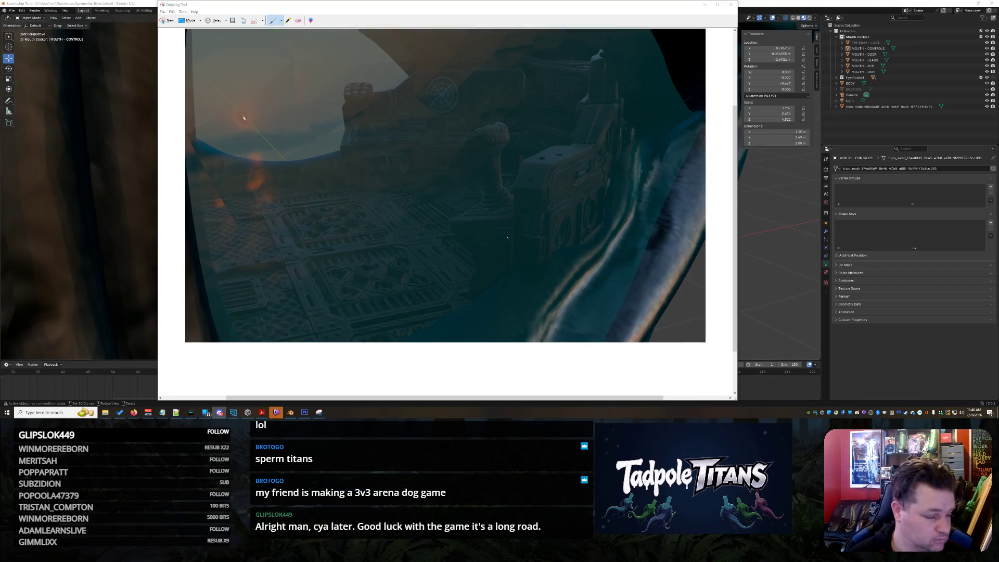
middle_click_drag(785, 249, 743, 250)
- Orbit from the cockpit out to the floor grilles and the shark's teeth
scroll(672, 132, "down", 5)
middle_click_drag(672, 132, 627, 228)
scroll(480, 311, "up", 3)
mouse_move(480, 311)
middle_mouse_down()
mouse_move(457, 274)
mouse_move(657, 209)
mouse_move(328, 153)
mouse_move(254, 241)
mouse_move(481, 241)
middle_mouse_up()
mouse_move(369, 196)
middle_mouse_down()
mouse_move(330, 199)
mouse_move(352, 228)
middle_mouse_up()
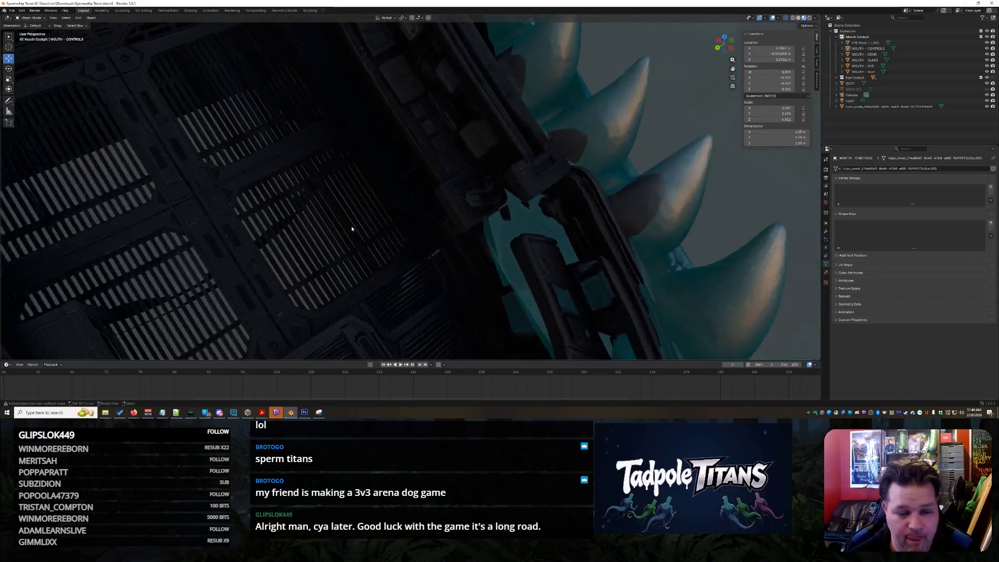
left_click(908, 66)
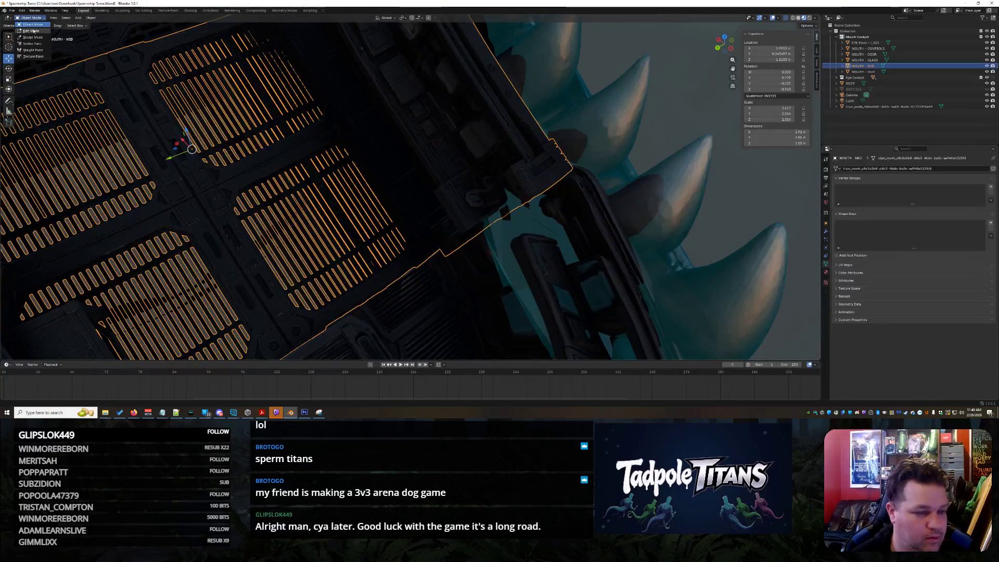
left_click(32, 31)
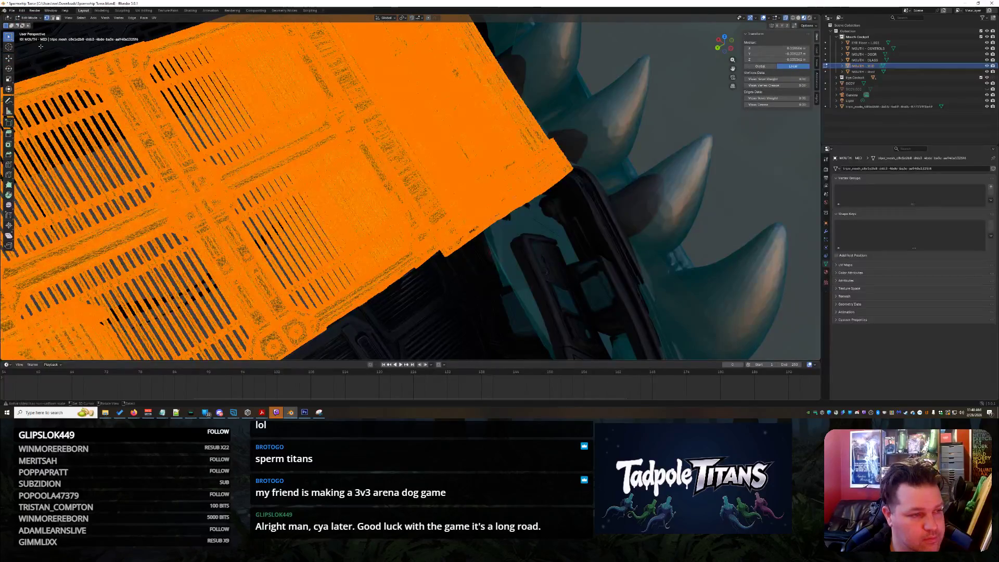
left_click(30, 18)
key("s")
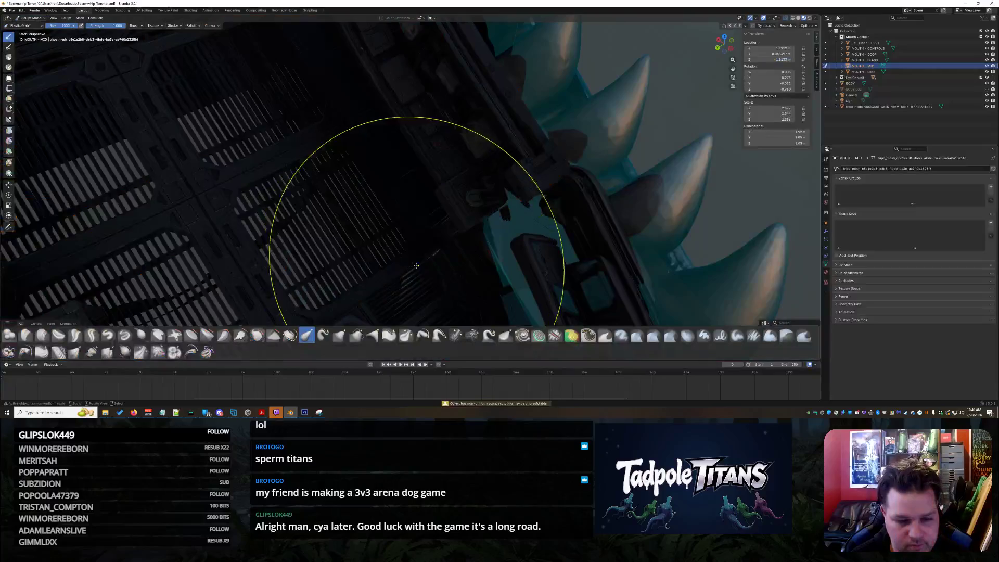
mouse_move(333, 229)
middle_mouse_down()
mouse_move(397, 235)
mouse_move(368, 208)
mouse_move(371, 229)
mouse_move(447, 262)
mouse_move(396, 231)
middle_mouse_up()
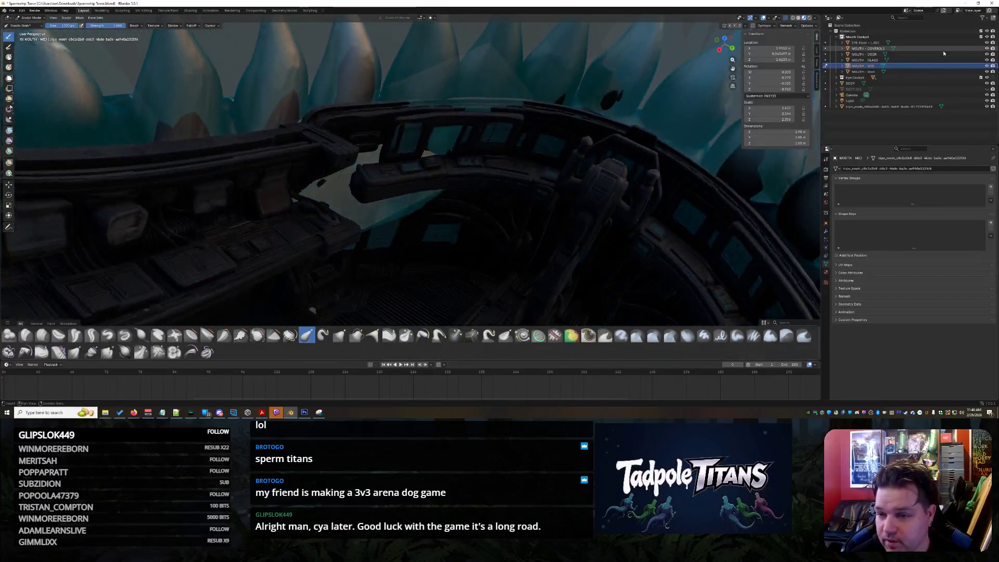
left_click(880, 60)
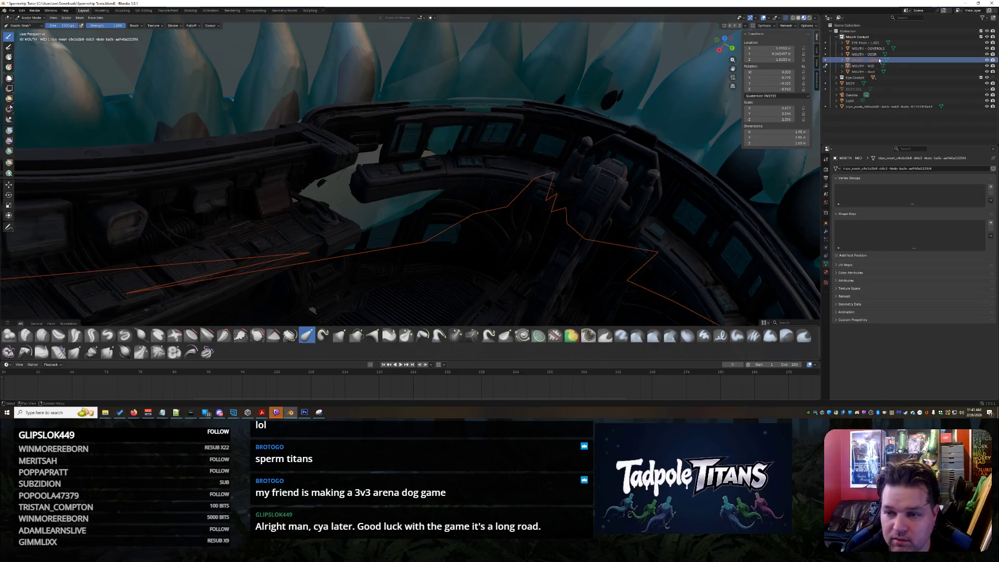
left_click(28, 11)
mouse_move(36, 9)
left_click(18, 25)
left_click(22, 19)
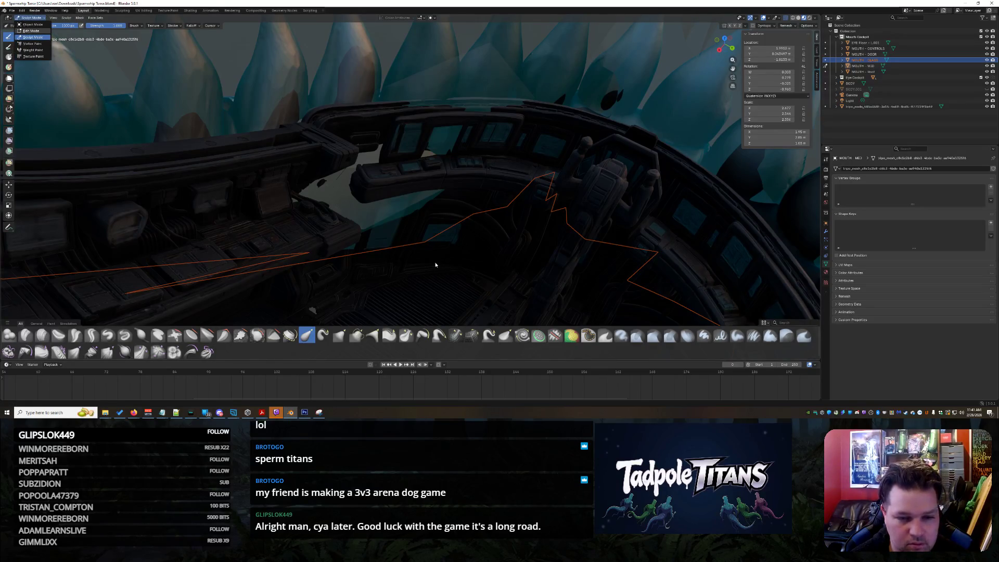
key("Tab")
middle_click_drag(475, 253, 728, 130)
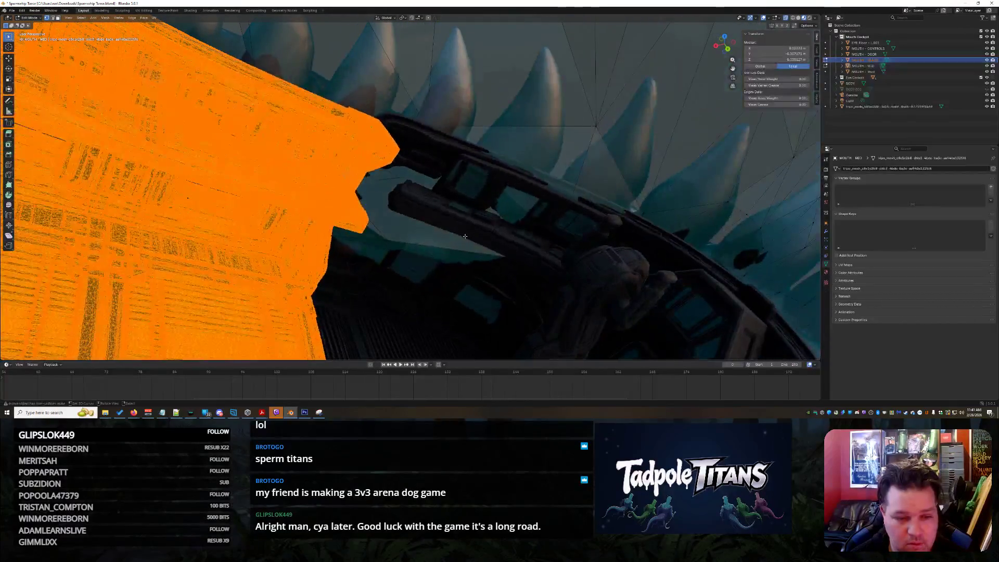
left_click(826, 65)
key("Tab")
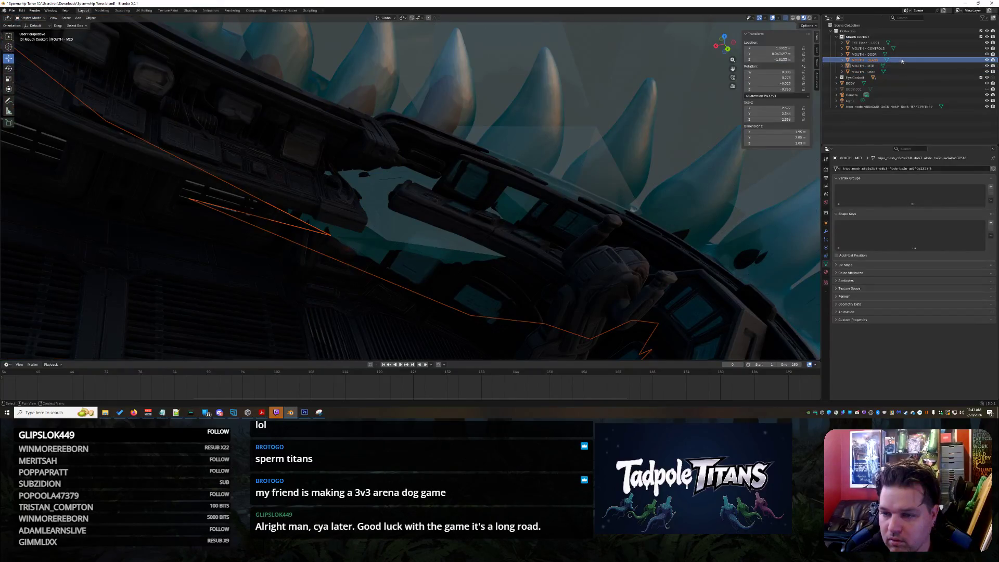
- Select the MOUTH - GLASS object and put it into Edit Mode
middle_click_drag(468, 234, 562, 256)
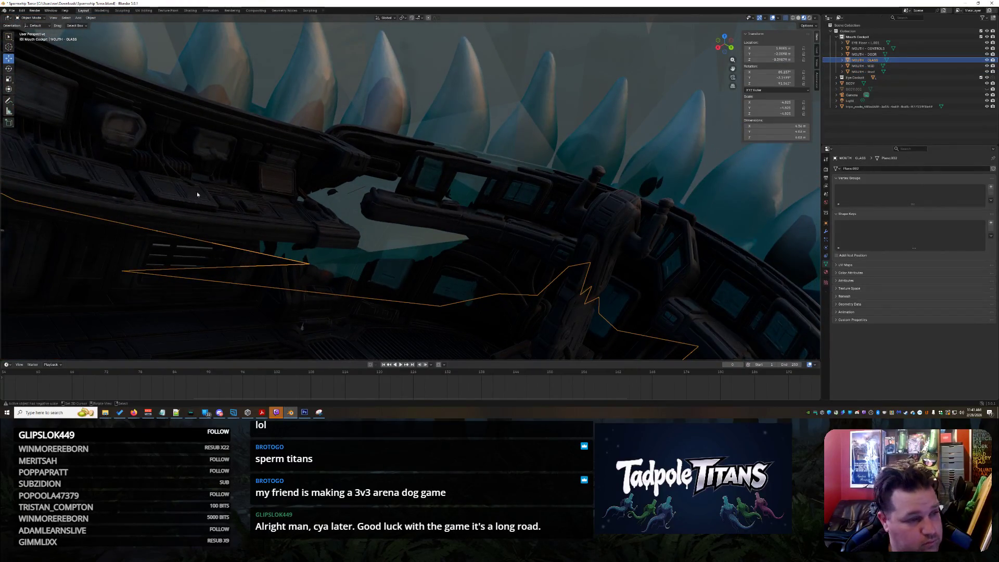
left_click_drag(11, 39, 29, 60)
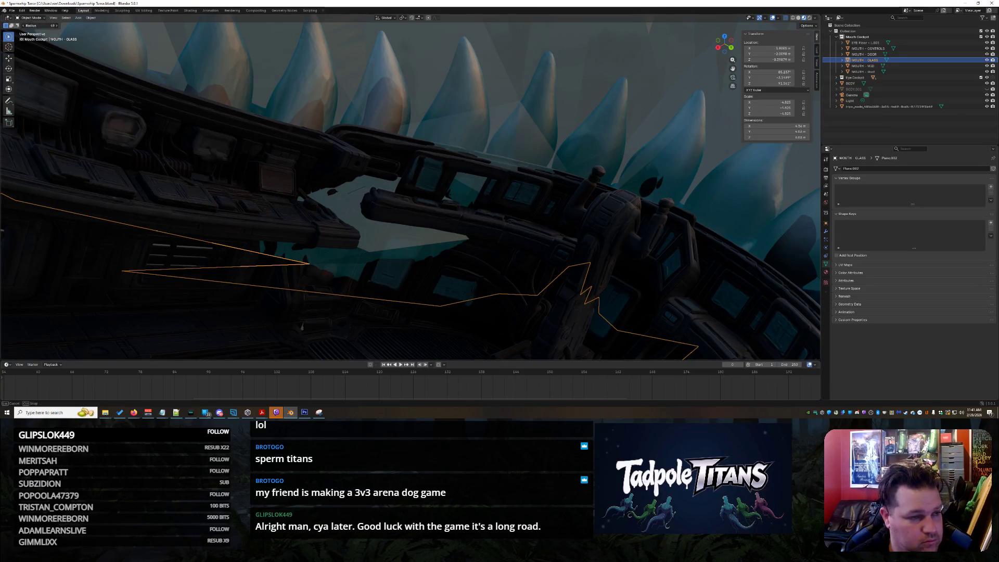
mouse_move(300, 315)
left_mouse_down()
mouse_move(223, 290)
mouse_move(419, 259)
mouse_move(380, 247)
left_mouse_up()
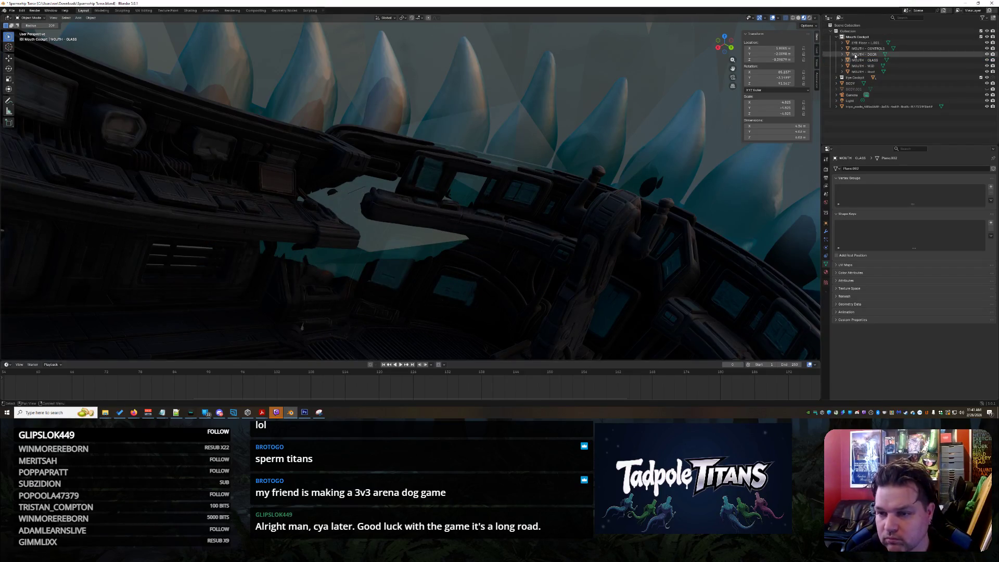
left_click(326, 43)
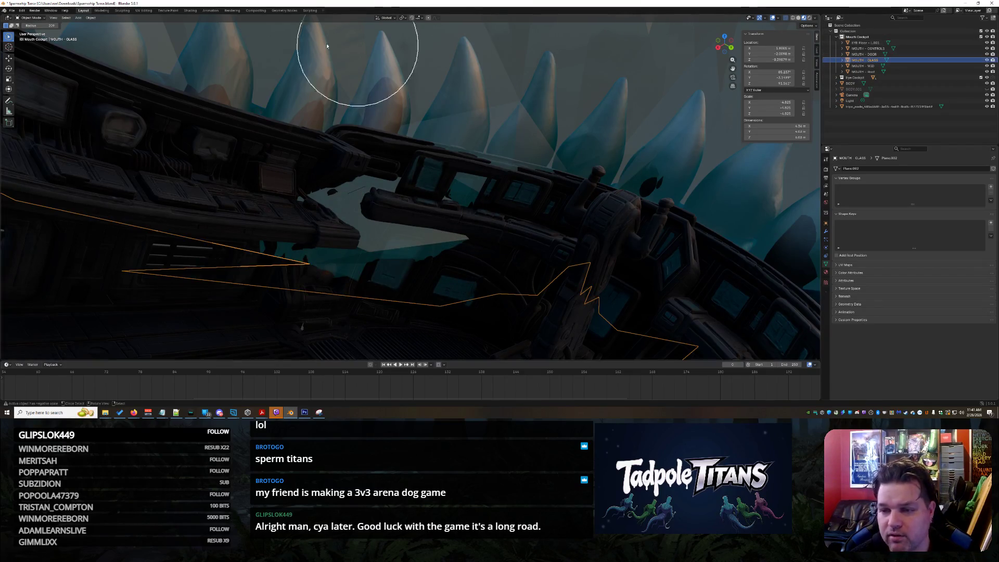
left_click(32, 18)
left_click(32, 30)
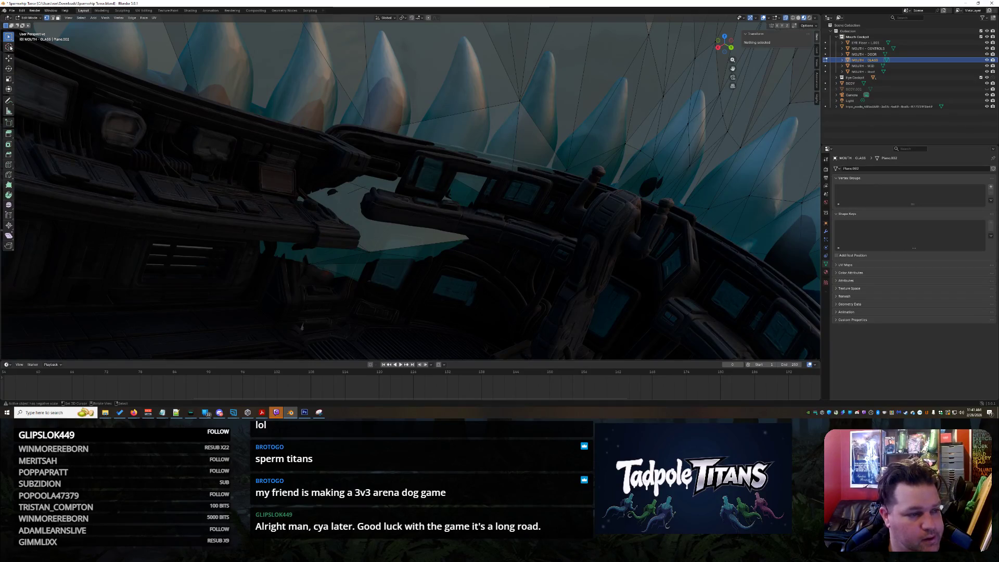
- Circle-select the glass vertices over the cockpit rim and delete them
left_click_drag(10, 39, 17, 42)
left_click(39, 67)
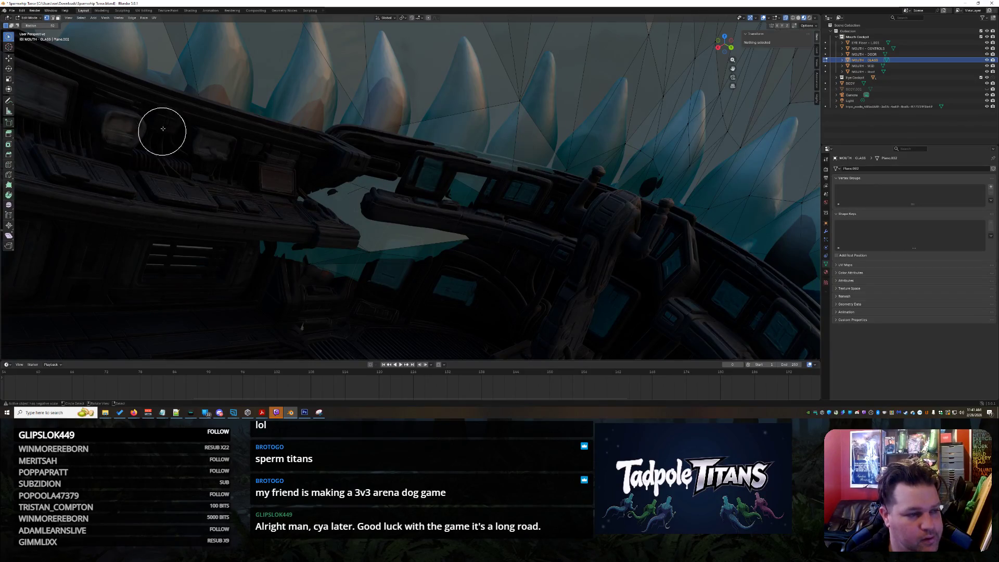
mouse_move(268, 268)
left_mouse_down()
mouse_move(432, 283)
mouse_move(338, 241)
mouse_move(366, 196)
mouse_move(569, 312)
mouse_move(702, 347)
left_mouse_up()
mouse_move(702, 347)
middle_mouse_down()
mouse_move(655, 341)
mouse_move(684, 342)
middle_mouse_up()
key("x")
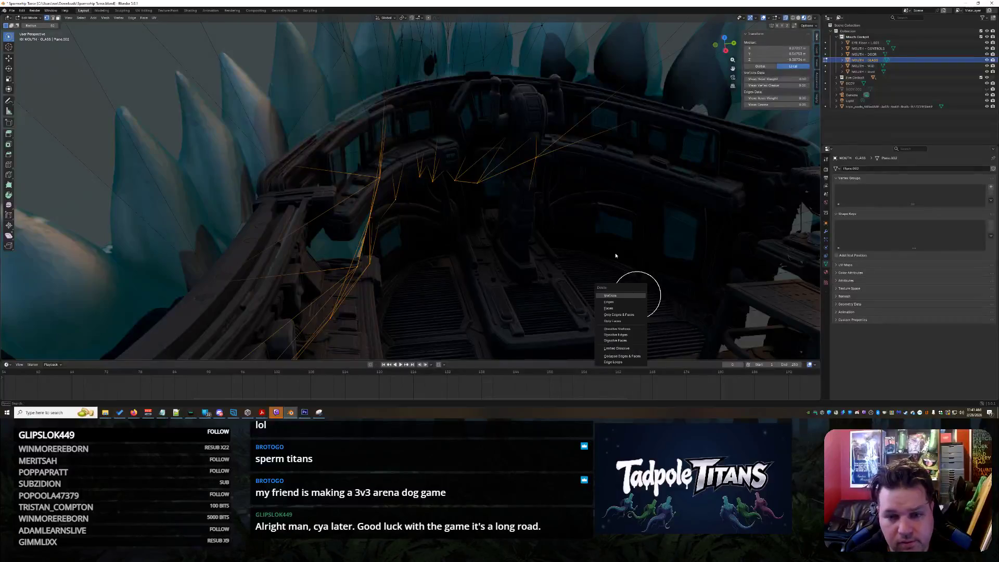
left_click(618, 299)
- Inspect the trimmed glass and switch it into Sculpt Mode
mouse_move(617, 292)
middle_mouse_down()
mouse_move(483, 230)
mouse_move(409, 261)
mouse_move(495, 281)
mouse_move(548, 254)
mouse_move(363, 250)
mouse_move(427, 272)
mouse_move(468, 259)
mouse_move(424, 257)
mouse_move(446, 250)
mouse_move(442, 268)
mouse_move(452, 272)
middle_mouse_up()
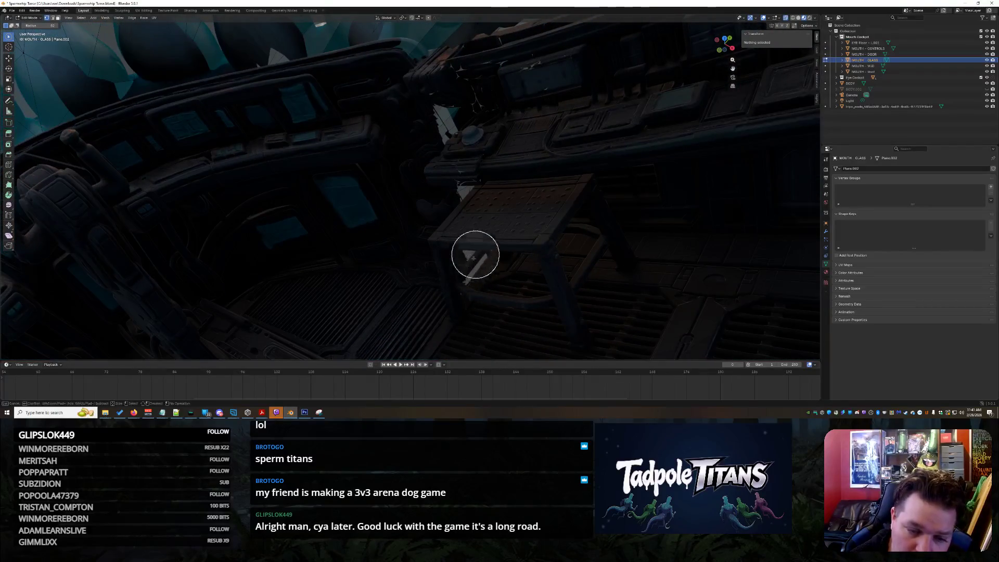
mouse_move(463, 160)
middle_mouse_down()
mouse_move(473, 188)
mouse_move(508, 171)
mouse_move(468, 174)
mouse_move(454, 229)
mouse_move(547, 212)
mouse_move(511, 225)
mouse_move(524, 218)
middle_mouse_up()
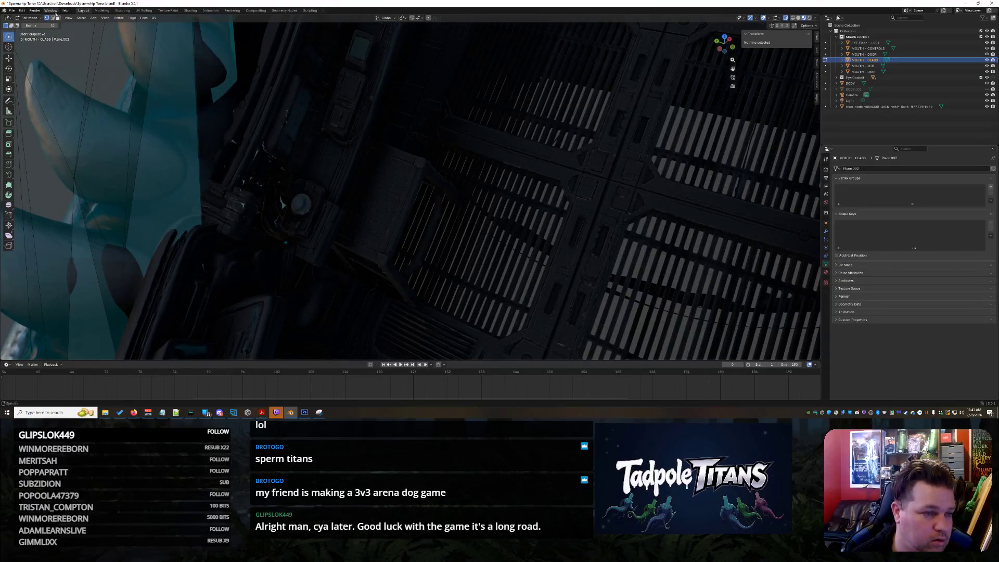
left_click(31, 37)
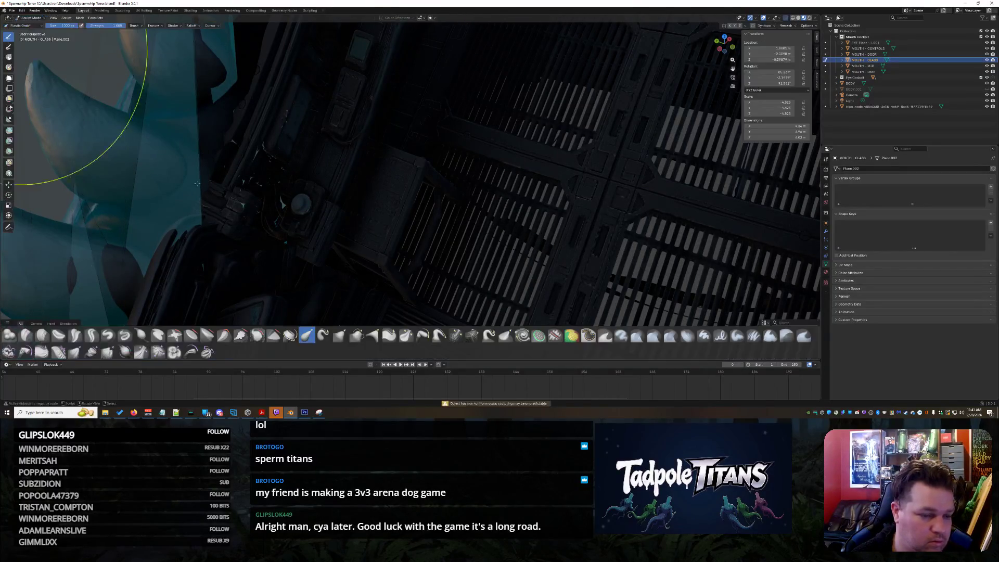